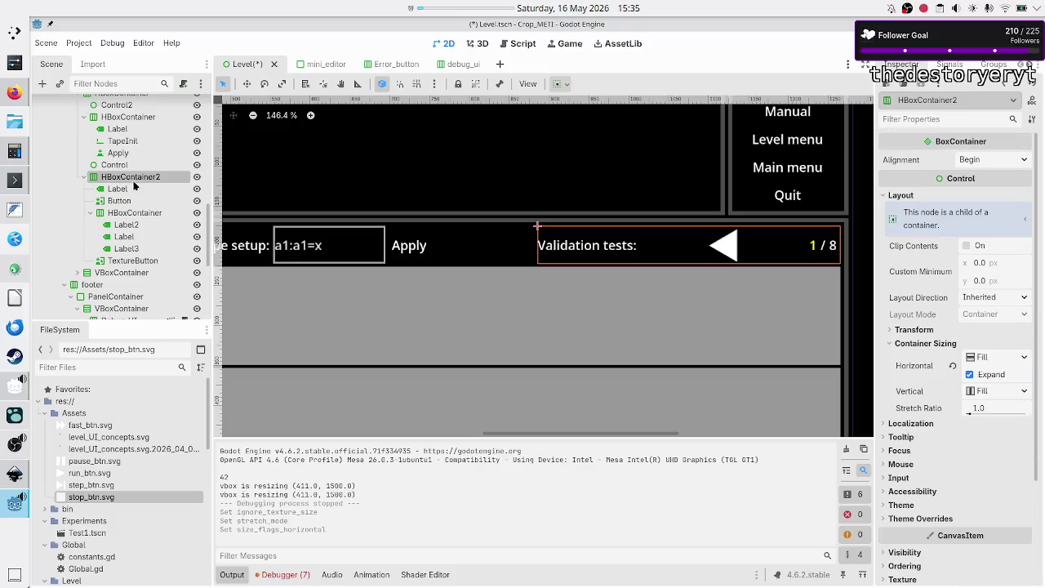
Step: Turn off Horizontal Expand on the arrow button in the Validation tests row
click(126, 189)
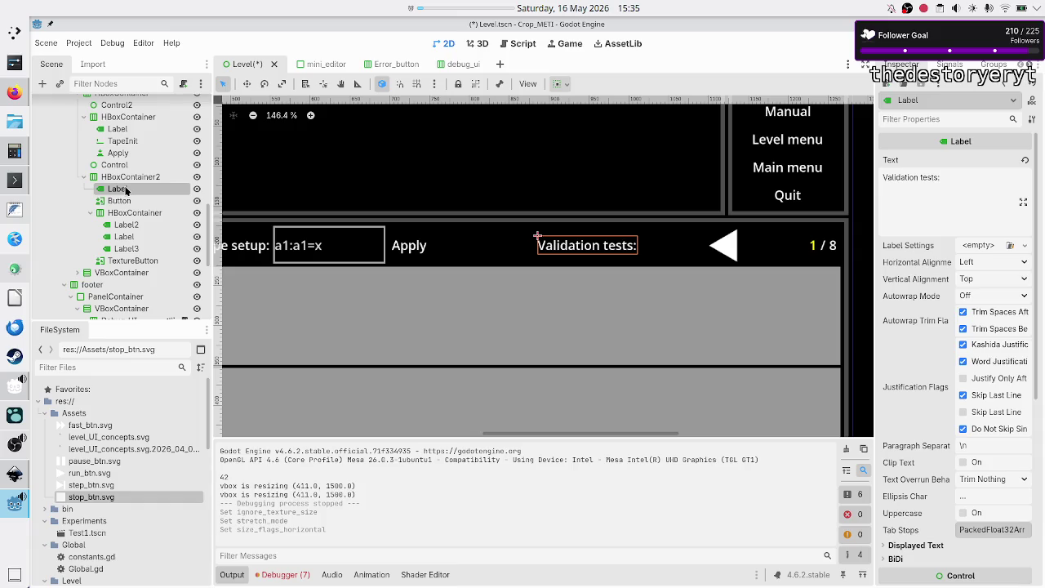
click(121, 200)
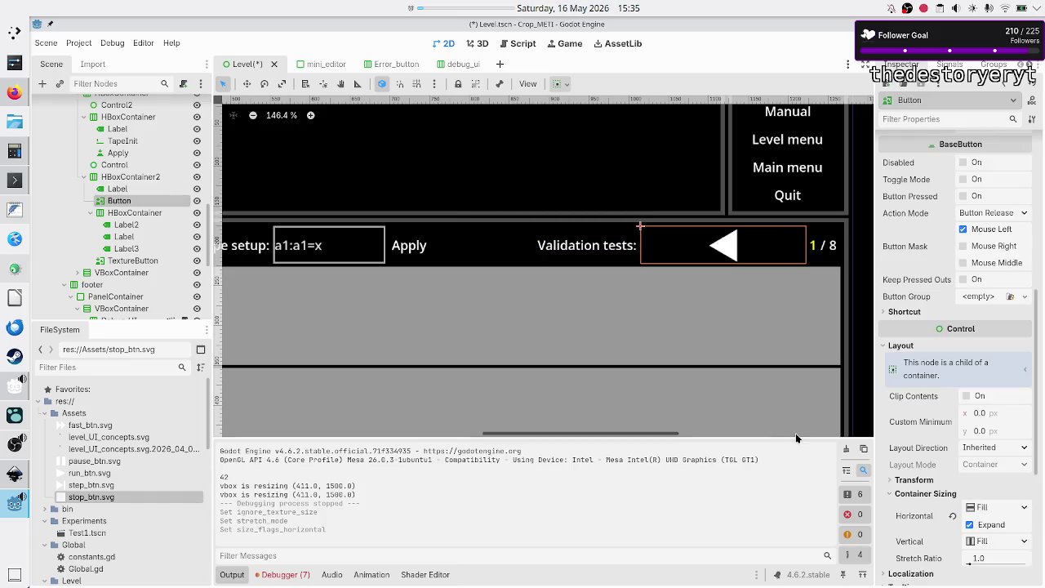
click(970, 525)
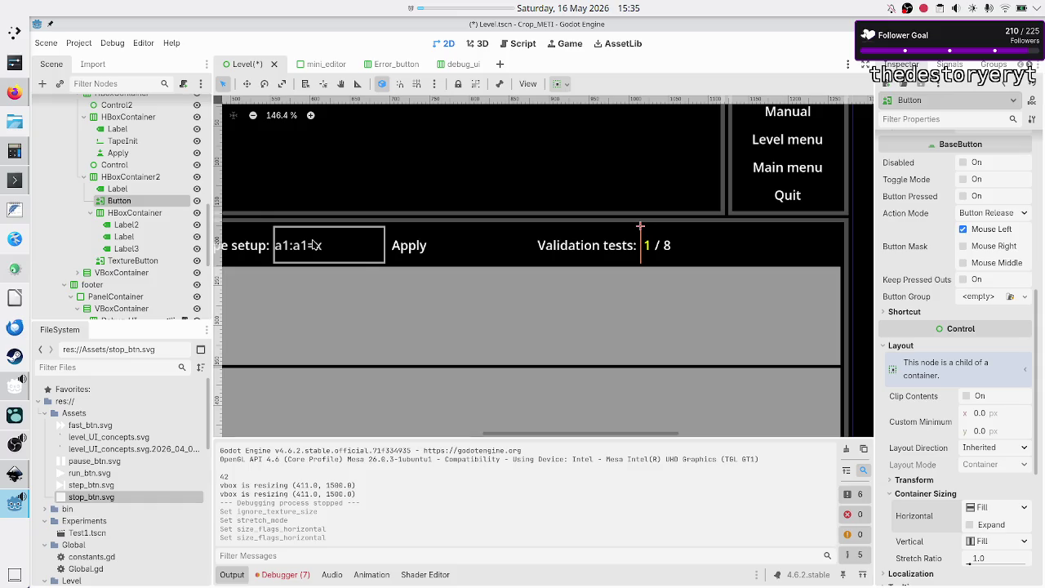
Step: Review the label's container sizing and the page-counter container's settings
click(117, 189)
scroll(934, 520, down, 5)
click(901, 276)
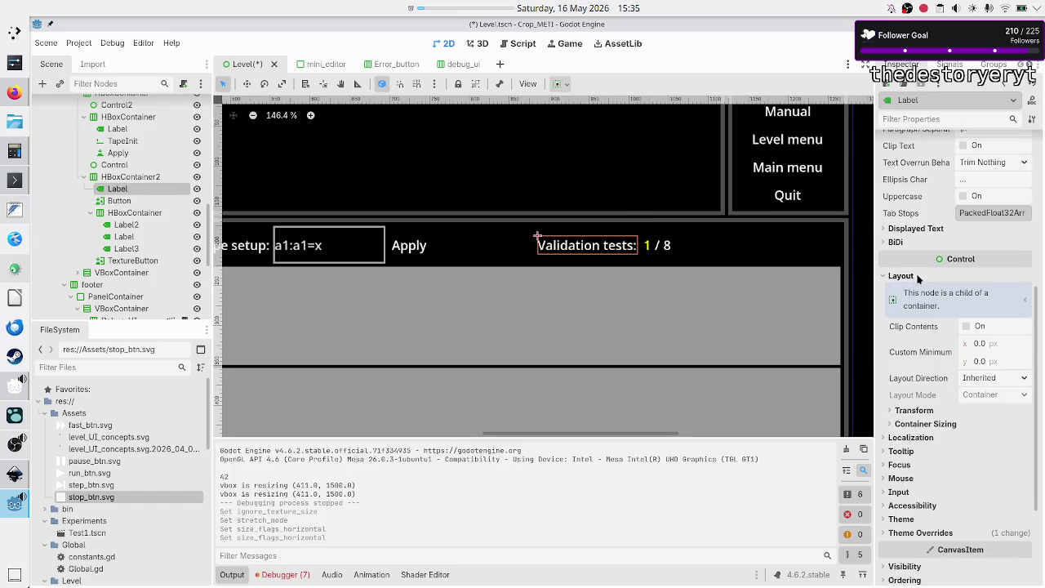
click(925, 424)
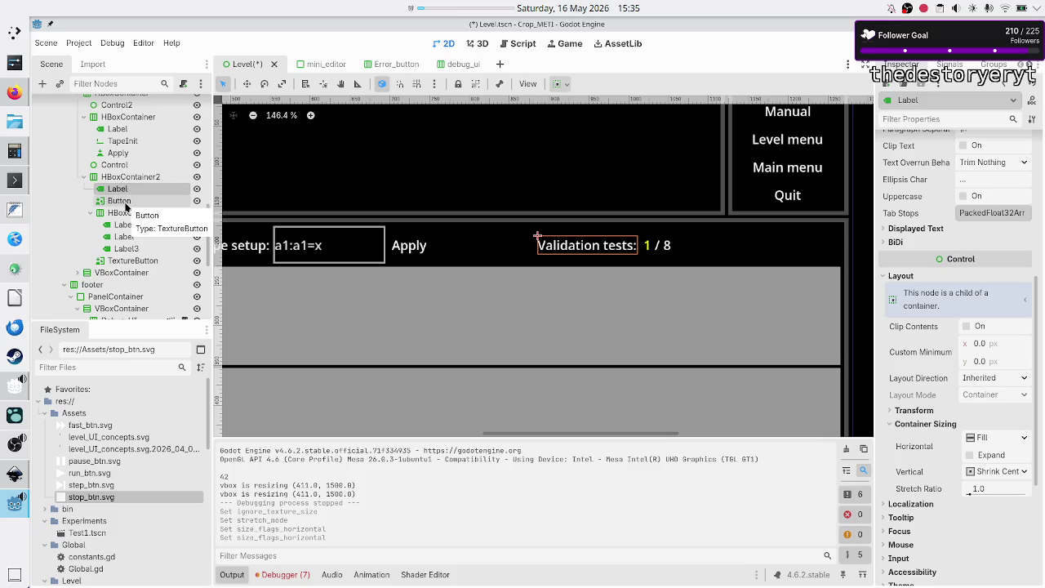
click(128, 213)
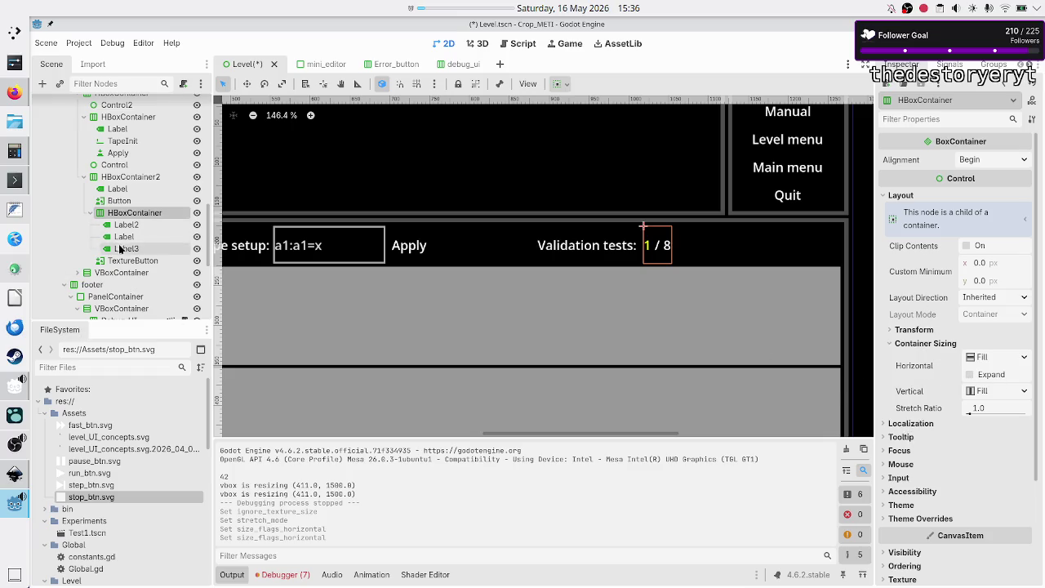
click(90, 213)
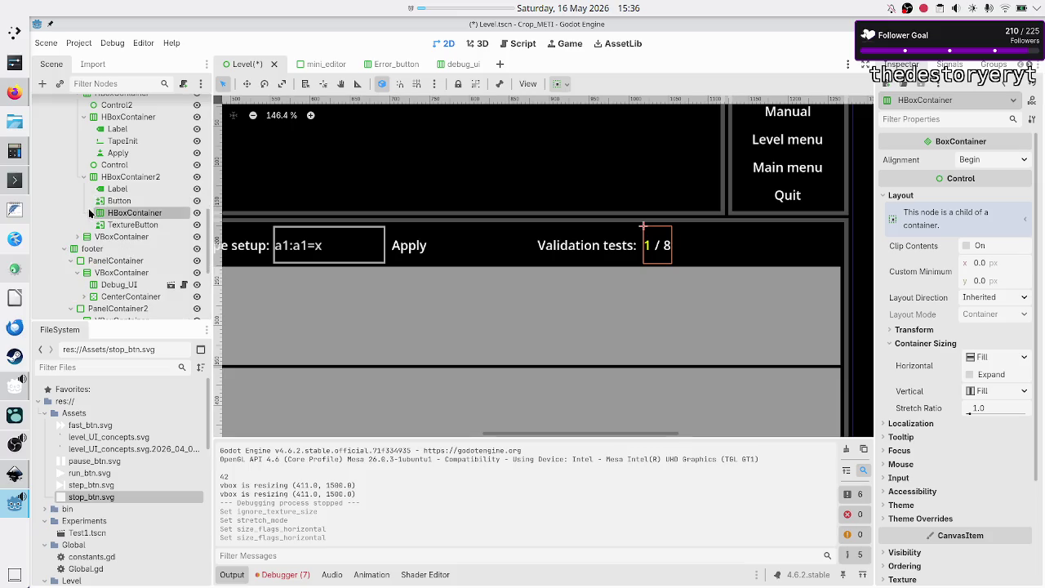
Step: Review the TextureButton's container sizing options
click(124, 224)
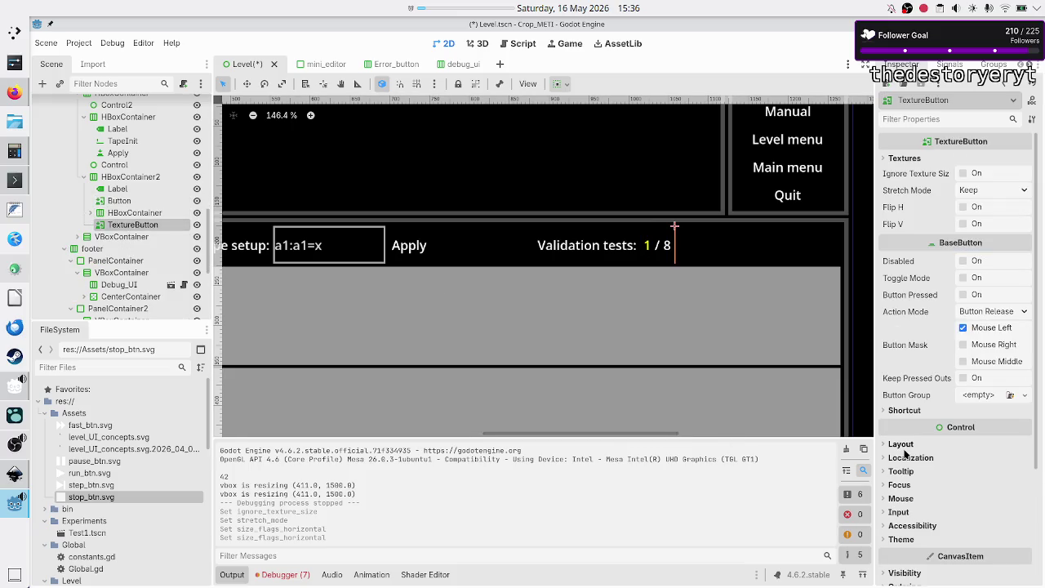
click(902, 446)
scroll(908, 457, down, 5)
click(924, 290)
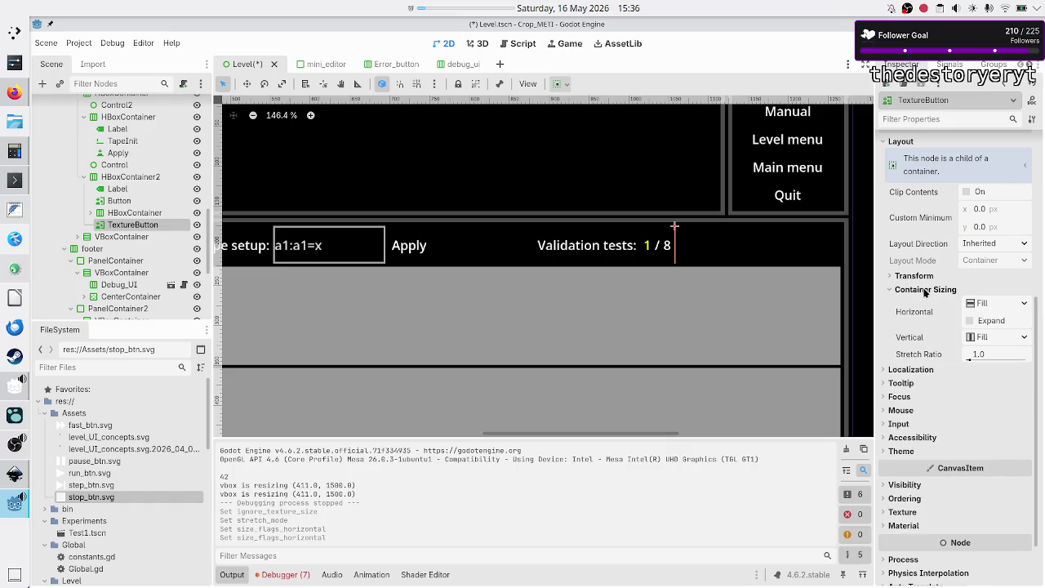
Step: Turn on Horizontal Expand for Label, Button, HBoxContainer and TextureButton together
click(117, 189)
shift+click(126, 224)
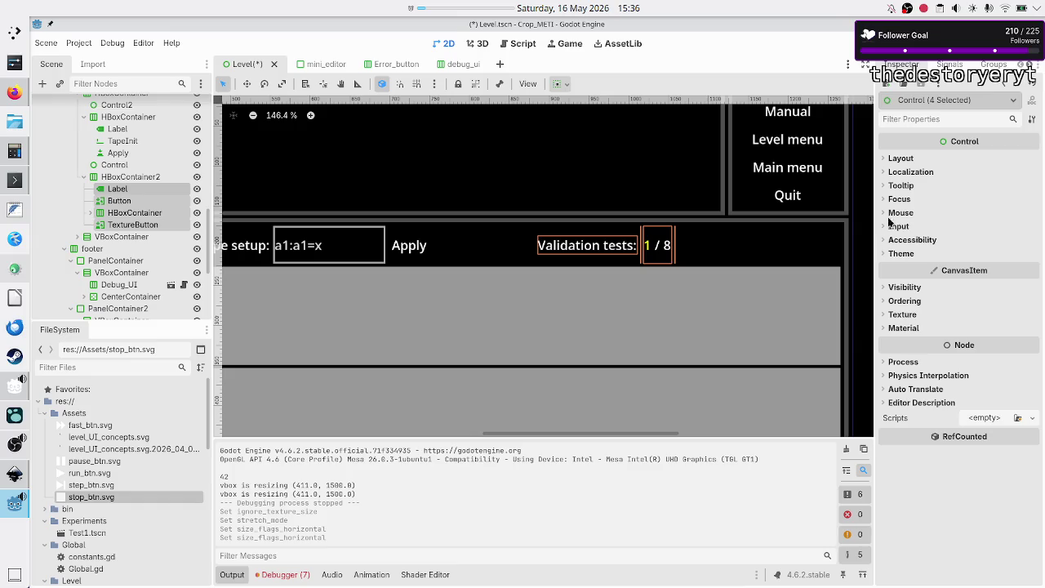
click(906, 159)
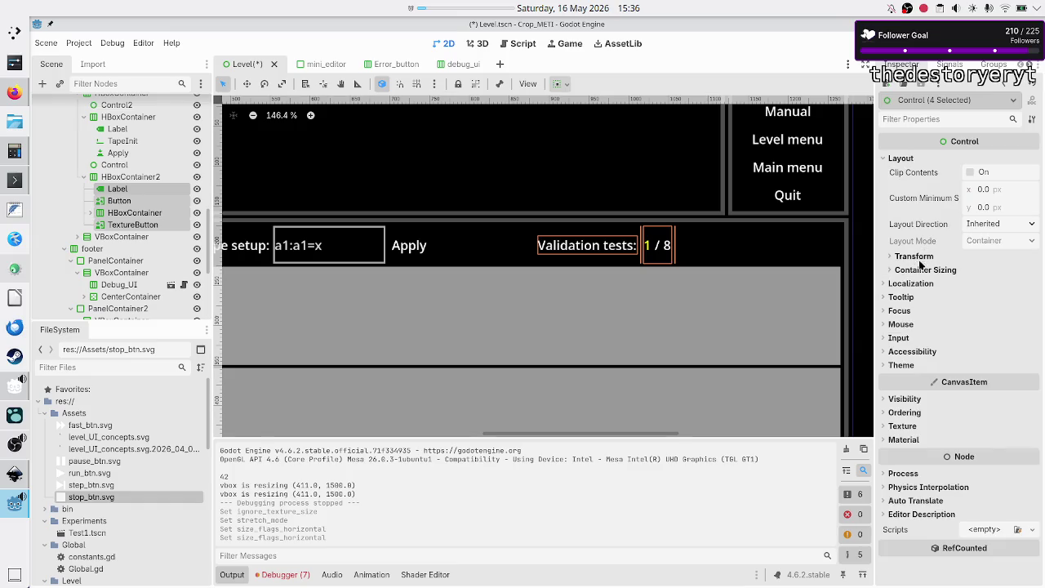
click(925, 284)
click(925, 269)
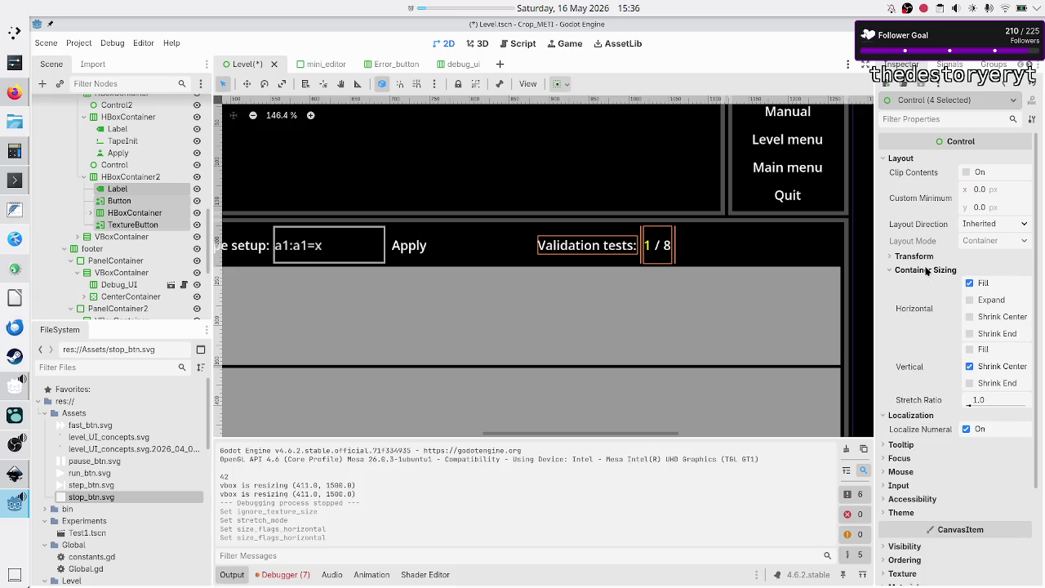
click(970, 300)
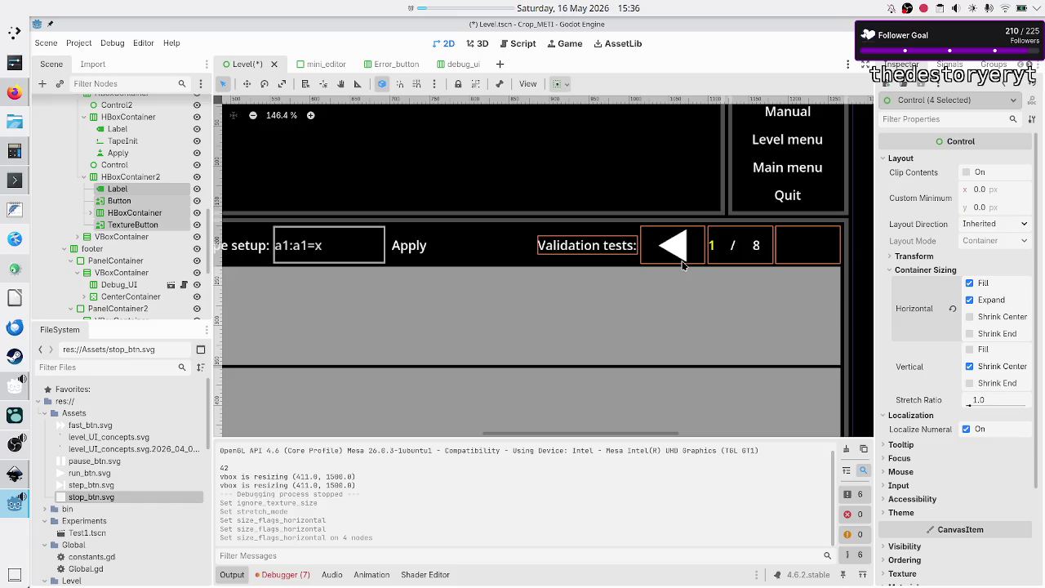
click(133, 202)
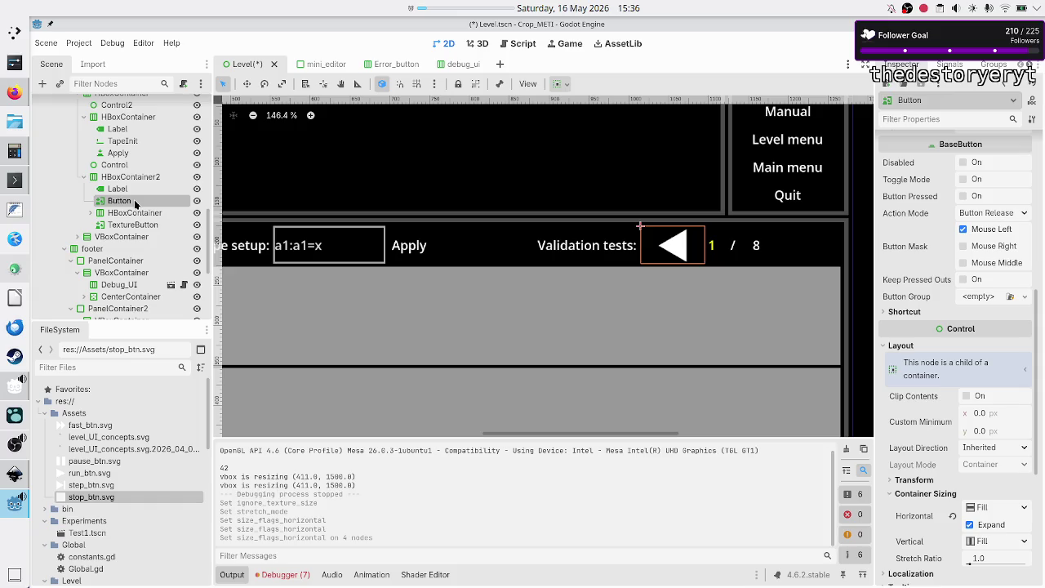
Step: Rename the arrow button to 'Left' and the texture button to 'Right'
double_click(119, 200)
text(Left_)
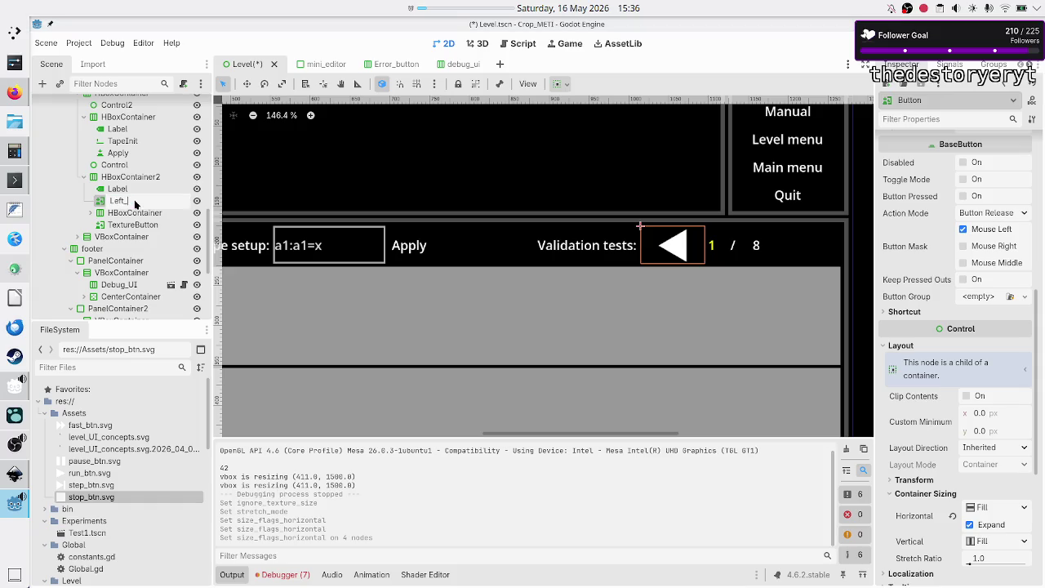
text(arrow)
key(BackSpace)
key(BackSpace)
key(BackSpace)
key(Return)
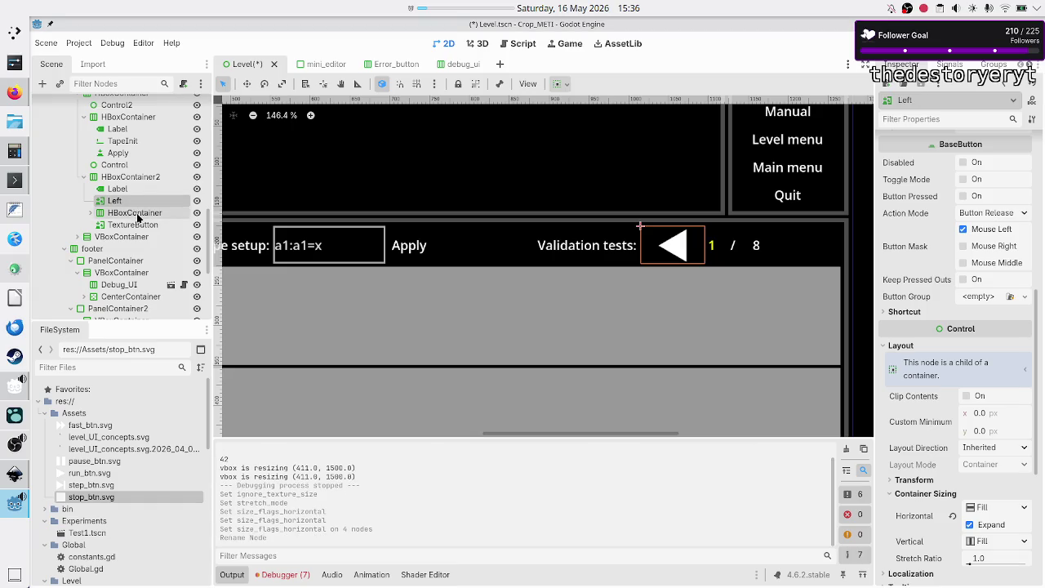
click(136, 213)
click(134, 225)
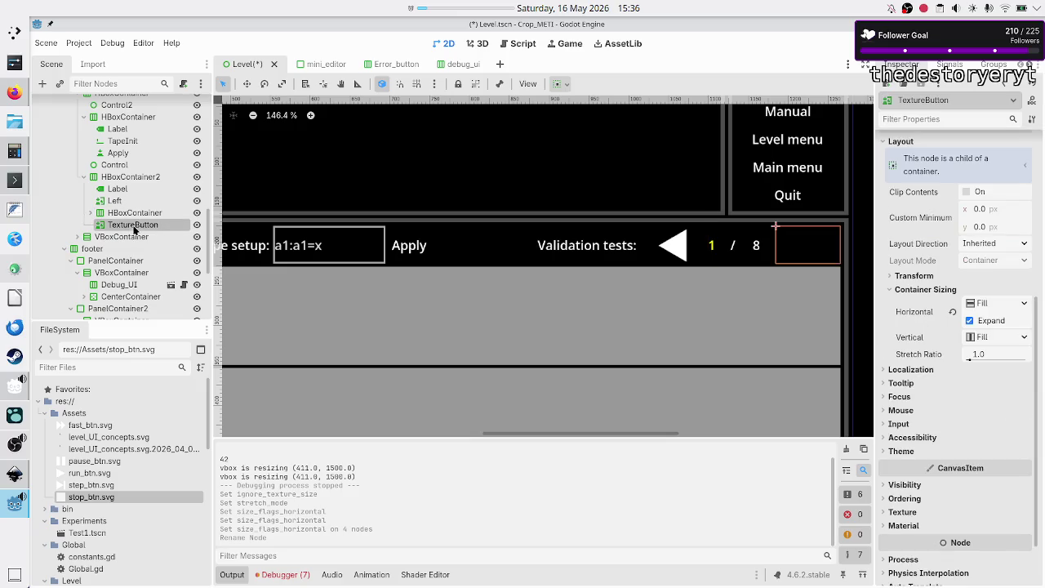
double_click(134, 225)
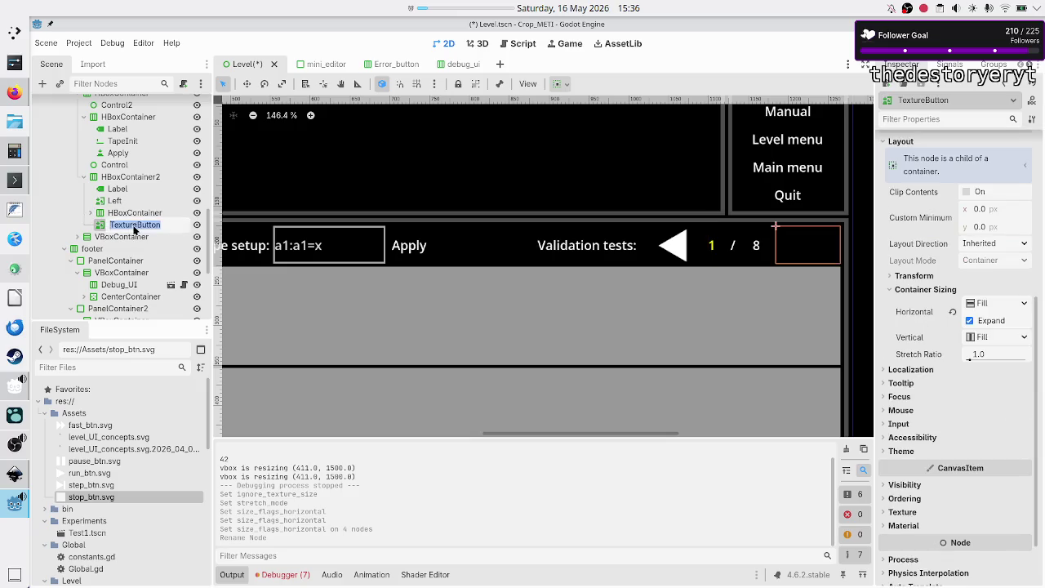
text(right)
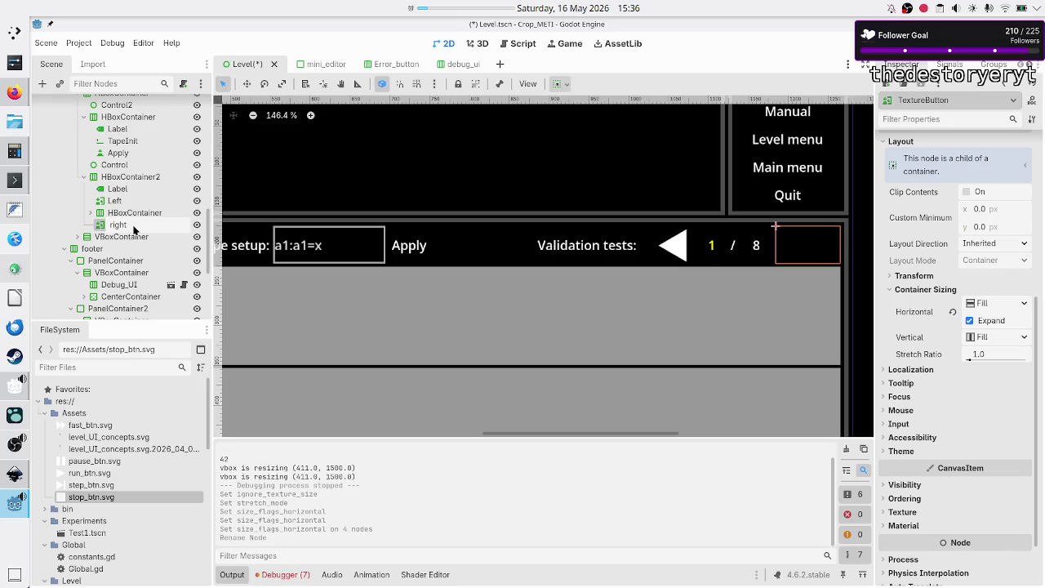
key(BackSpace)
key(BackSpace)
key(BackSpace)
text(Ri)
text(ght)
key(Return)
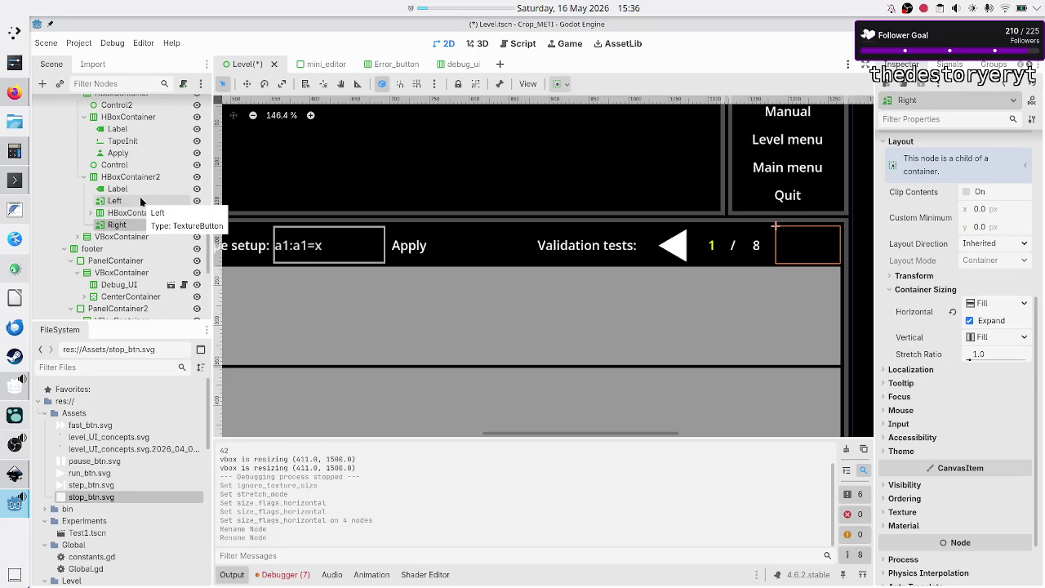
Step: Rename Left to 'previous' and Right to 'next'
click(141, 202)
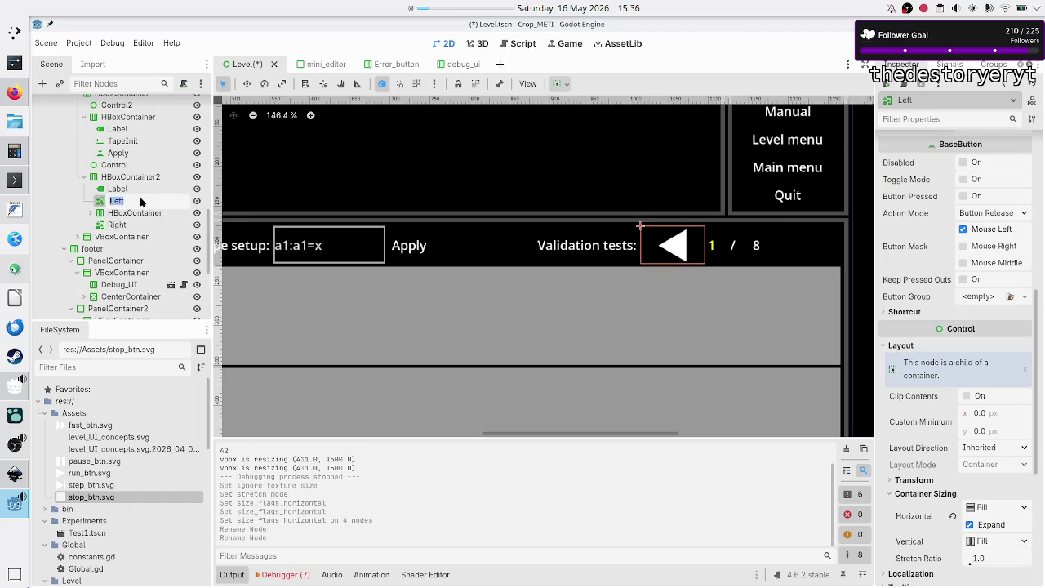
text(p)
text(revious)
key(Return)
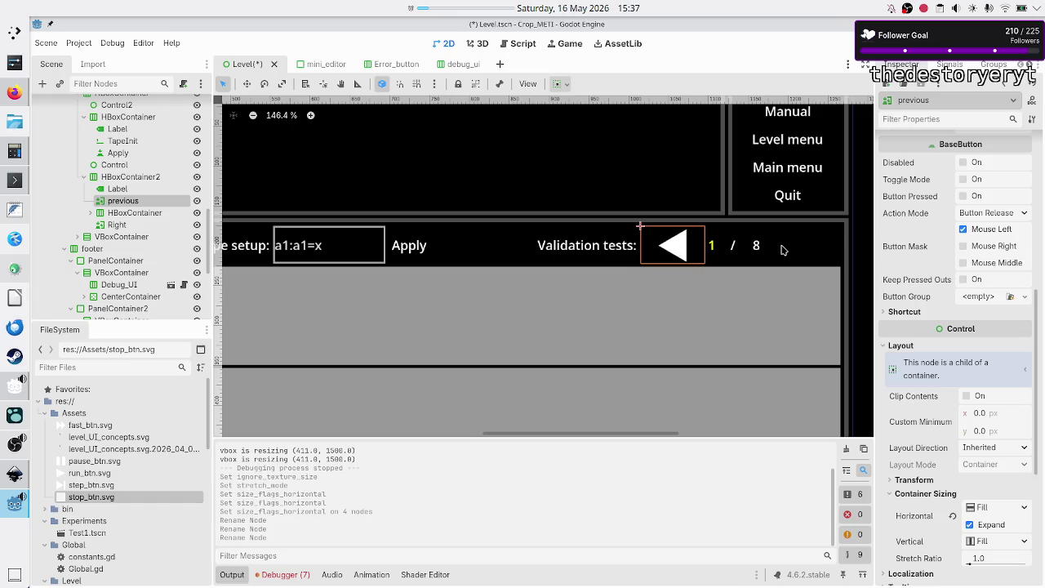
double_click(146, 228)
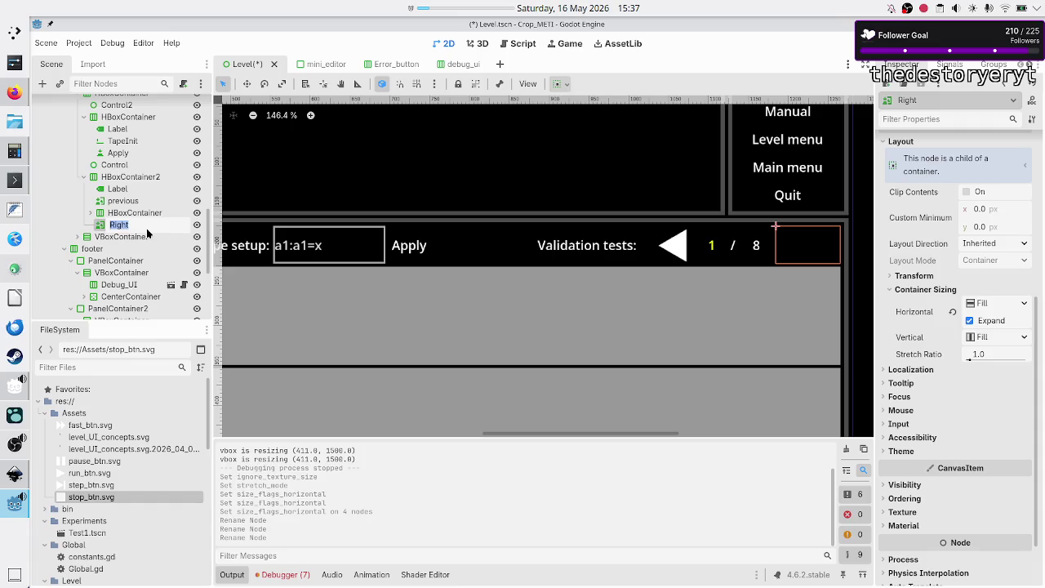
text(next)
key(Return)
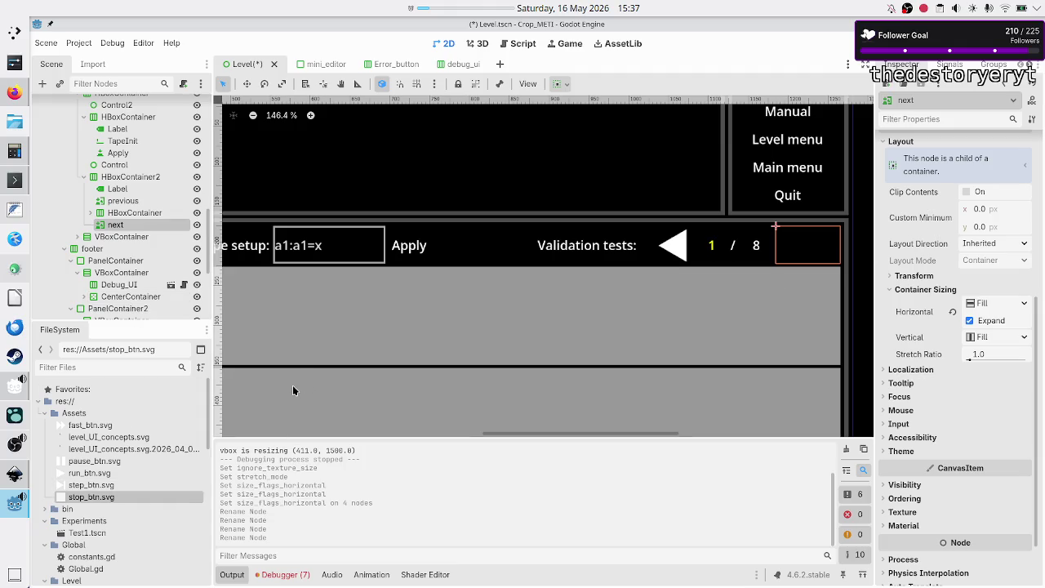
Step: Assign run_btn.svg as the next button's Normal texture
scroll(940, 198, up, 5)
click(906, 159)
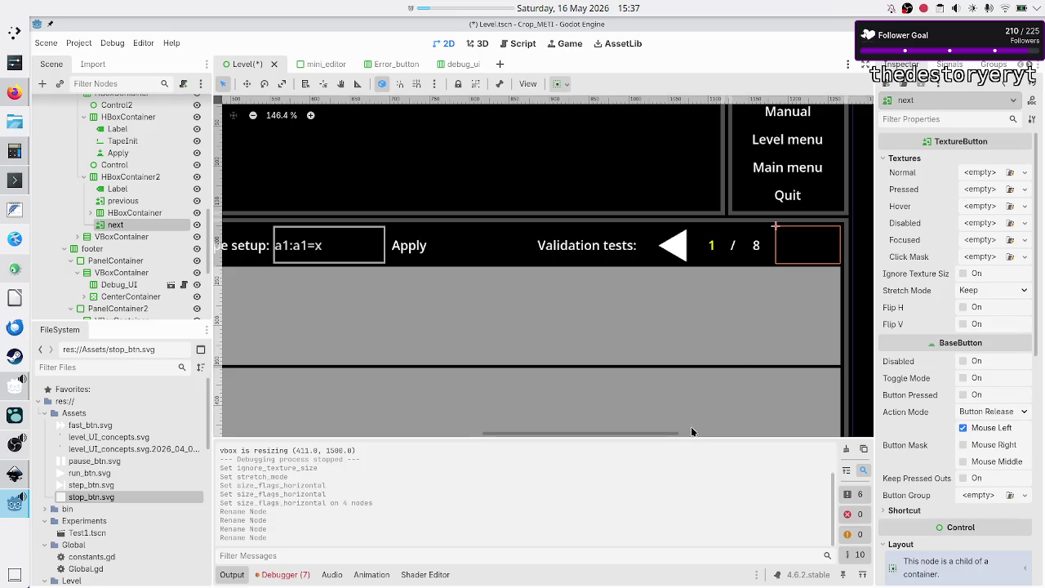
click(99, 474)
mouse_move(99, 474)
mouse_down()
mouse_move(261, 462)
mouse_move(575, 334)
mouse_move(634, 292)
mouse_move(972, 175)
mouse_up()
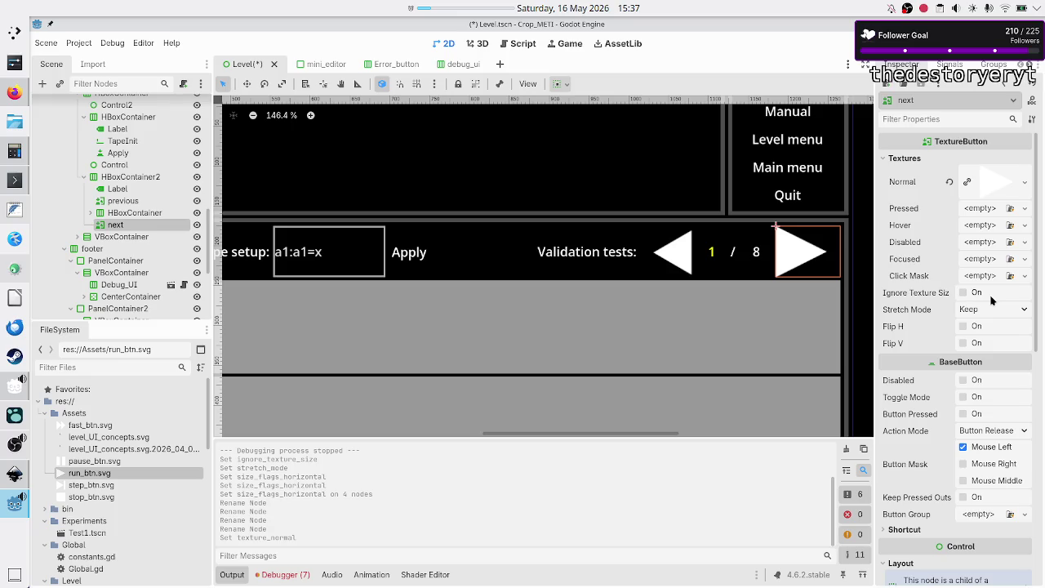
click(124, 201)
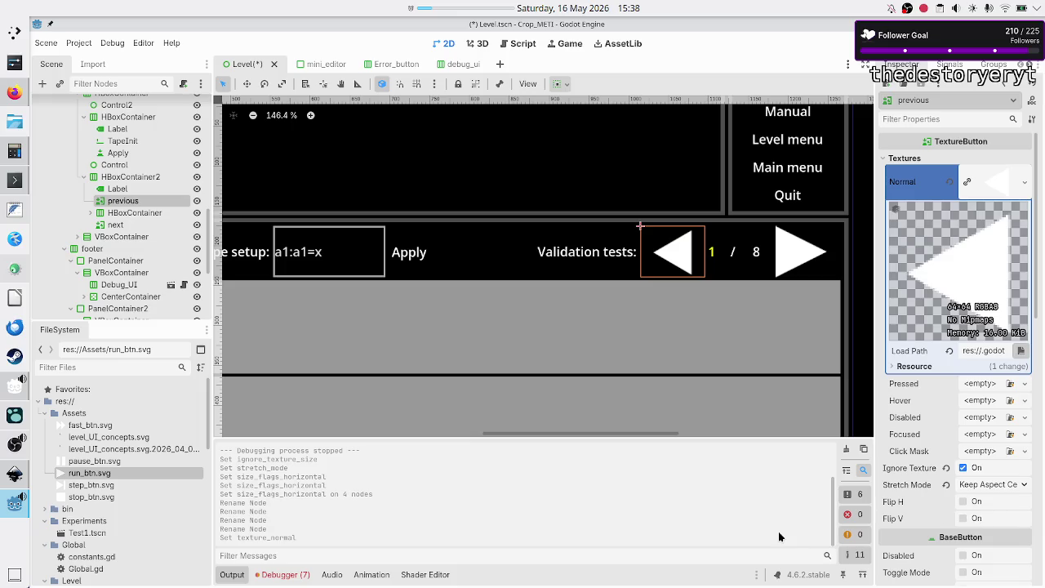
click(115, 225)
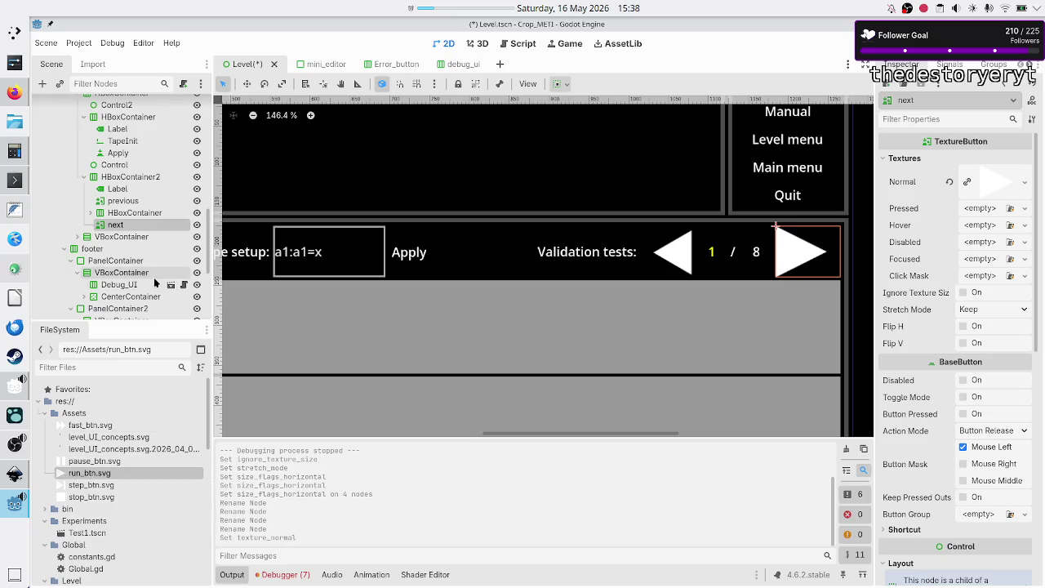
Step: Select the previous button to view its 64×64 left_arrow.svg Normal texture
click(126, 190)
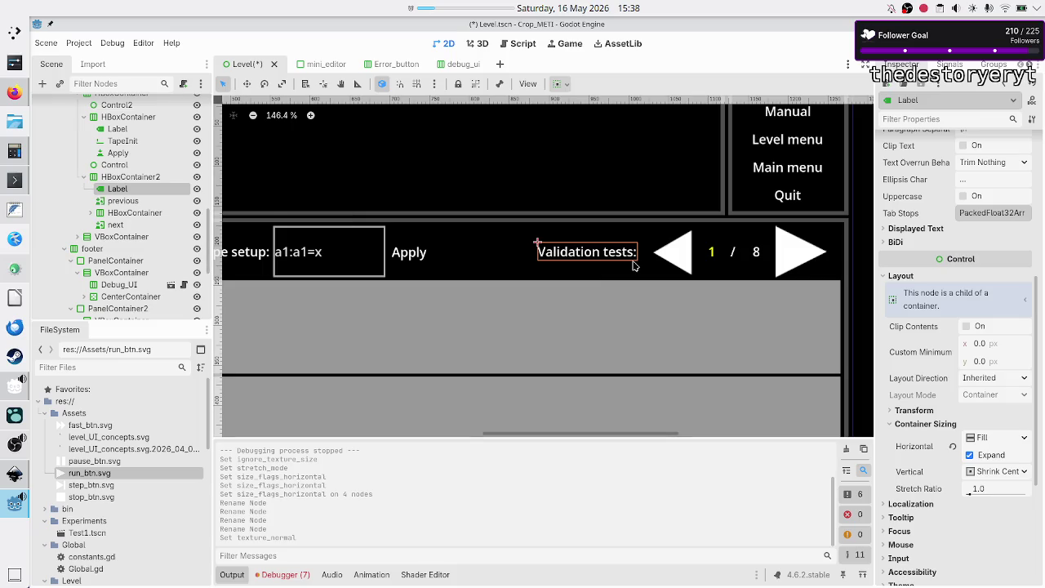
click(95, 200)
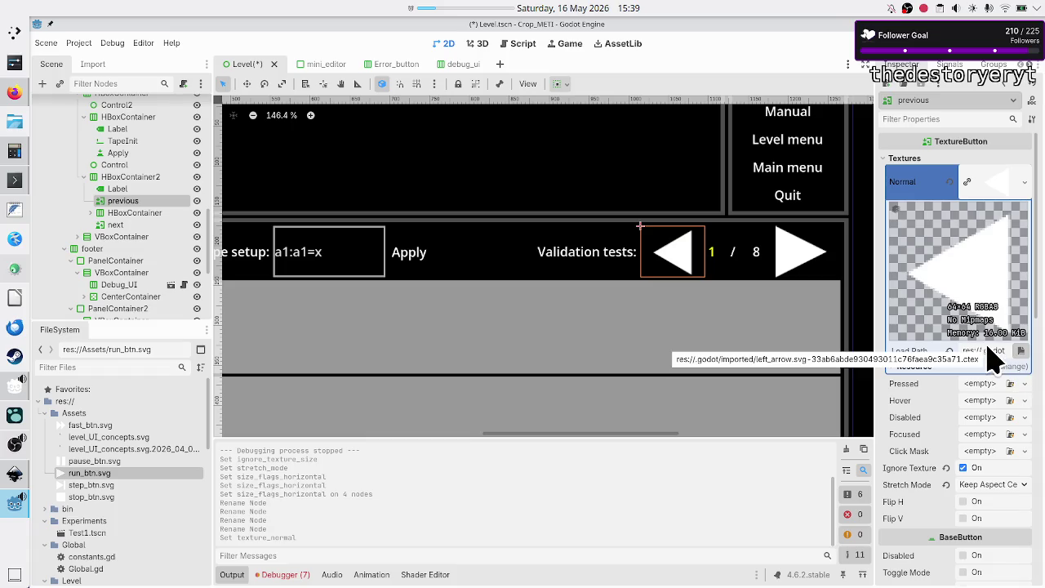
Step: Replace previous's Normal texture with run_btn.svg and enable Flip H so it points left
click(947, 181)
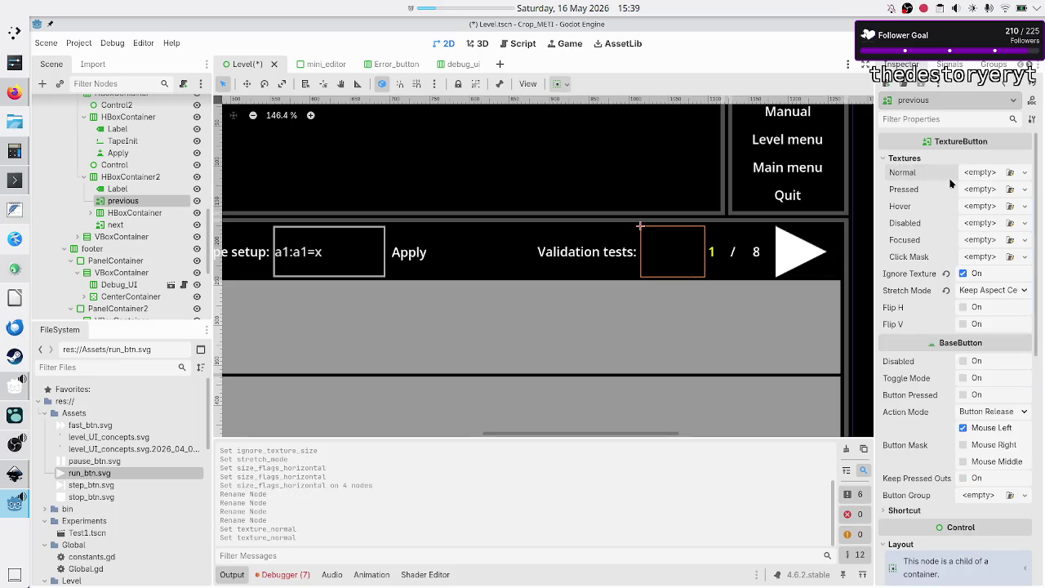
mouse_move(63, 473)
mouse_down()
mouse_move(351, 400)
mouse_move(507, 328)
mouse_move(792, 222)
mouse_move(967, 187)
mouse_move(976, 173)
mouse_up()
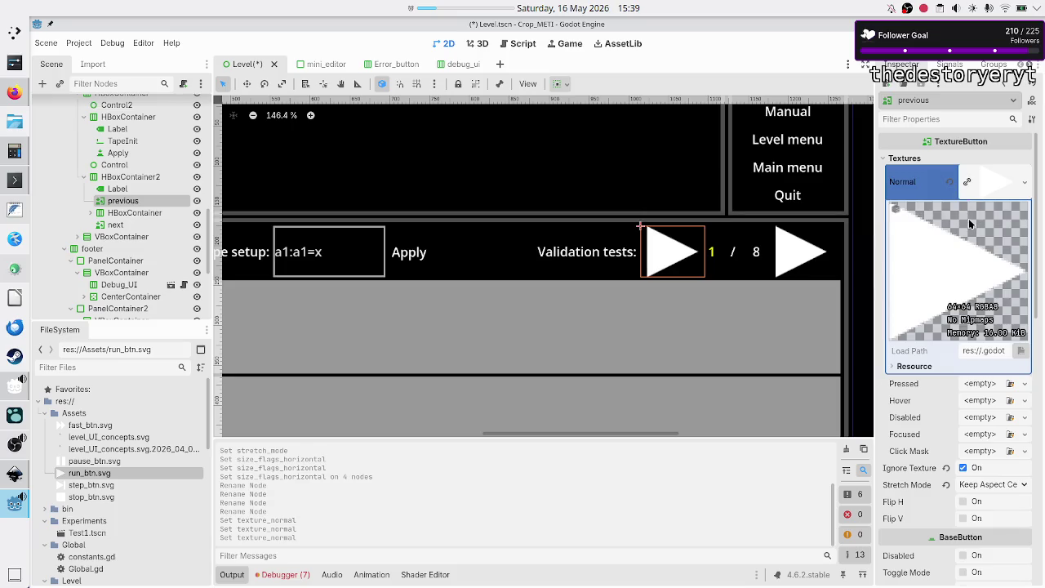
scroll(968, 245, down, 5)
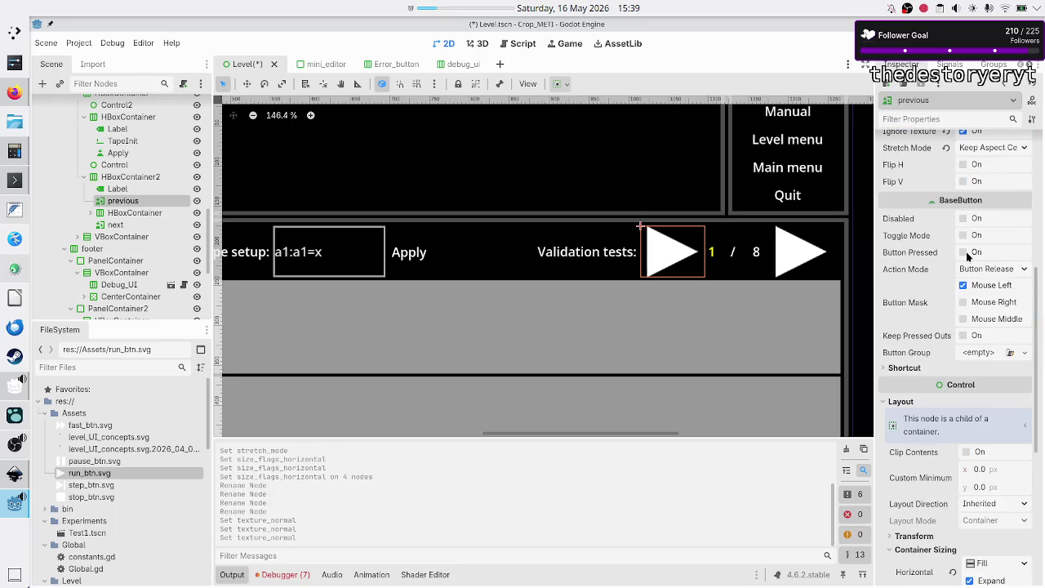
scroll(969, 257, up, 5)
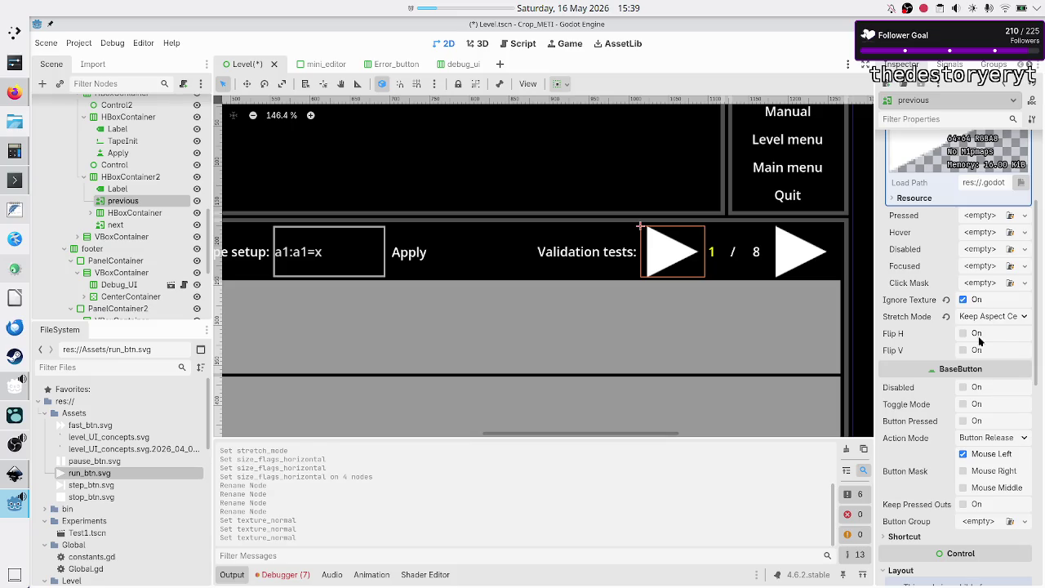
click(964, 334)
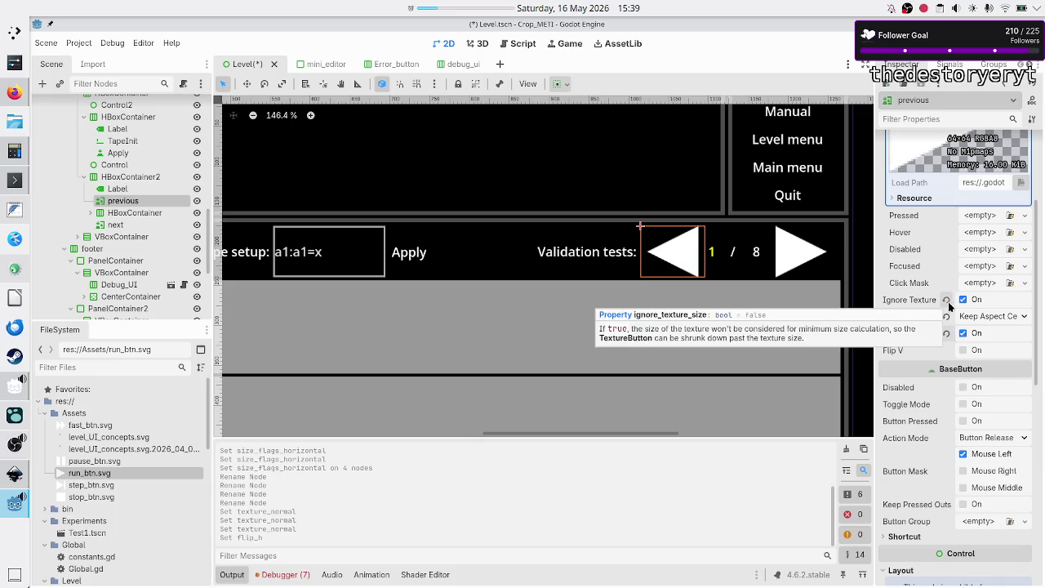
scroll(949, 305, up, 4)
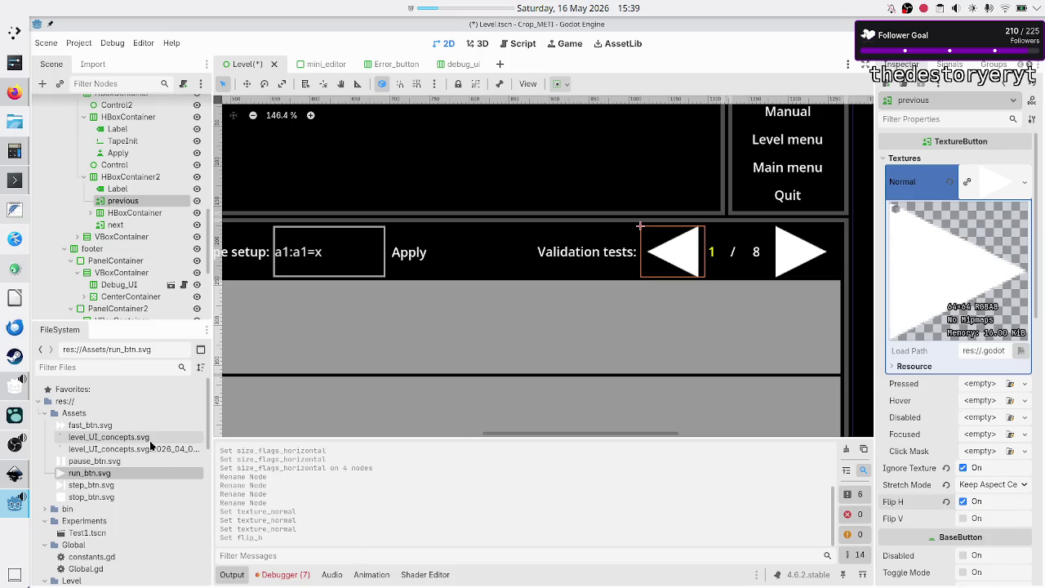
mouse_move(86, 480)
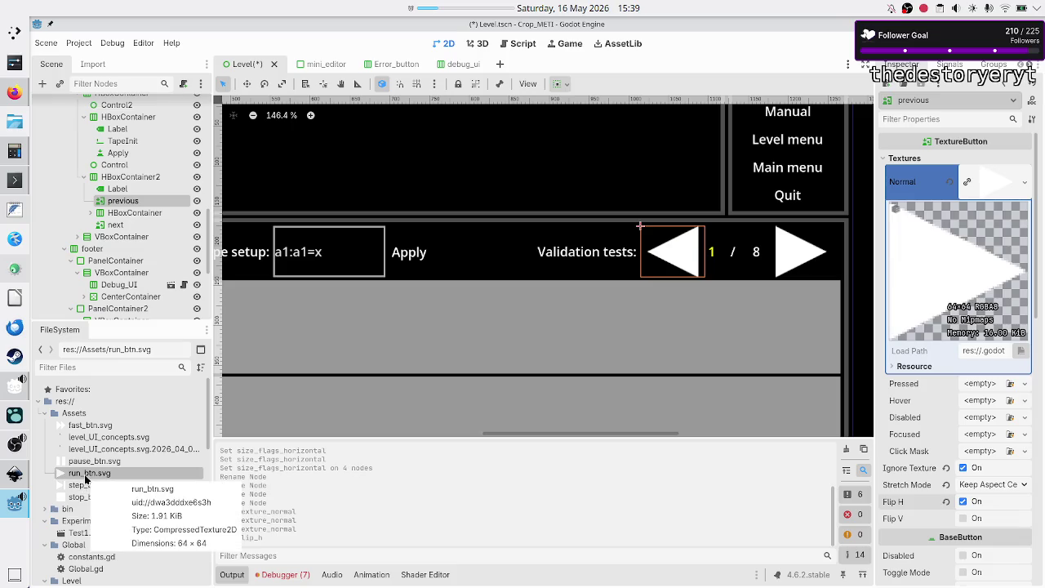
Step: Assign run_btn.svg to the Pressed, Hover and Focused slots of previous, then next
mouse_move(86, 480)
mouse_down()
mouse_move(702, 325)
mouse_move(933, 390)
mouse_move(972, 386)
mouse_up()
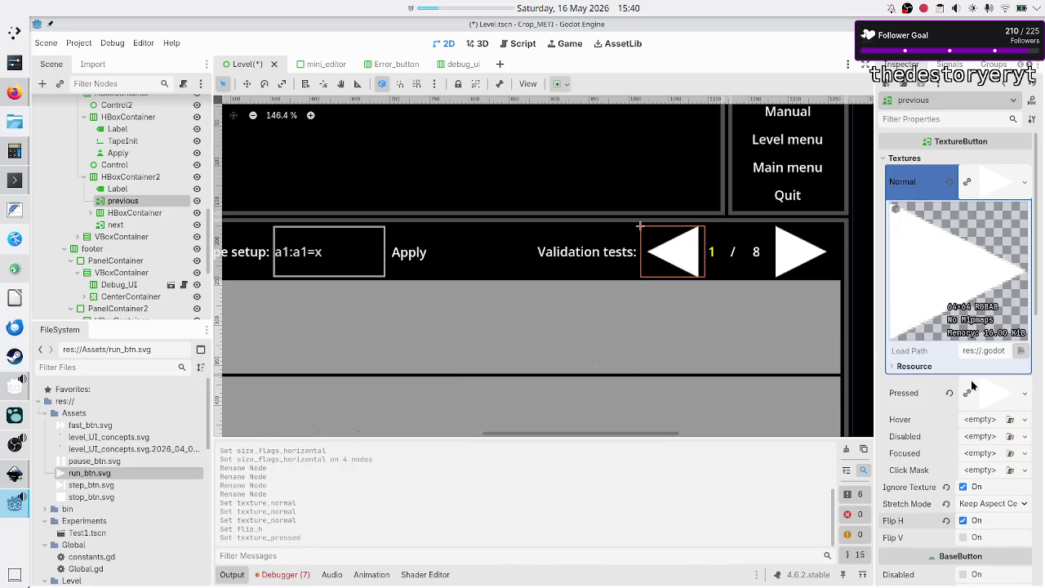
mouse_move(105, 473)
mouse_down()
mouse_move(573, 443)
mouse_move(845, 449)
mouse_move(981, 420)
mouse_up()
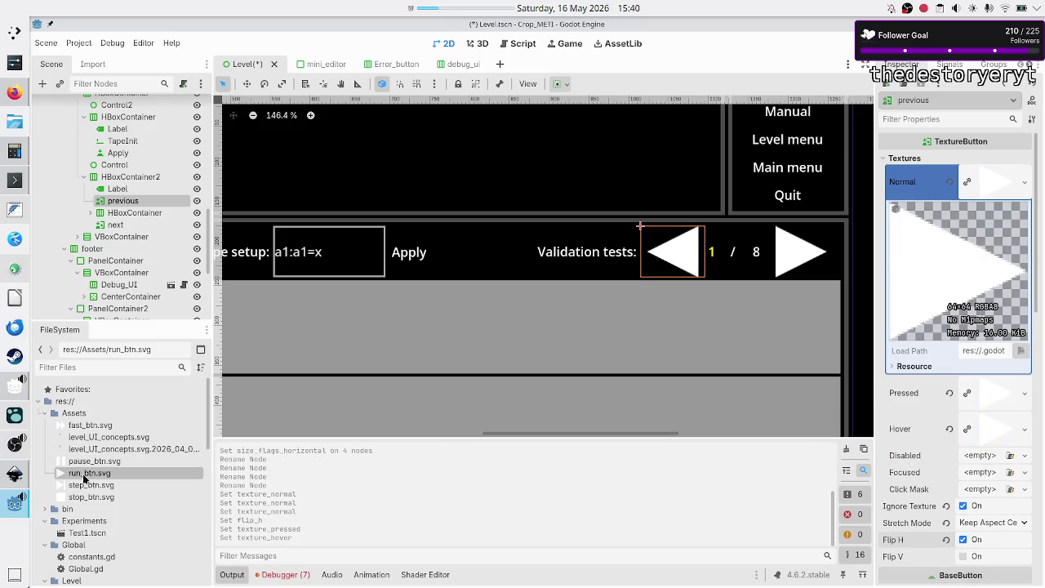
mouse_move(111, 473)
mouse_down()
mouse_move(375, 436)
mouse_move(534, 457)
mouse_move(819, 459)
mouse_move(891, 476)
mouse_move(951, 459)
mouse_move(976, 472)
mouse_up()
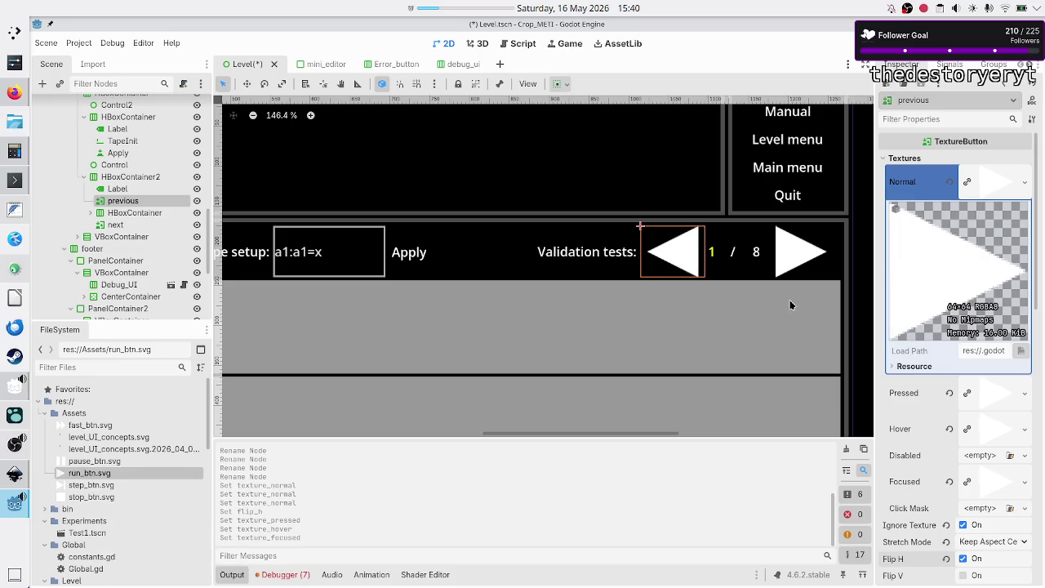
click(137, 226)
mouse_move(91, 473)
mouse_down()
mouse_move(716, 345)
mouse_move(875, 291)
mouse_move(982, 210)
mouse_up()
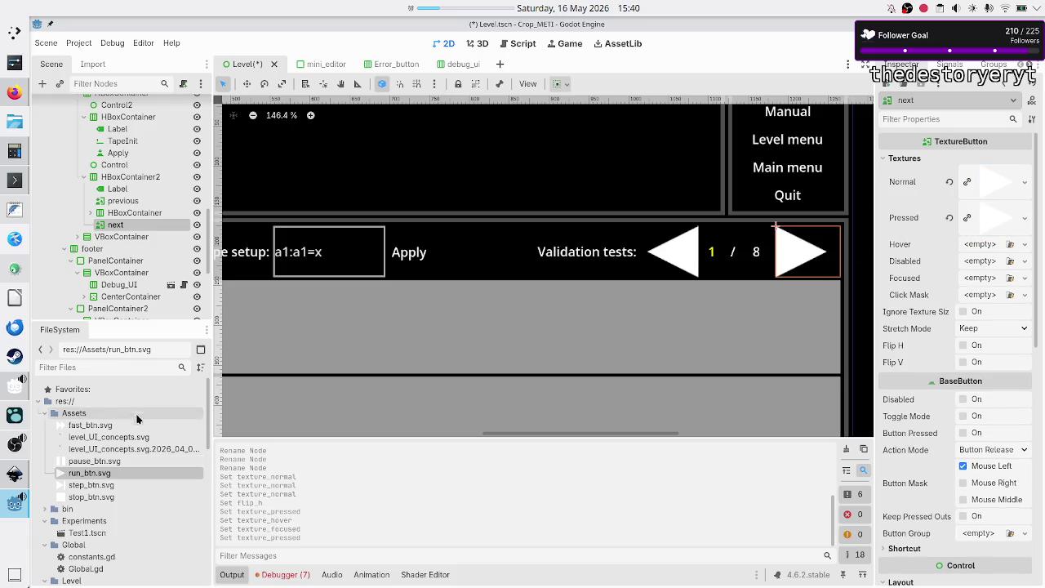
mouse_move(97, 477)
mouse_down()
mouse_move(260, 454)
mouse_move(404, 382)
mouse_move(470, 364)
mouse_move(556, 362)
mouse_move(974, 243)
mouse_up()
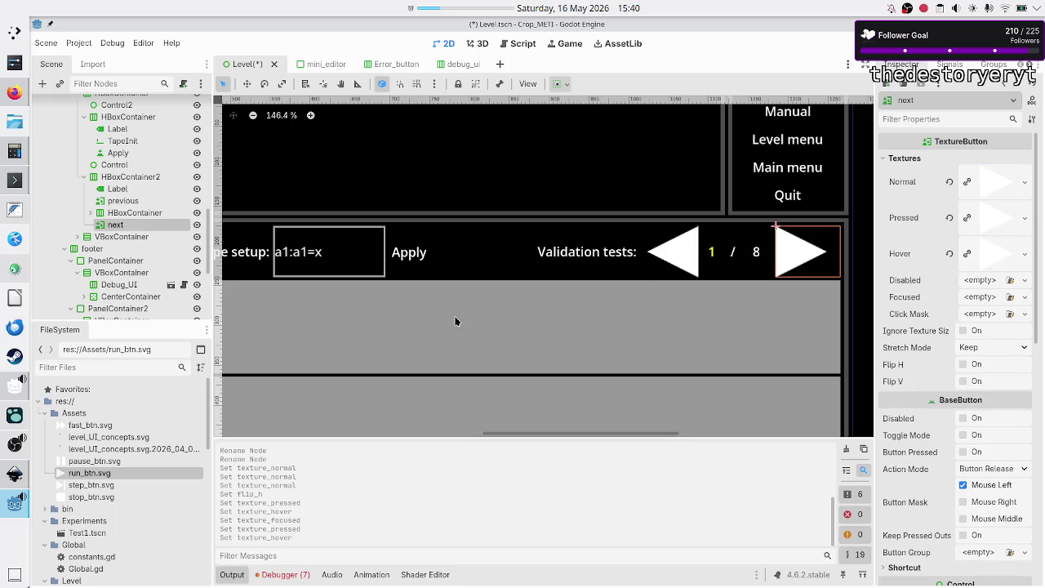
mouse_move(92, 479)
mouse_down()
mouse_move(436, 425)
mouse_move(576, 380)
mouse_move(901, 309)
mouse_move(951, 274)
mouse_move(977, 296)
mouse_up()
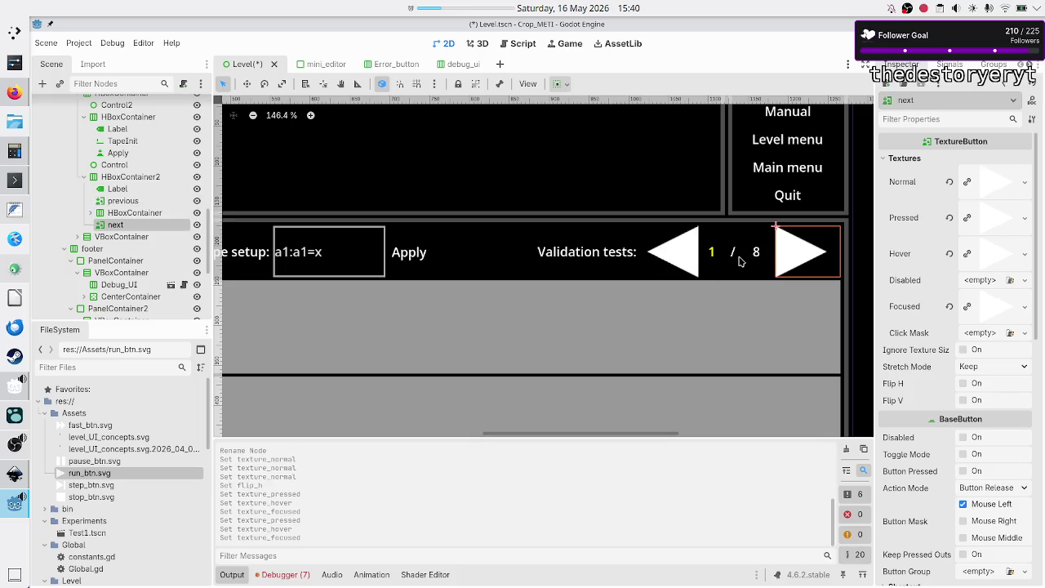
key(alt+Tab)
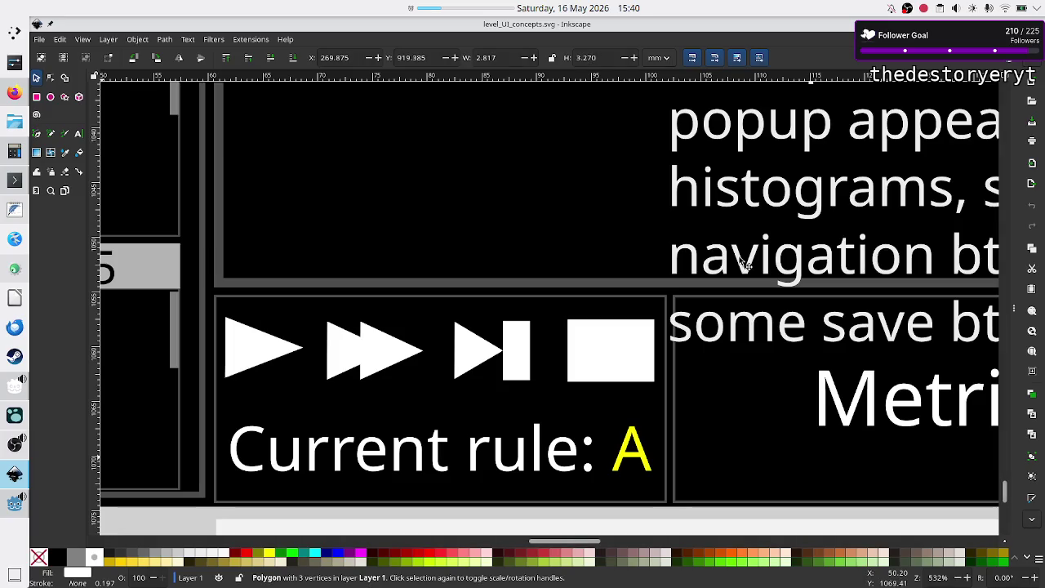
scroll(739, 261, right, 10)
scroll(739, 262, down, 10)
scroll(740, 261, right, 10)
scroll(739, 261, up, 15)
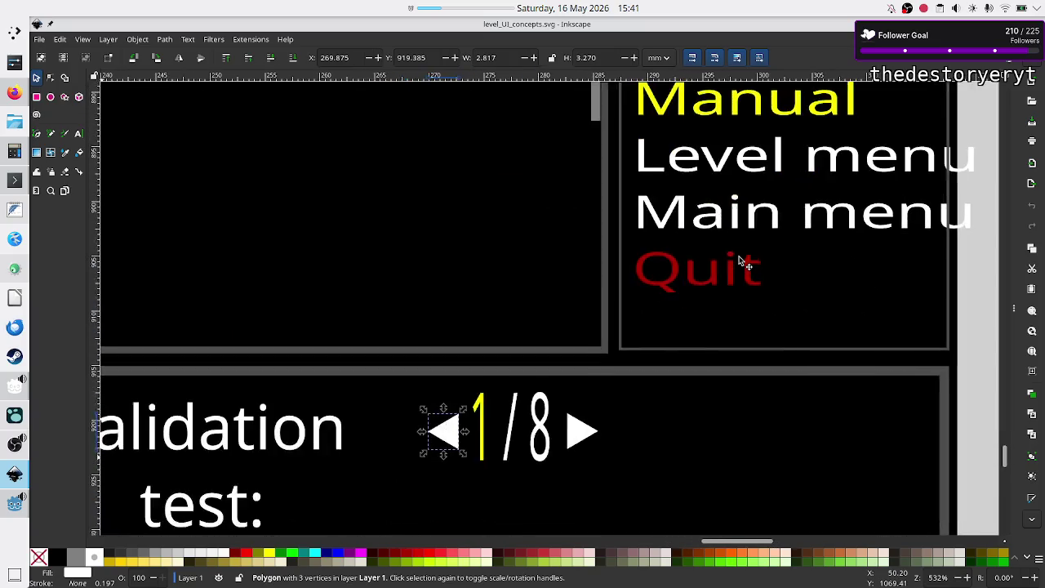
scroll(739, 261, down, 3)
scroll(740, 262, right, 5)
scroll(740, 261, left, 12)
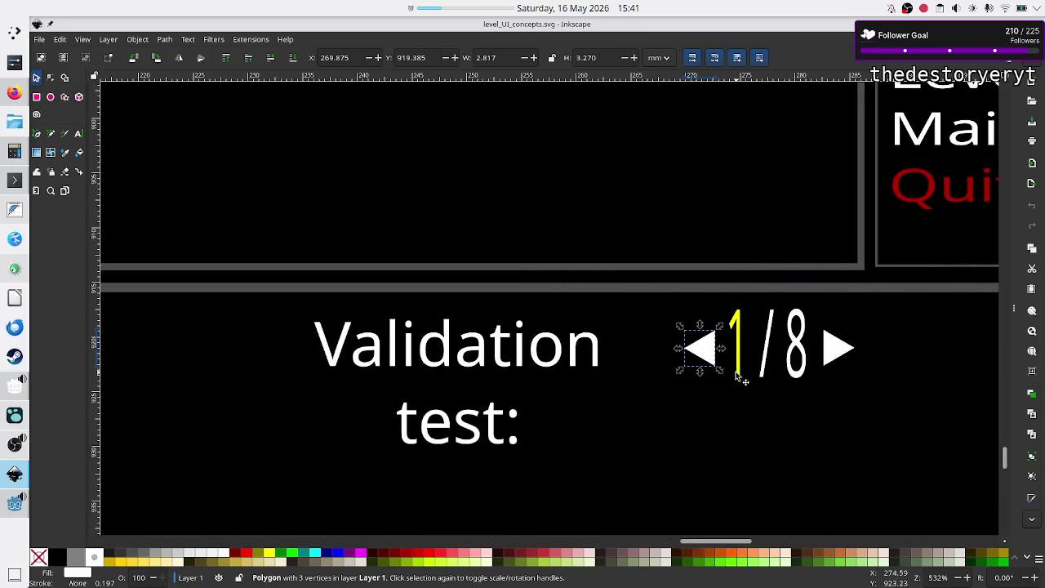
click(735, 417)
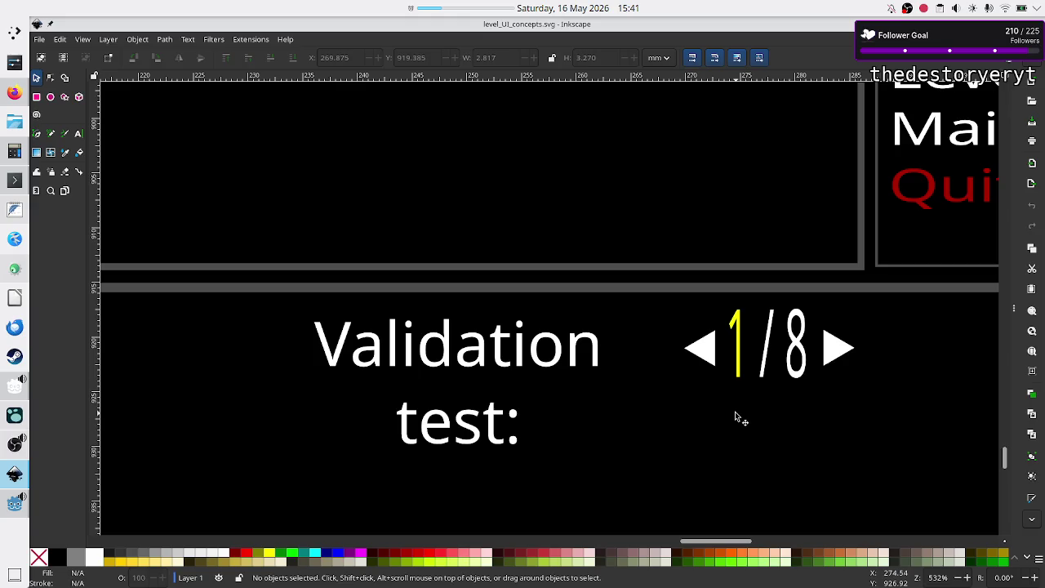
key(alt+Tab)
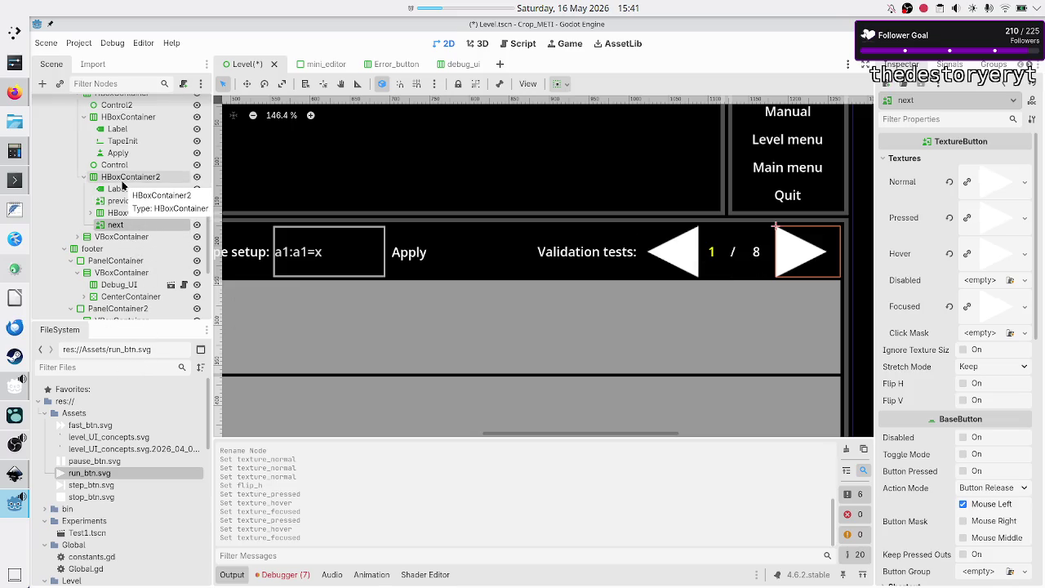
click(123, 181)
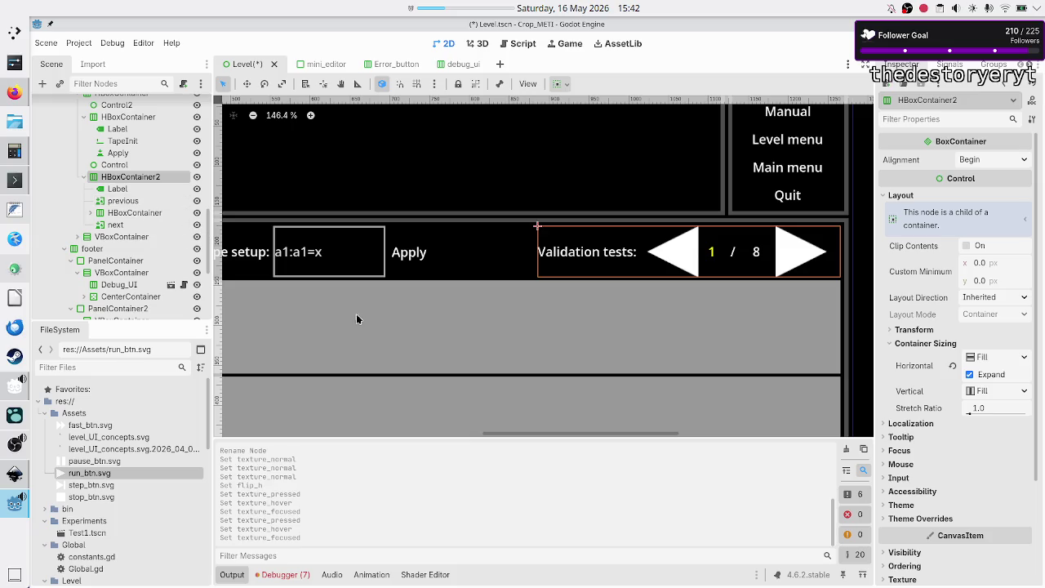
scroll(426, 331, down, 5)
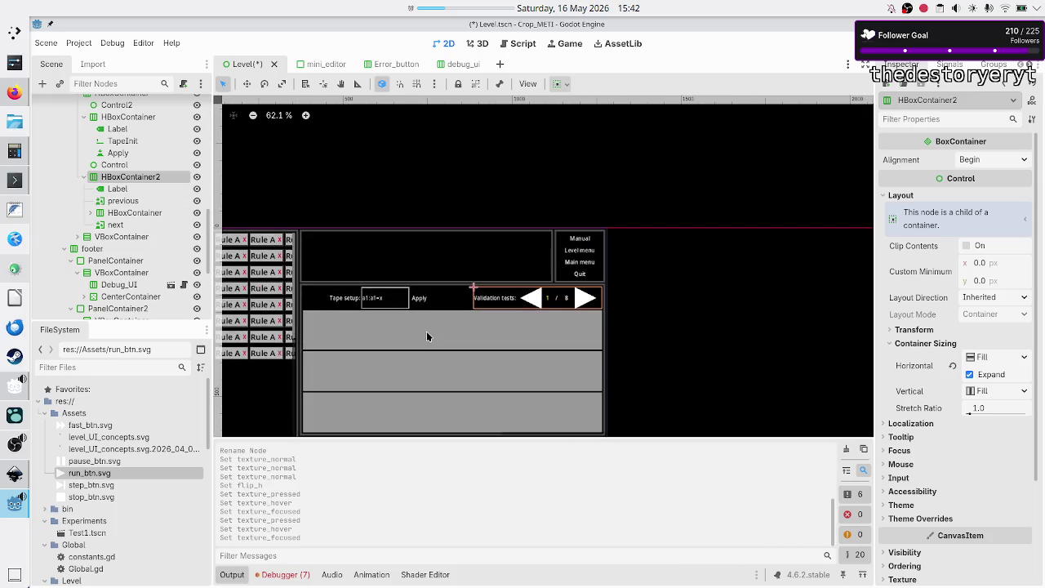
scroll(426, 334, down, 3)
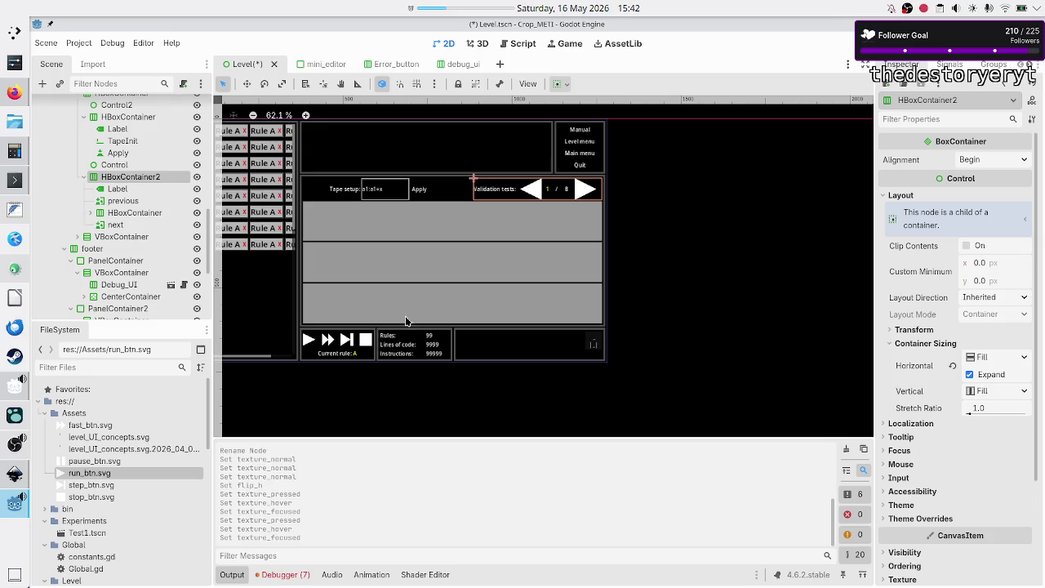
scroll(614, 200, up, 2)
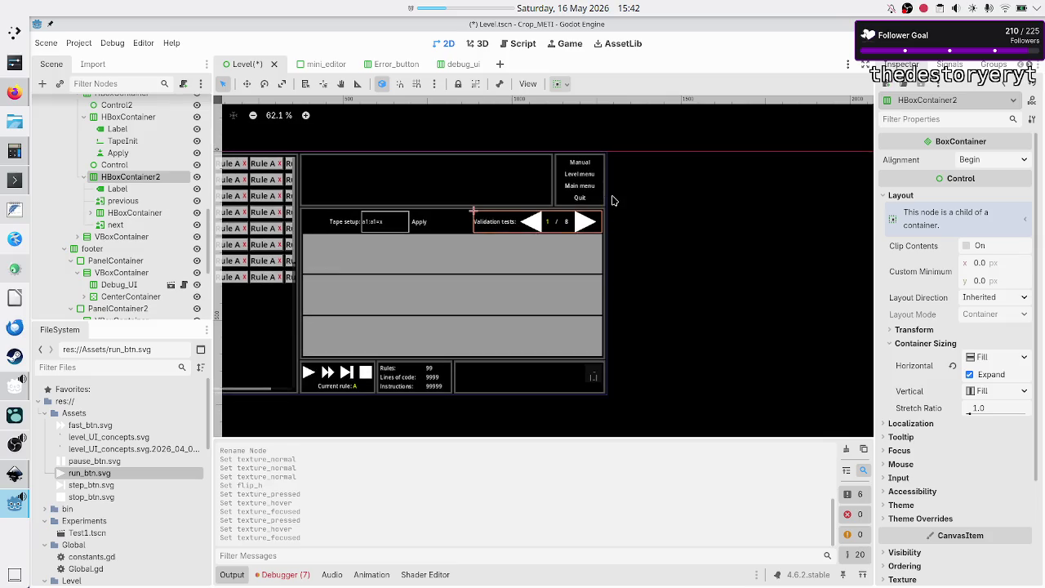
scroll(614, 200, up, 5)
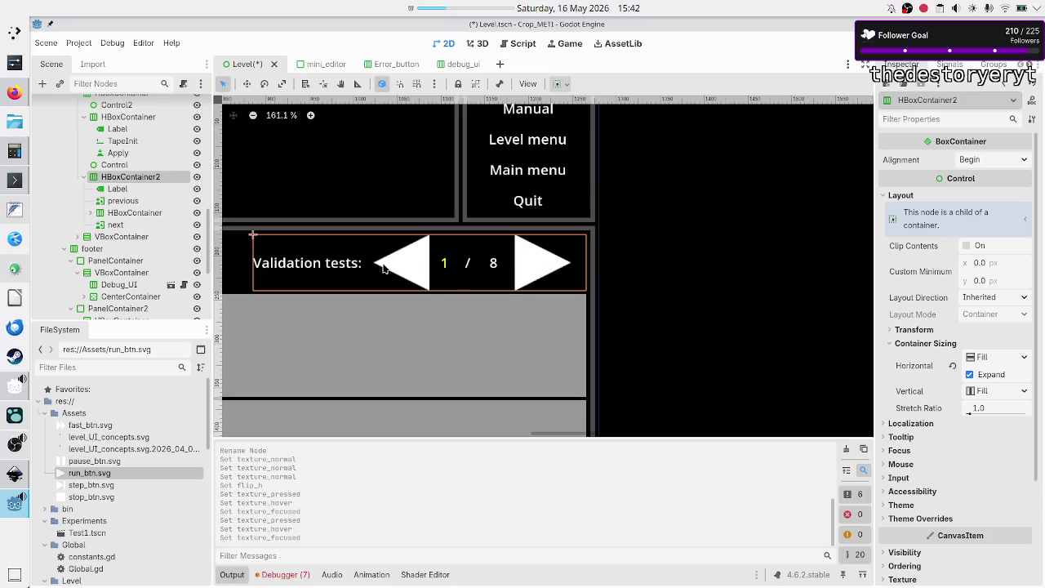
scroll(461, 315, left, 5)
click(459, 315)
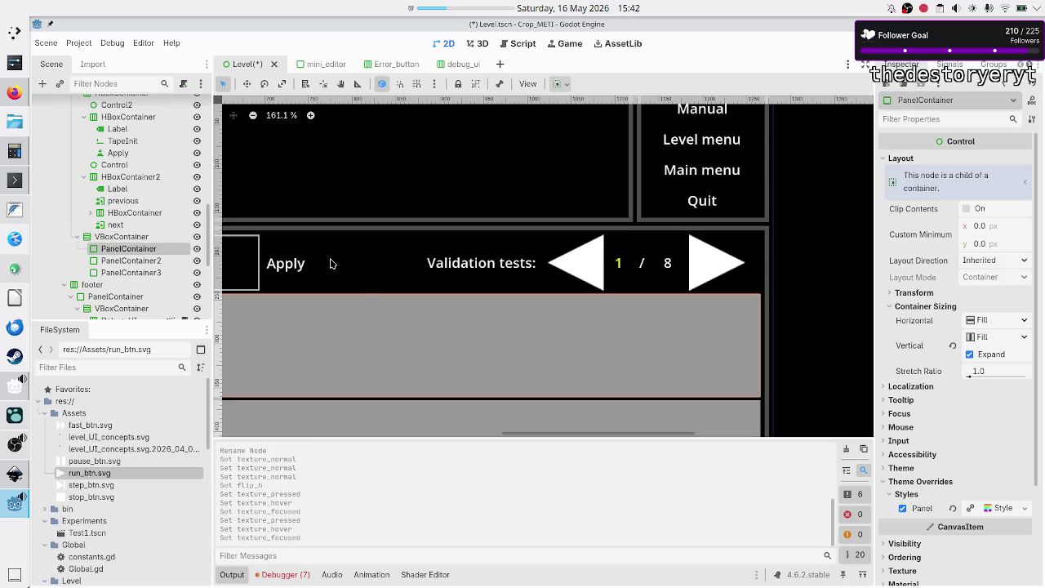
scroll(362, 289, left, 3)
scroll(361, 289, left, 4)
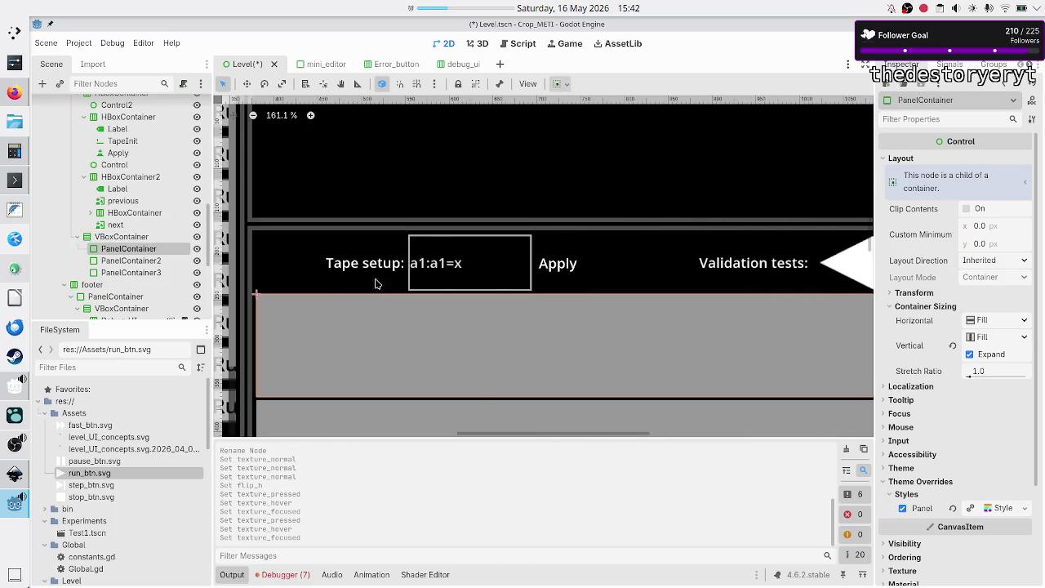
click(142, 178)
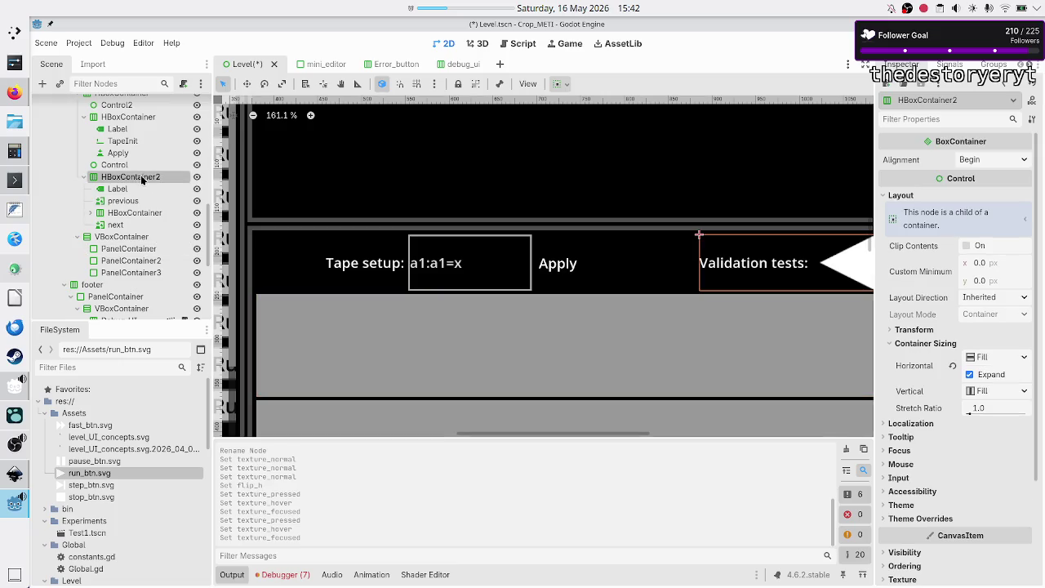
click(129, 119)
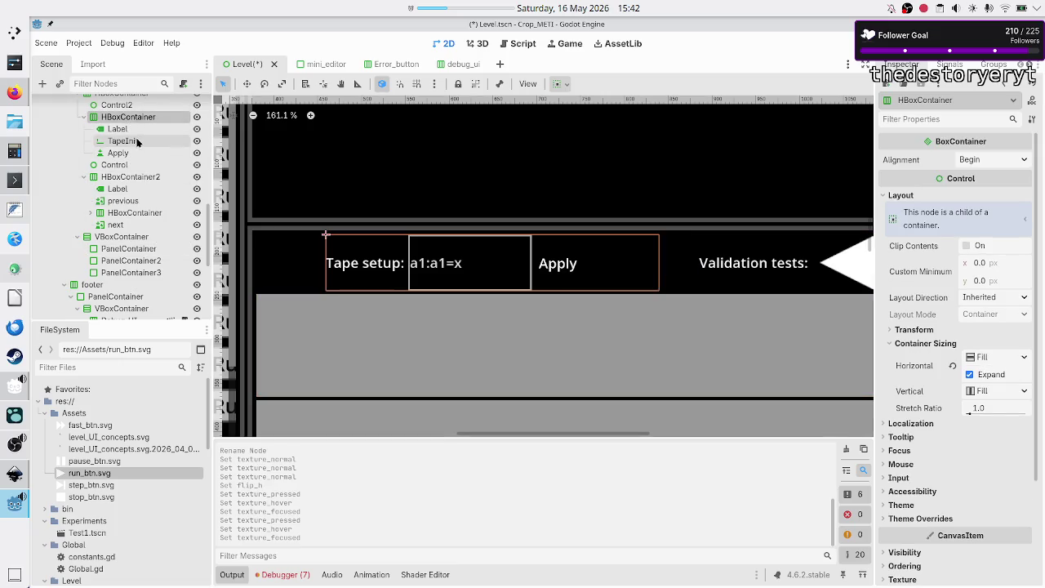
click(139, 130)
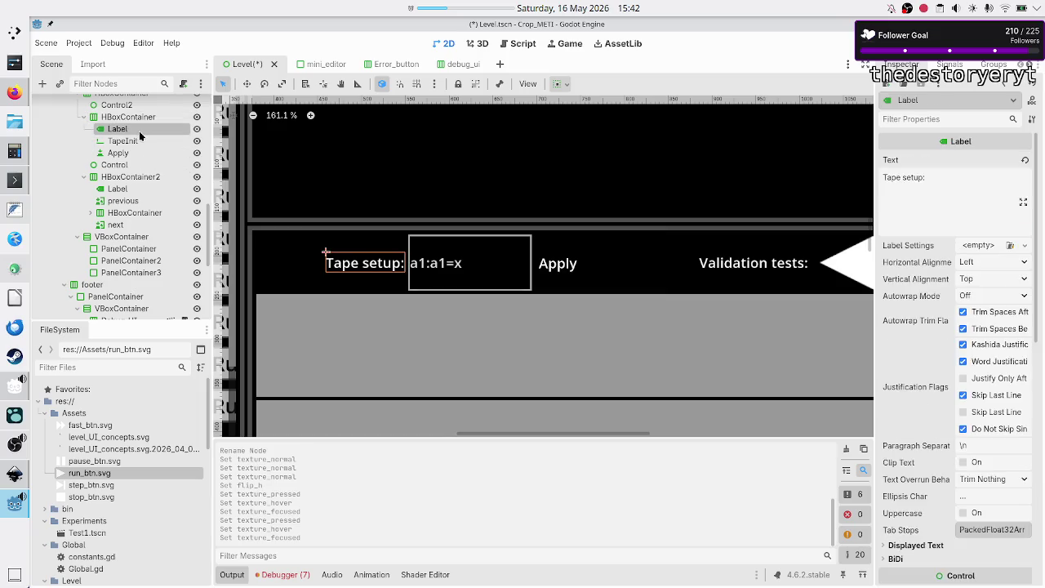
scroll(939, 428, down, 5)
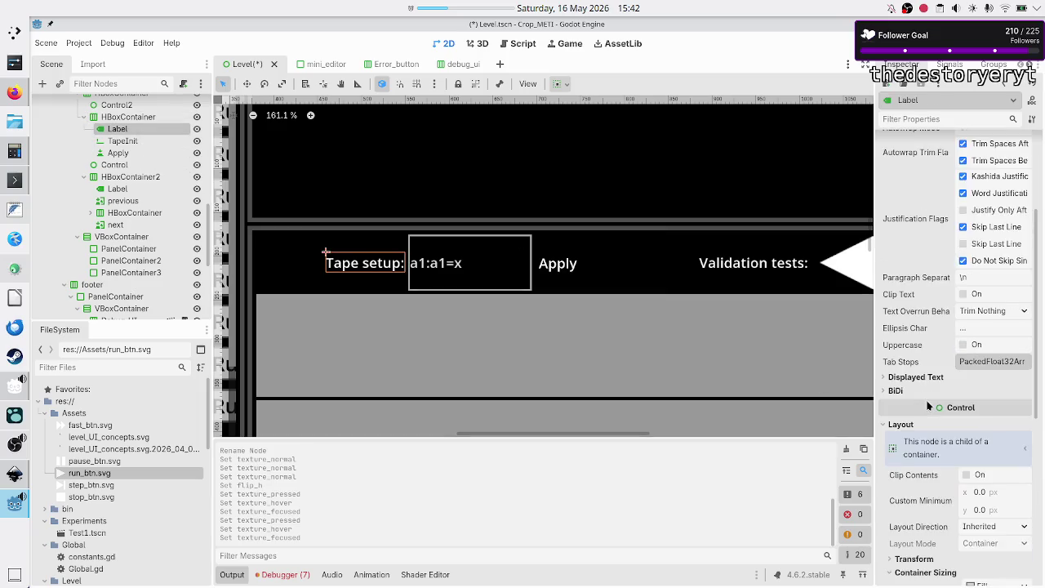
scroll(928, 406, down, 5)
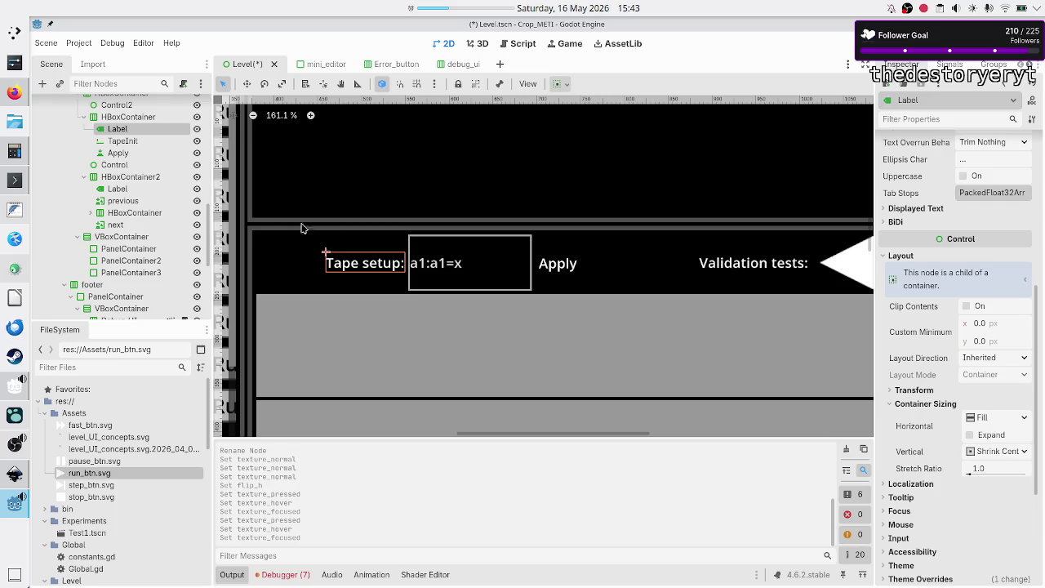
Step: Select the TapeInit text field and find its Normal style override in the Inspector
click(129, 143)
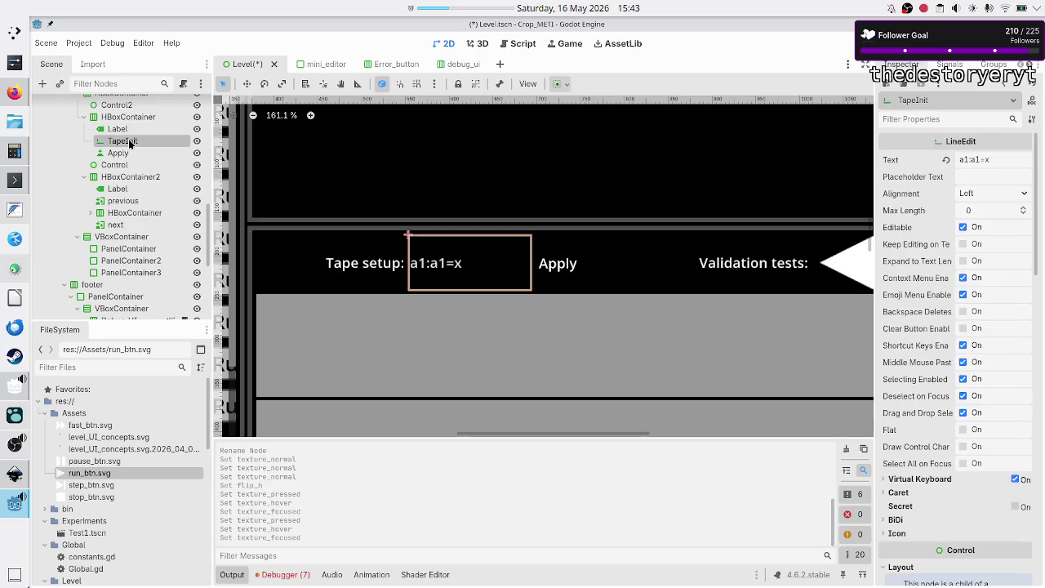
scroll(928, 396, down, 5)
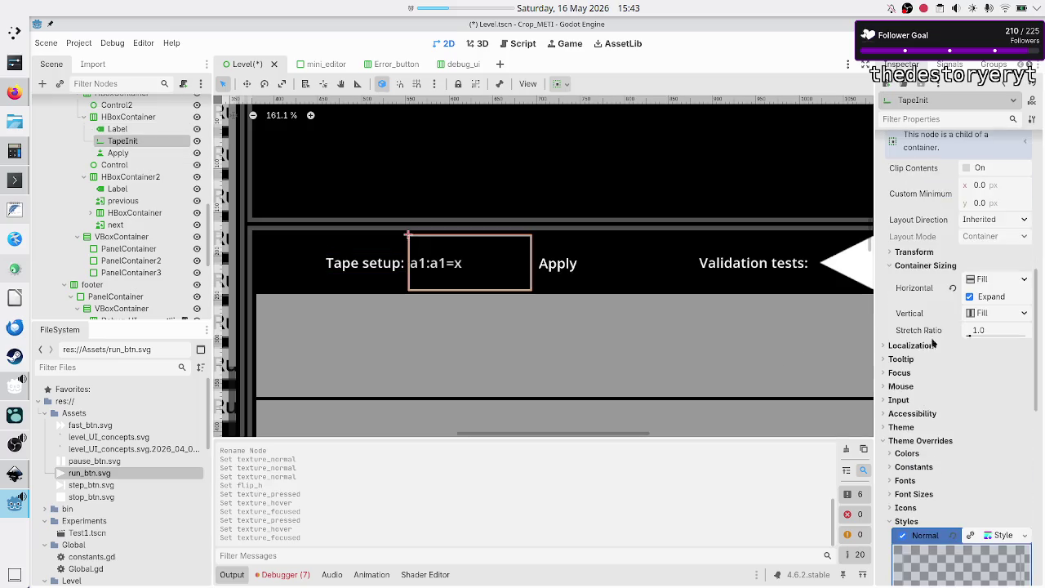
scroll(935, 318, up, 1)
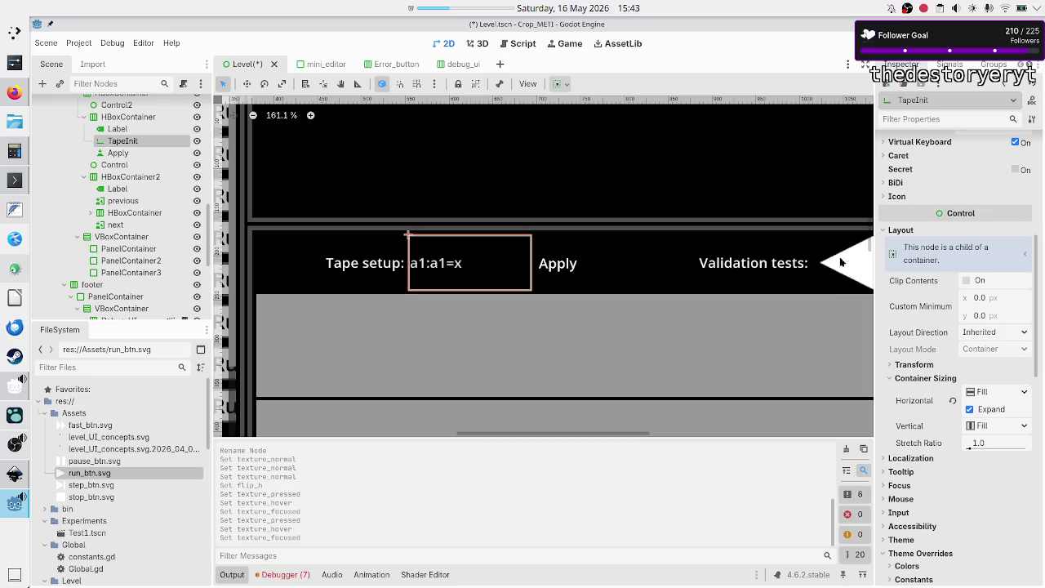
mouse_move(935, 417)
scroll(983, 484, down, 3)
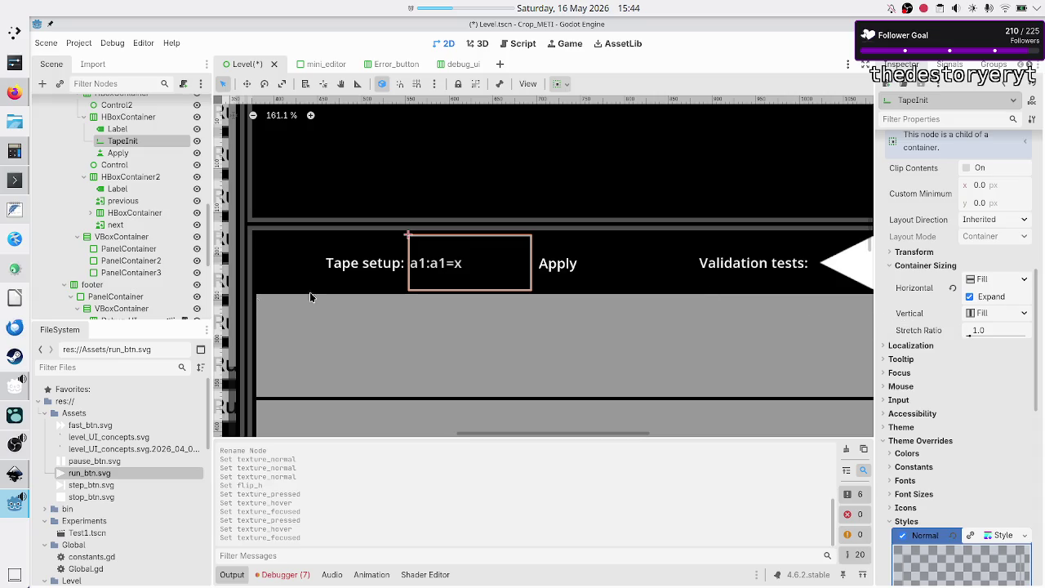
click(118, 129)
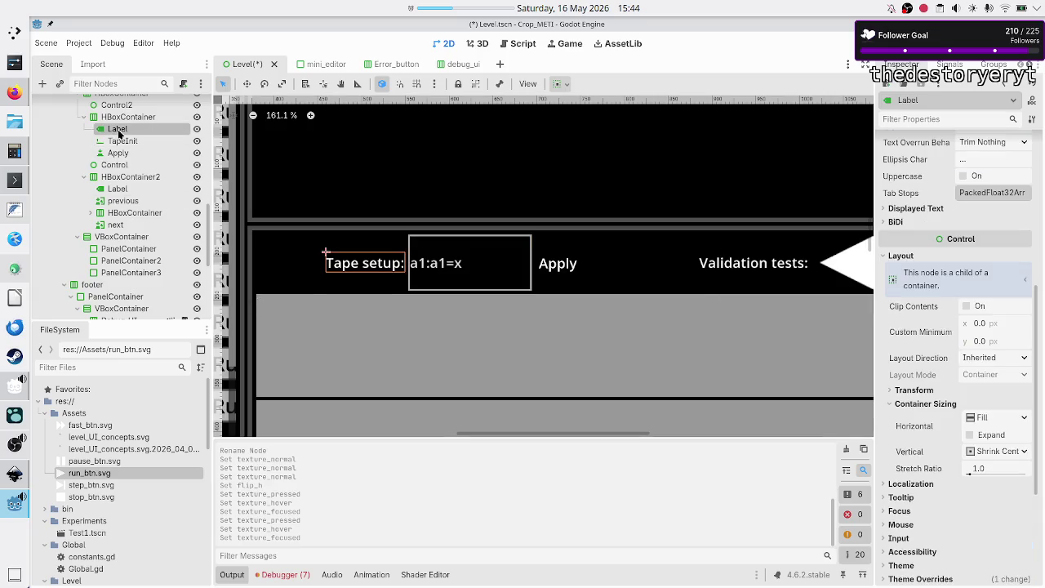
click(124, 142)
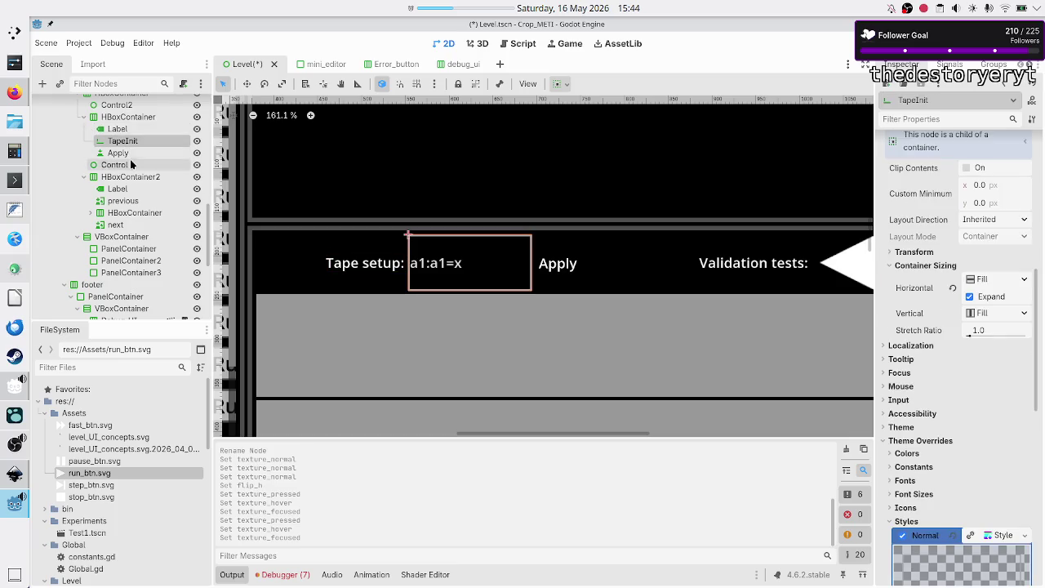
click(131, 164)
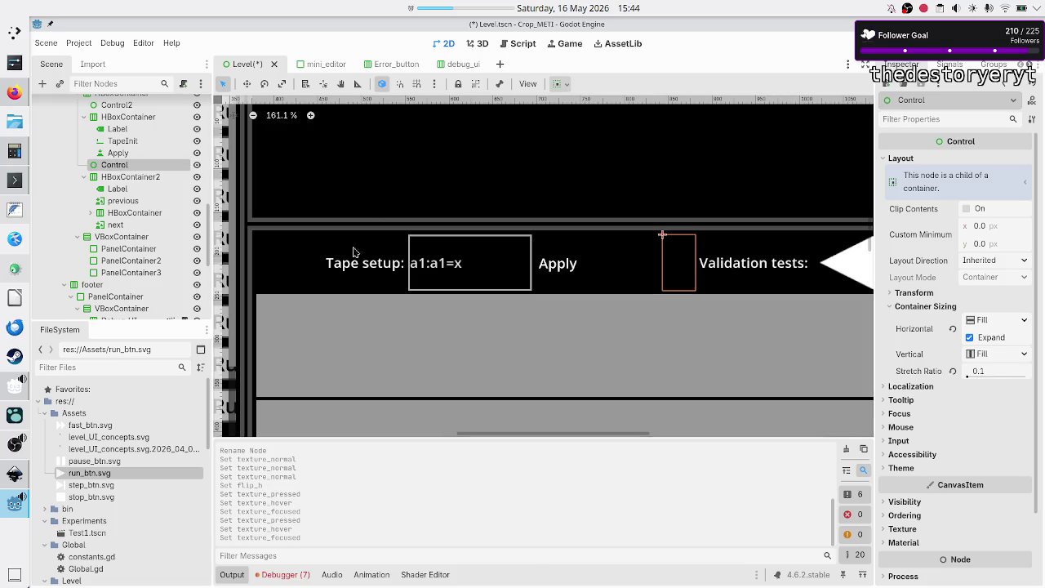
click(139, 154)
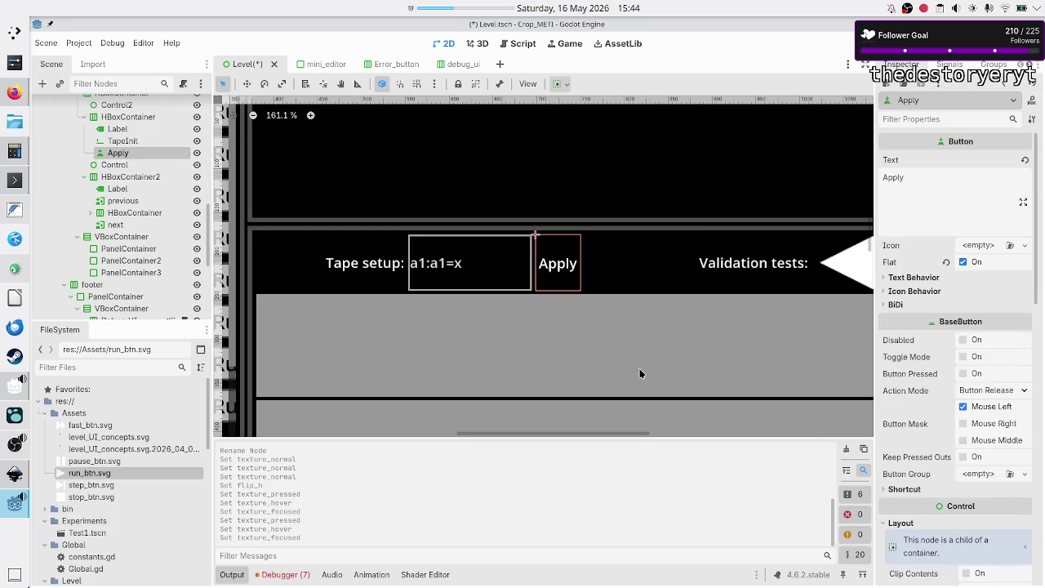
click(143, 167)
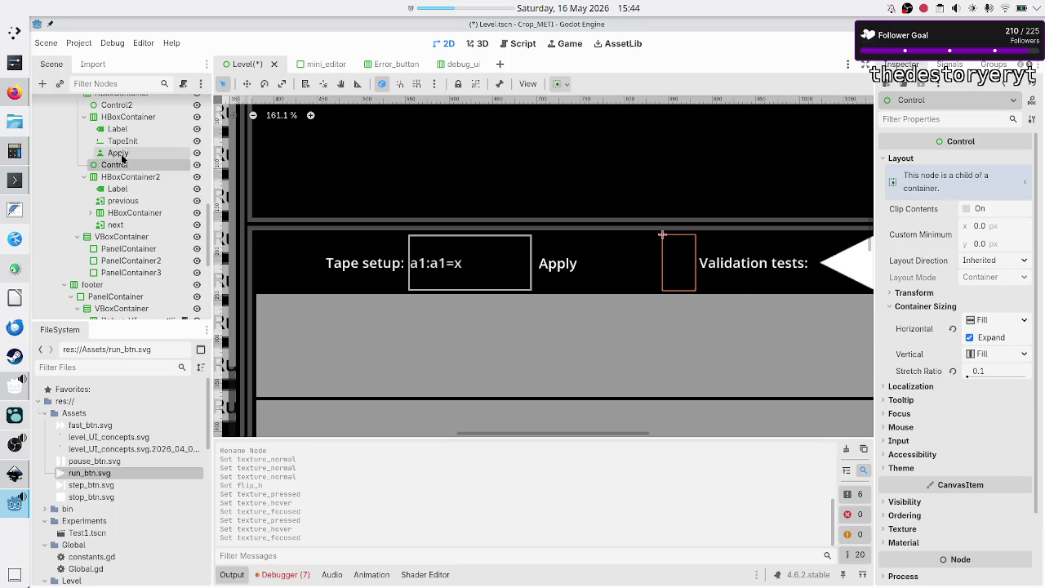
click(118, 153)
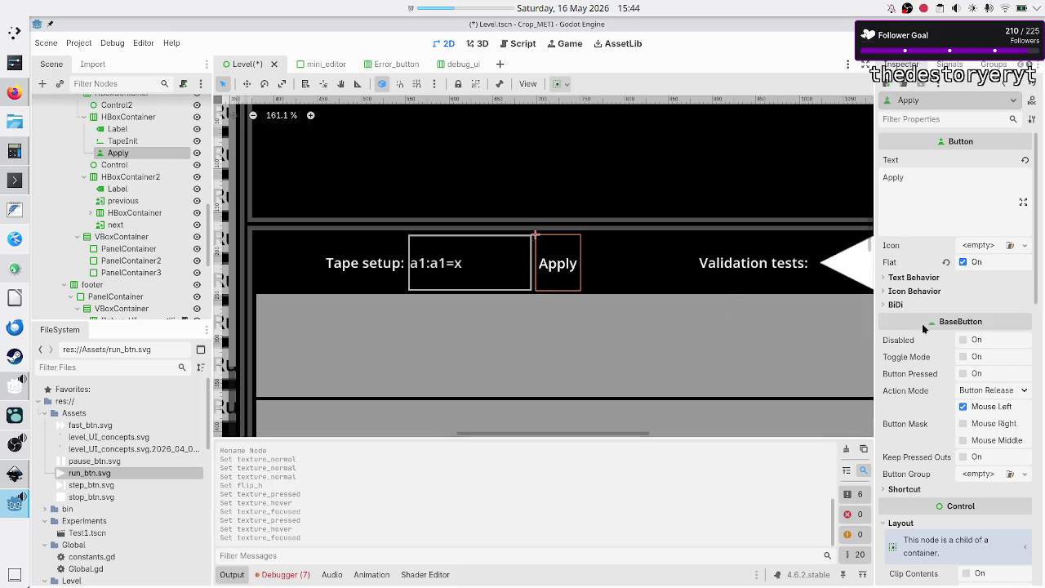
scroll(943, 351, down, 5)
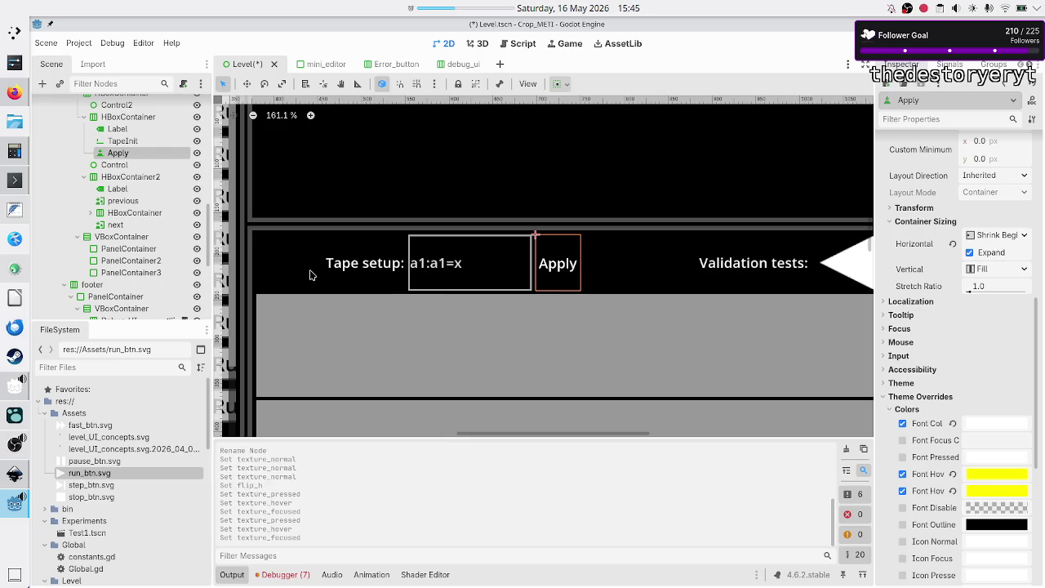
click(154, 143)
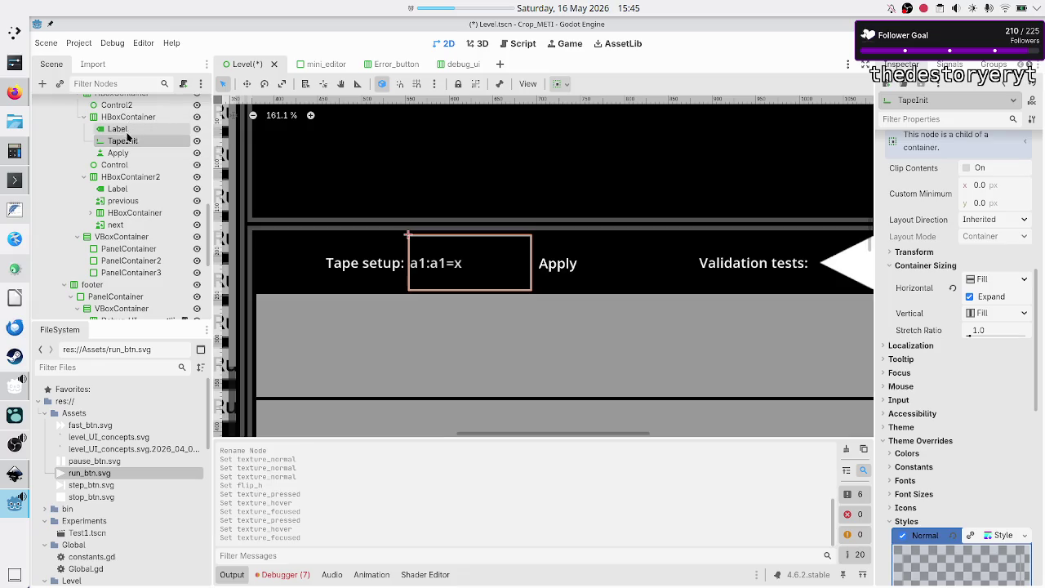
click(128, 130)
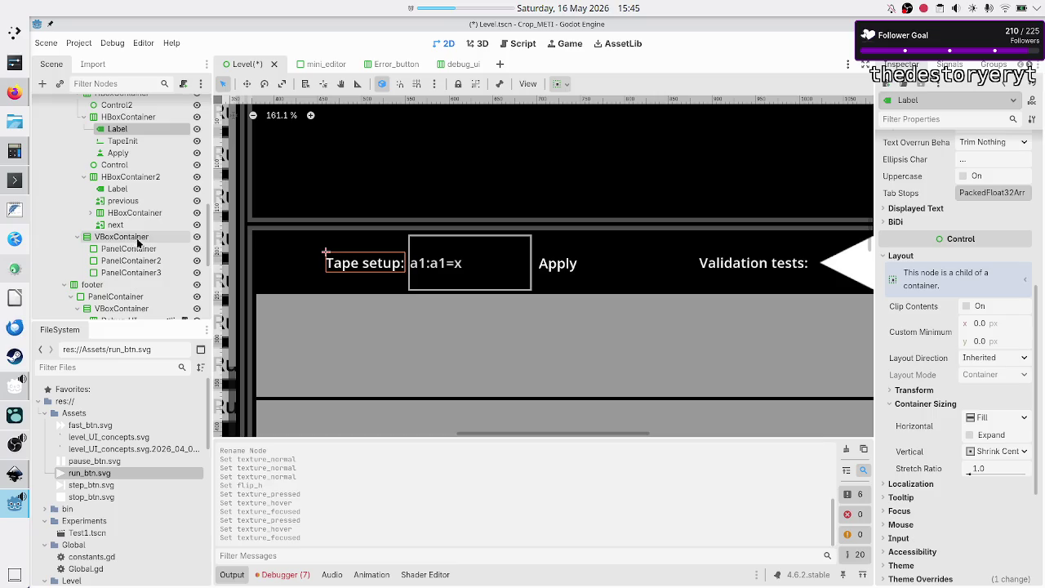
click(142, 189)
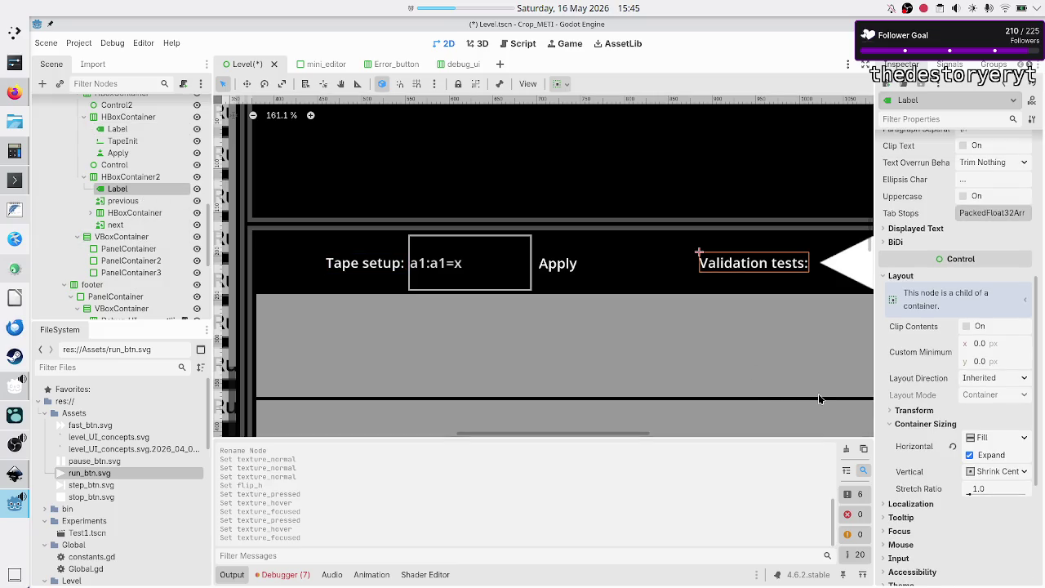
Step: Uncheck Horizontal Expand on the Validation tests label, keeping Expand on for the previous arrow
click(1006, 455)
click(986, 459)
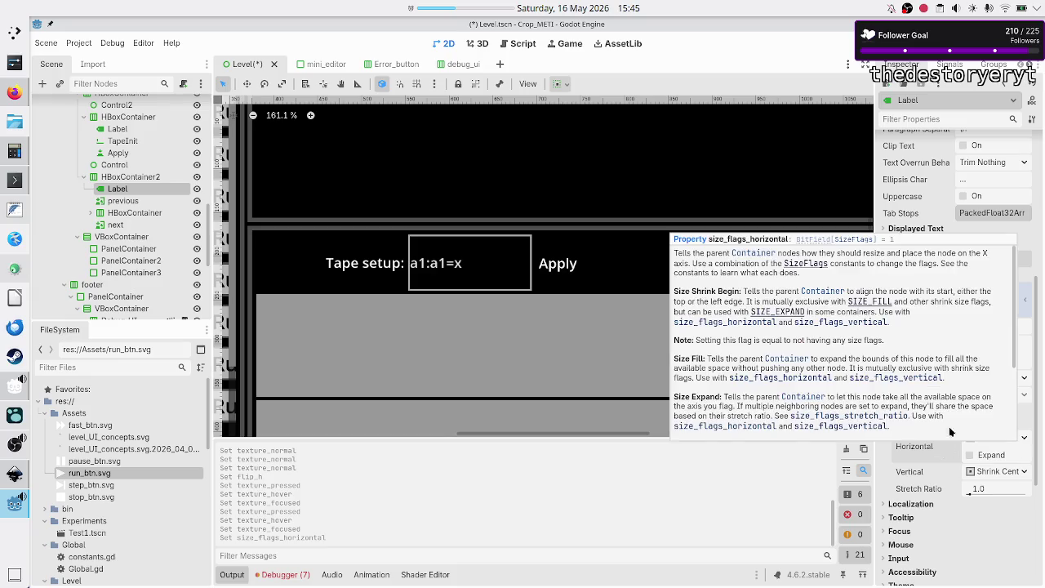
click(155, 202)
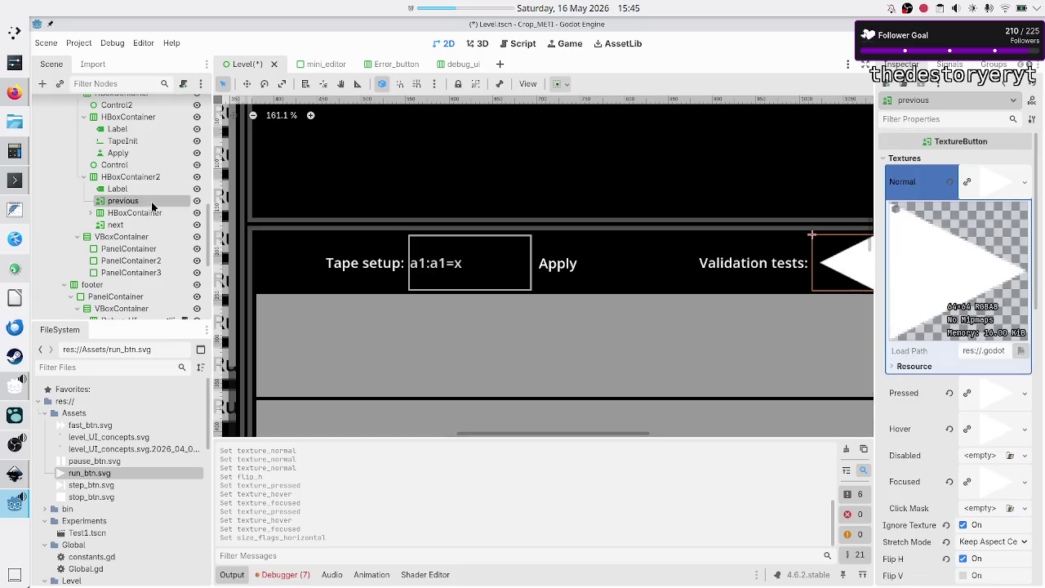
scroll(642, 333, right, 5)
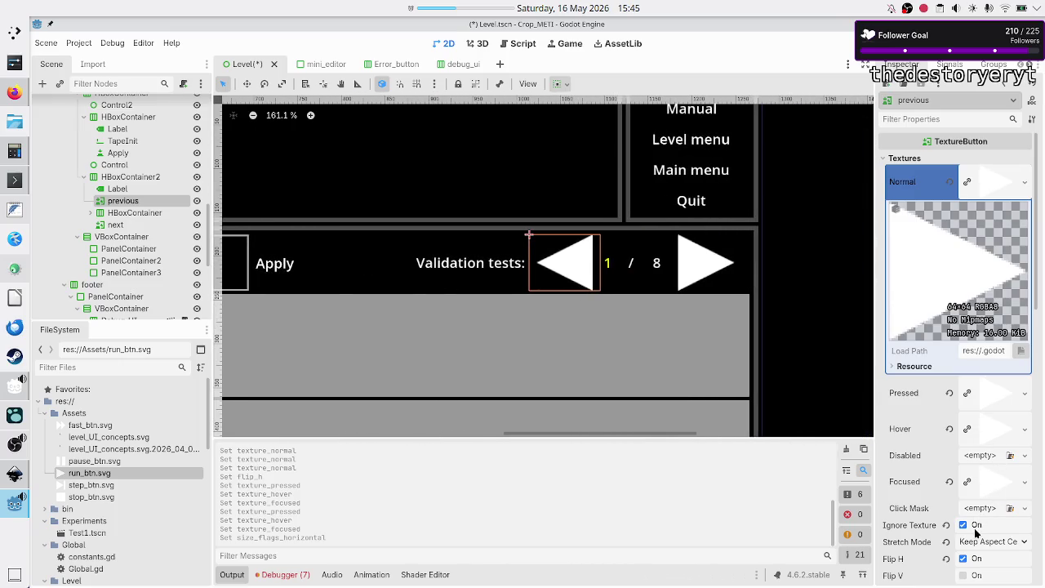
scroll(939, 499, down, 5)
scroll(949, 505, down, 2)
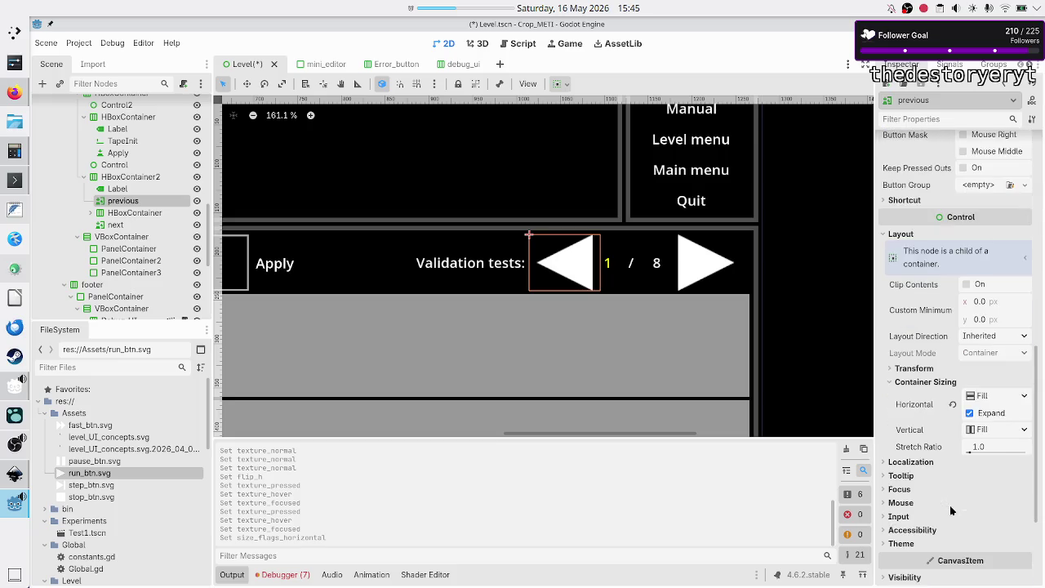
click(970, 413)
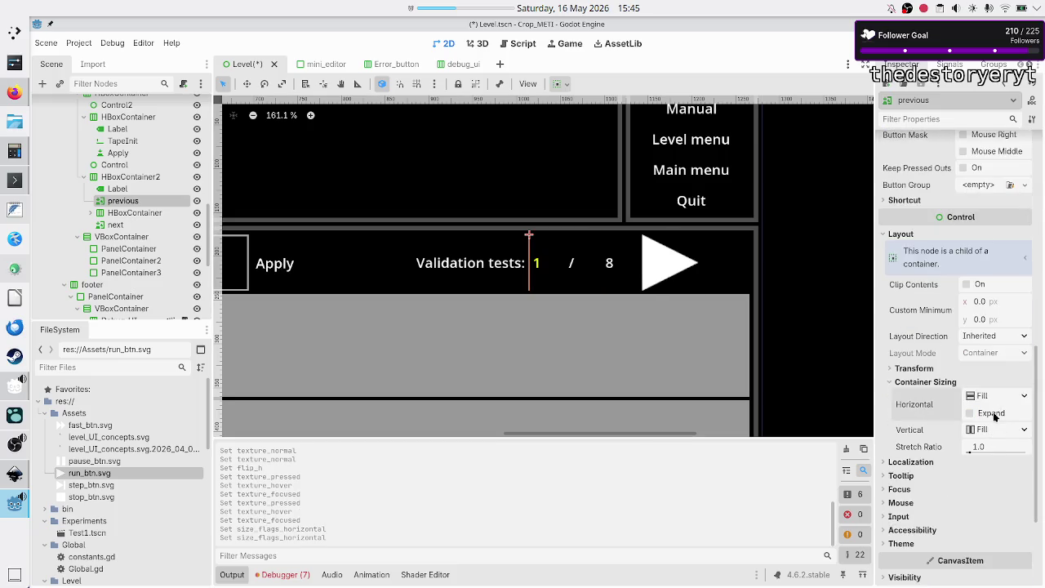
click(992, 412)
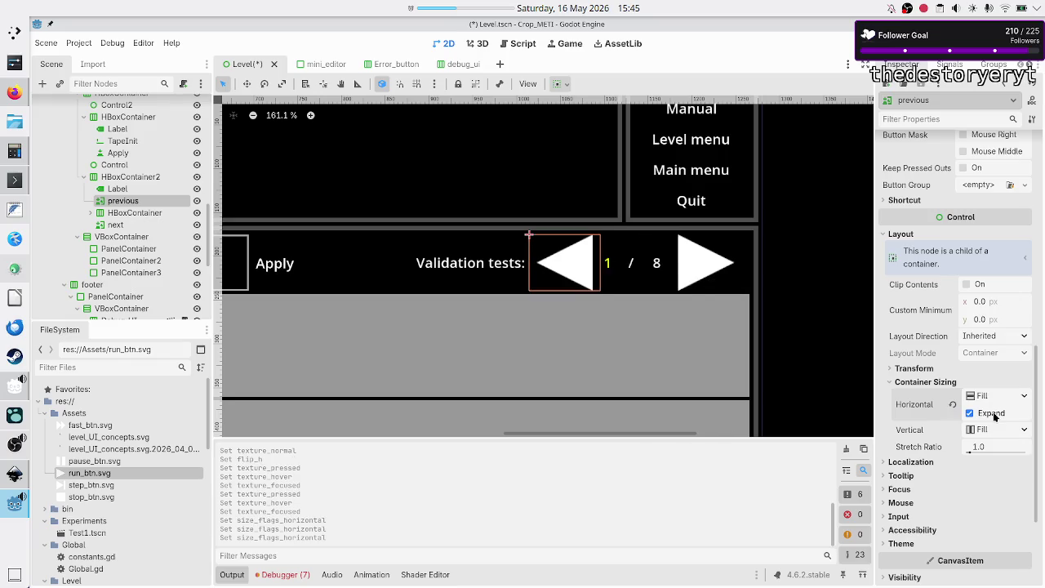
scroll(953, 415, up, 10)
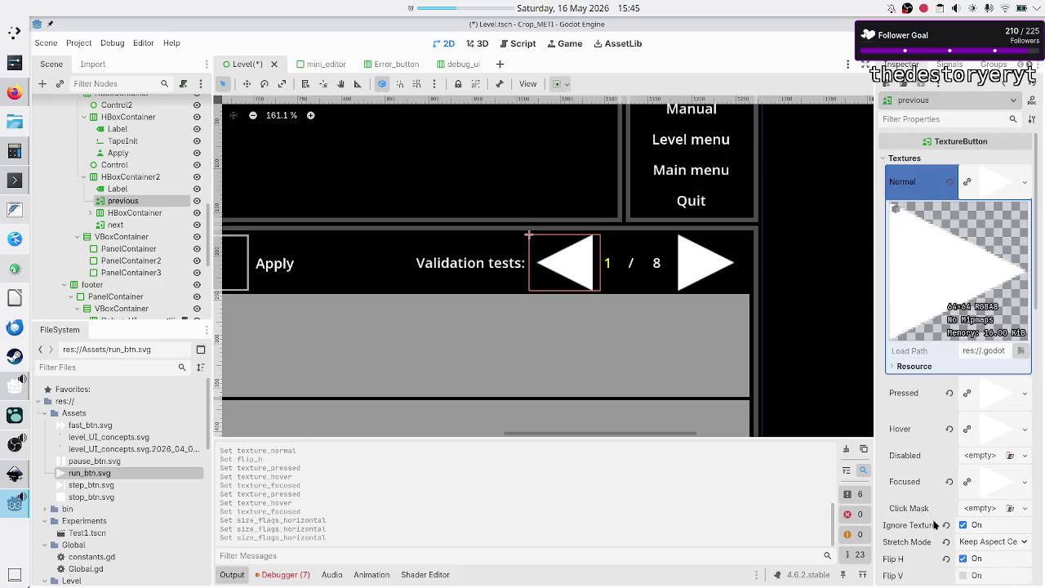
scroll(924, 523, down, 10)
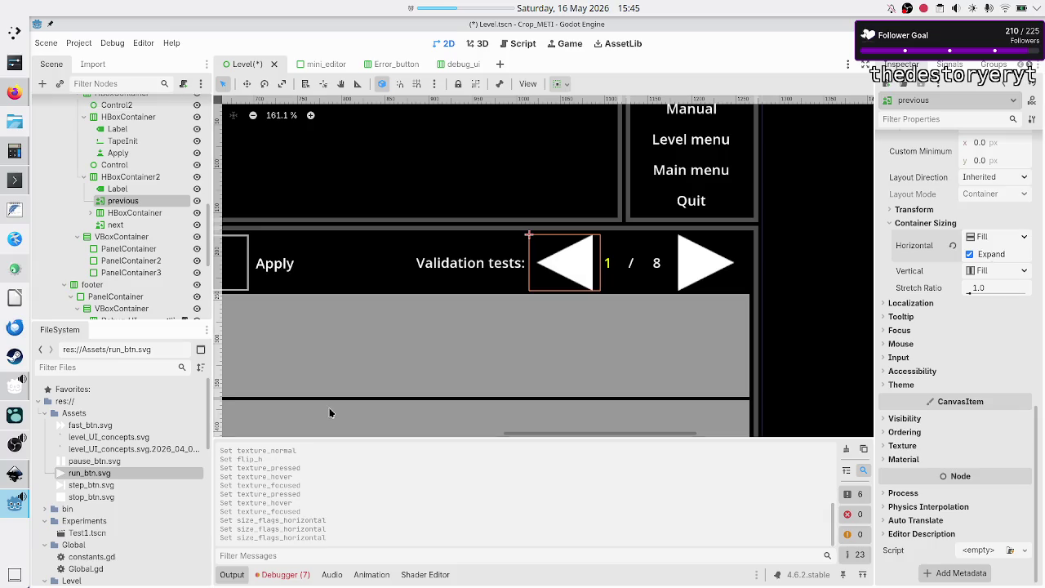
click(139, 180)
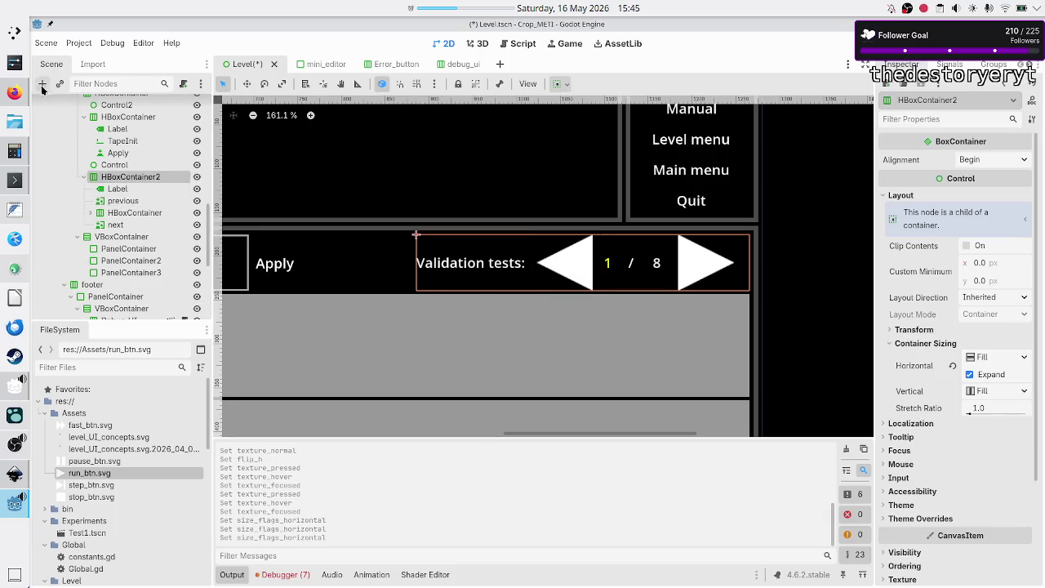
Step: Add a Control to the row and move previous, HBoxContainer and next into it
click(40, 84)
text(control)
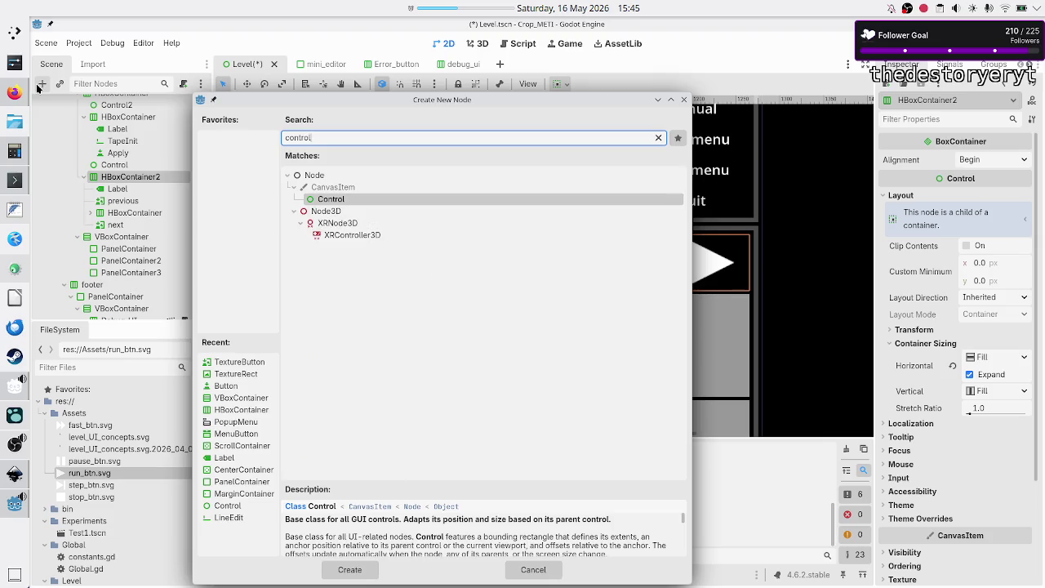
key(Return)
click(116, 201)
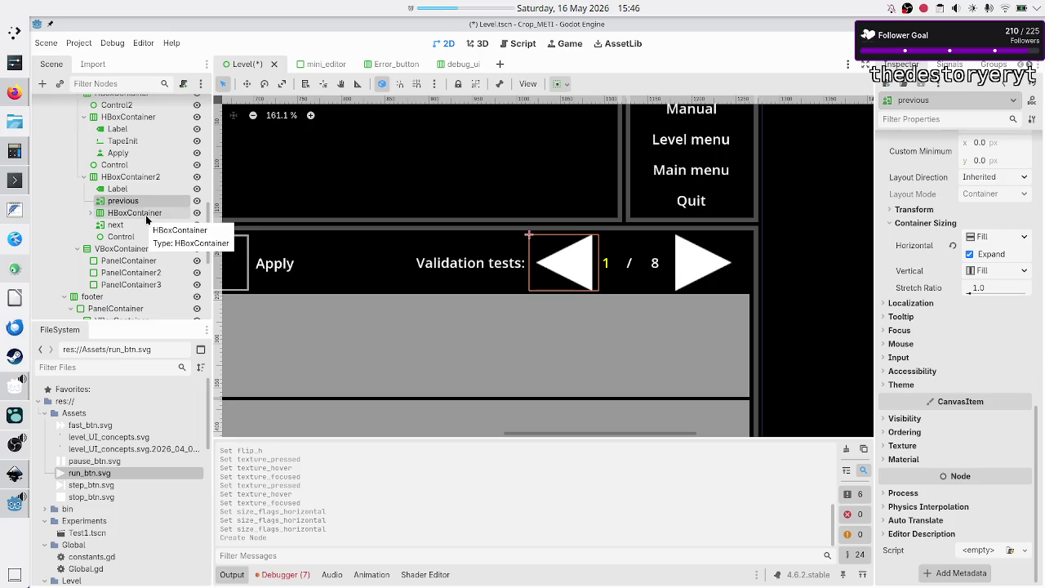
shift+click(130, 224)
drag(136, 209, 127, 239)
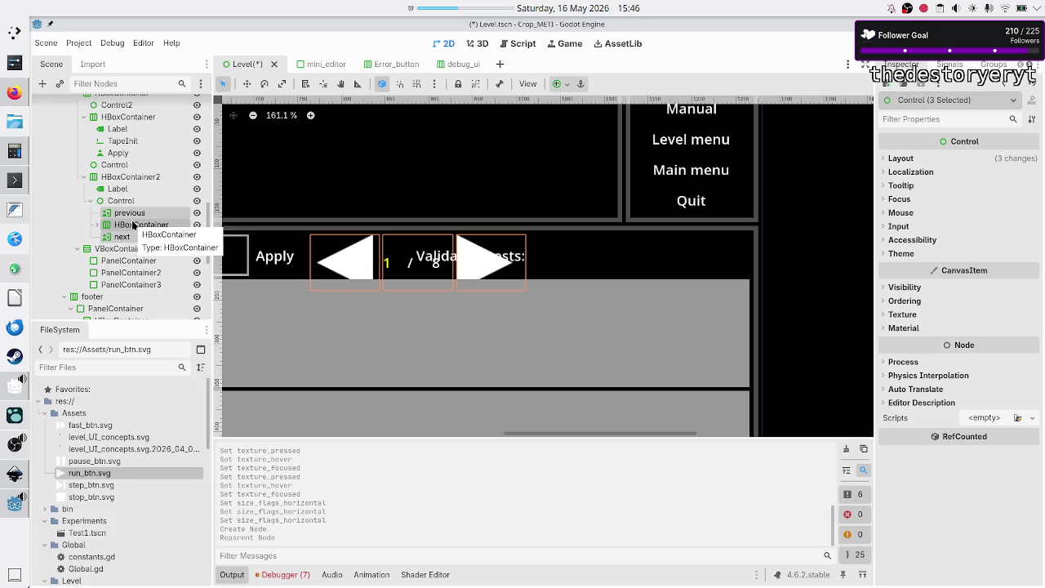
Step: Turn on Horizontal Expand for the new Control holding the pager
click(123, 191)
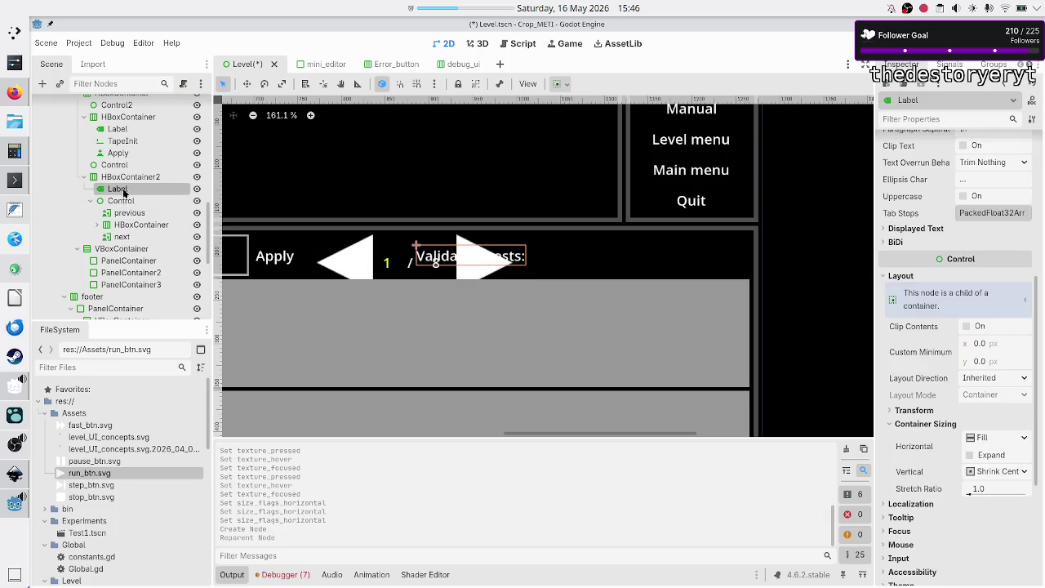
click(128, 201)
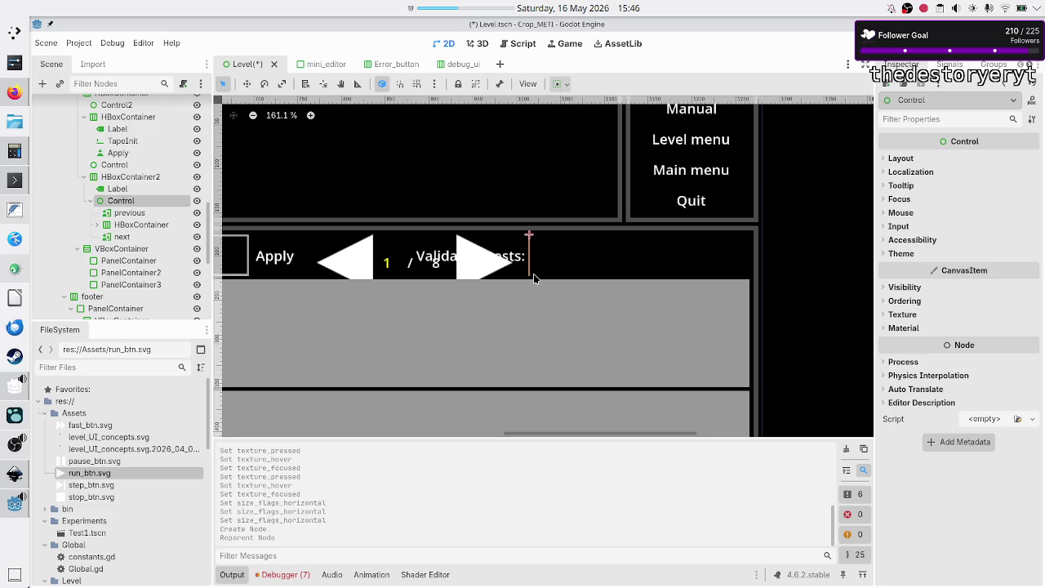
click(911, 161)
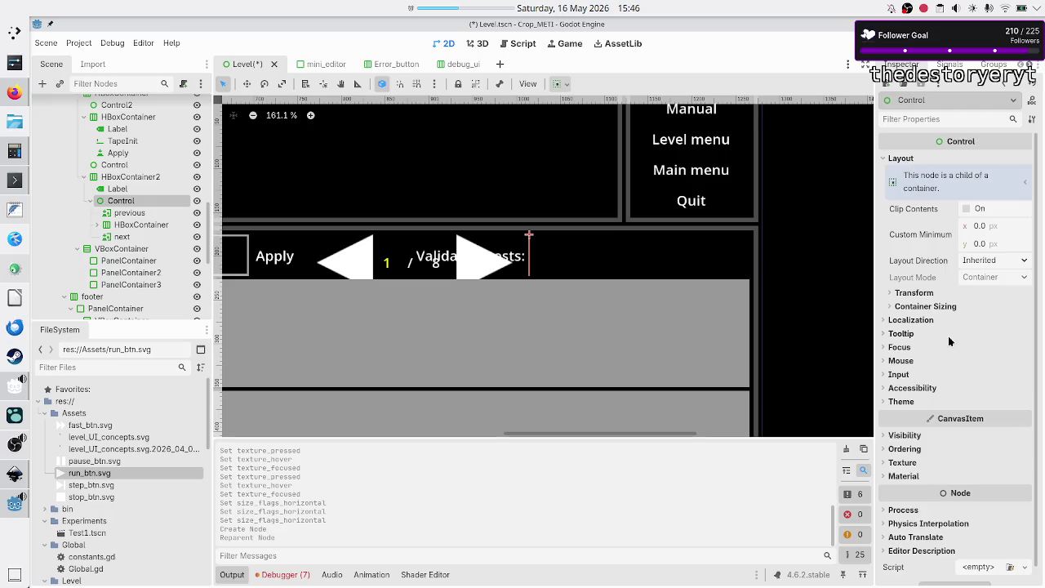
click(933, 309)
click(970, 337)
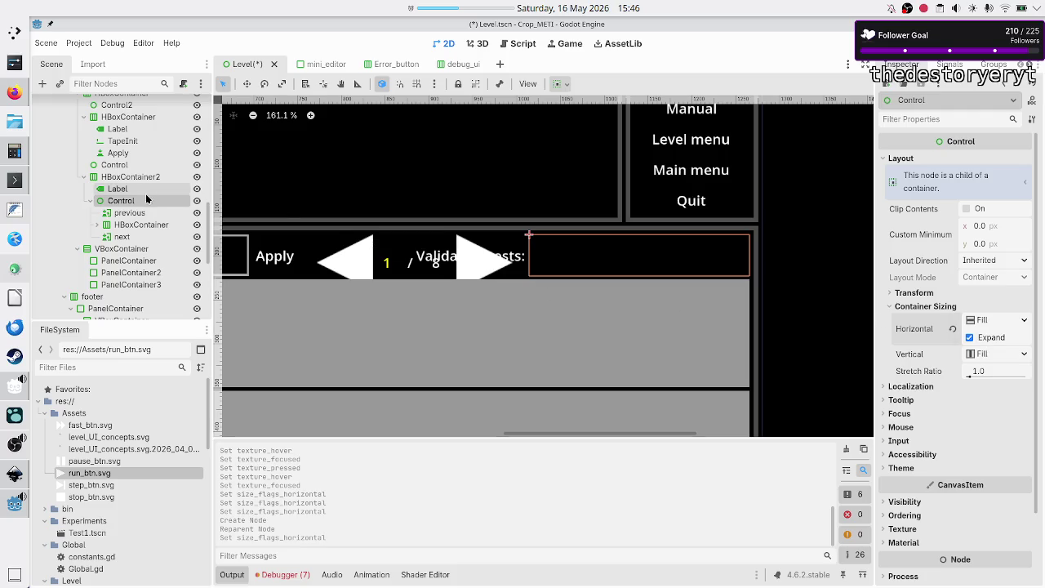
click(128, 214)
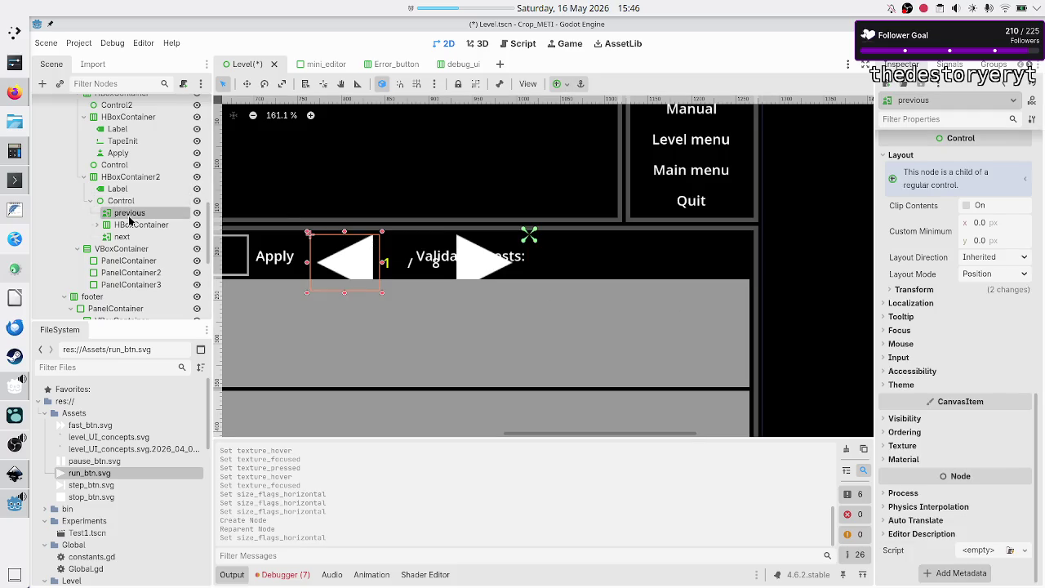
Step: Reset the previous arrow's x position to 0 and the page counter's position to 0, 0
click(916, 292)
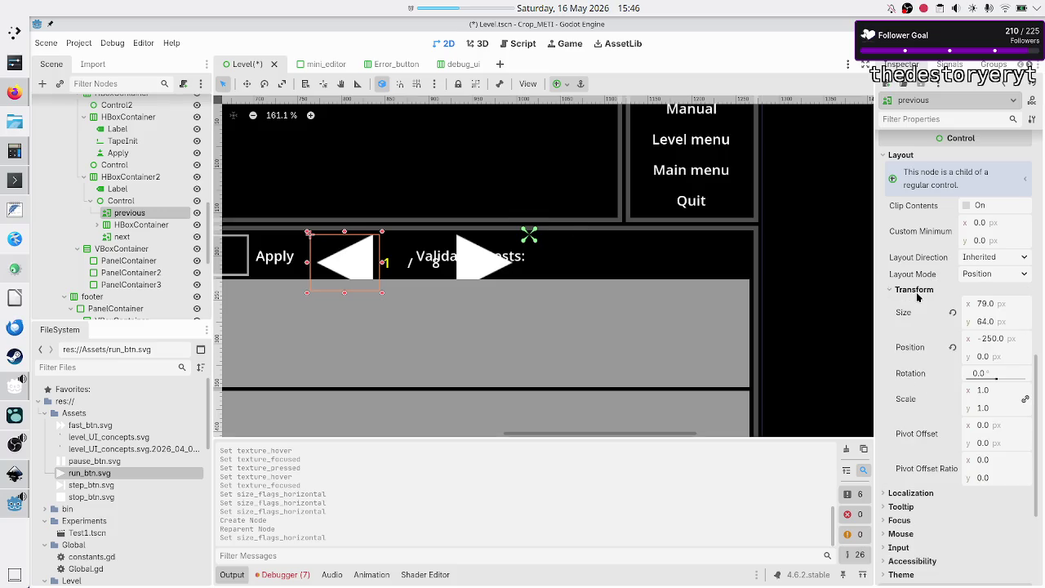
click(952, 350)
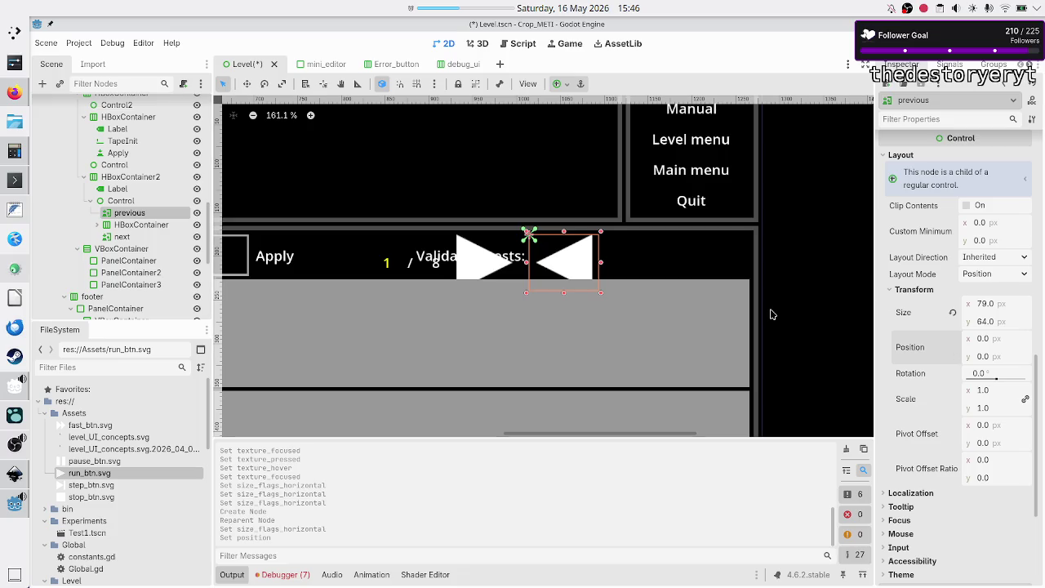
click(135, 225)
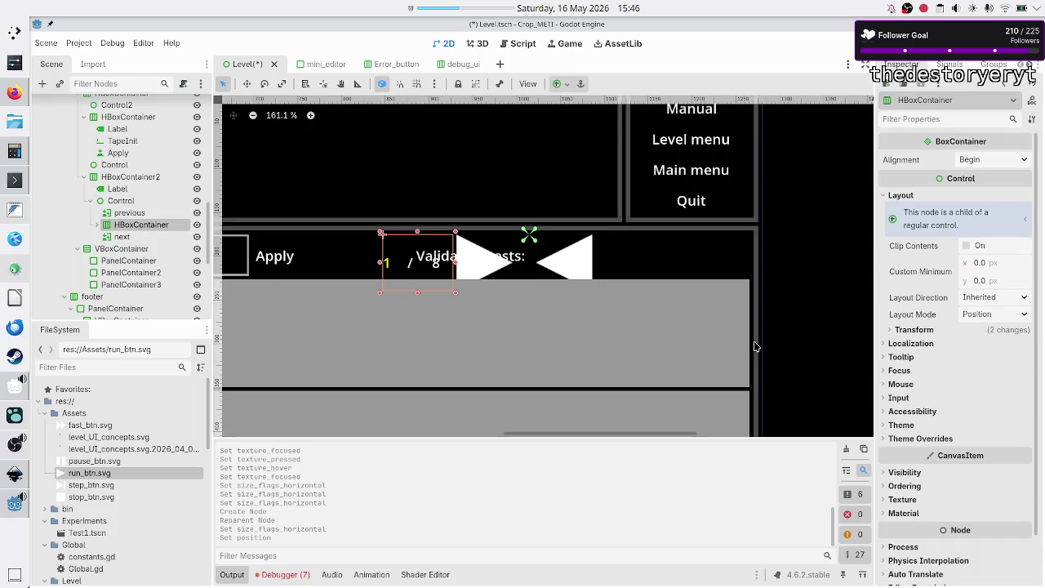
click(898, 331)
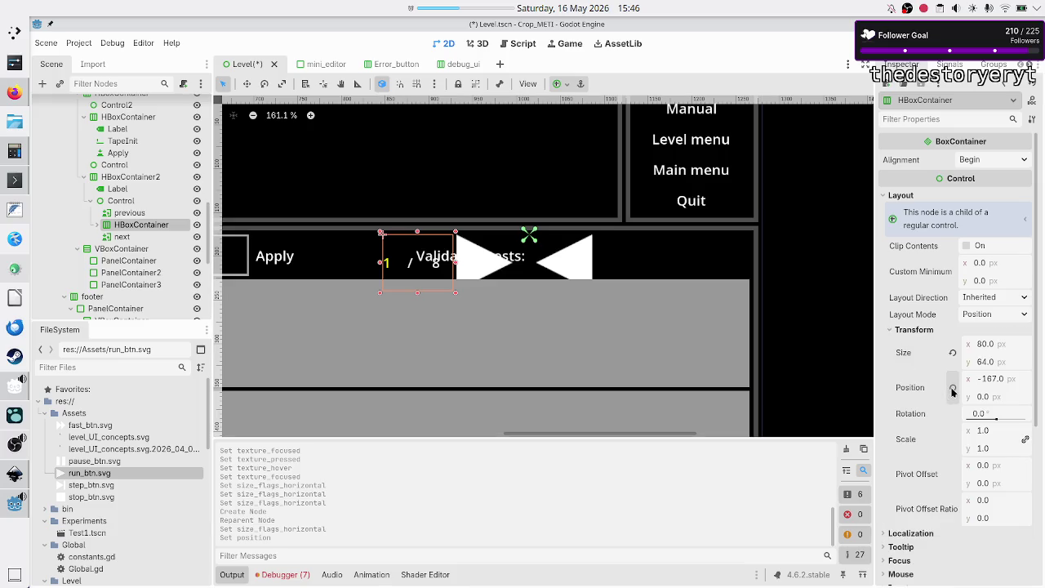
click(952, 389)
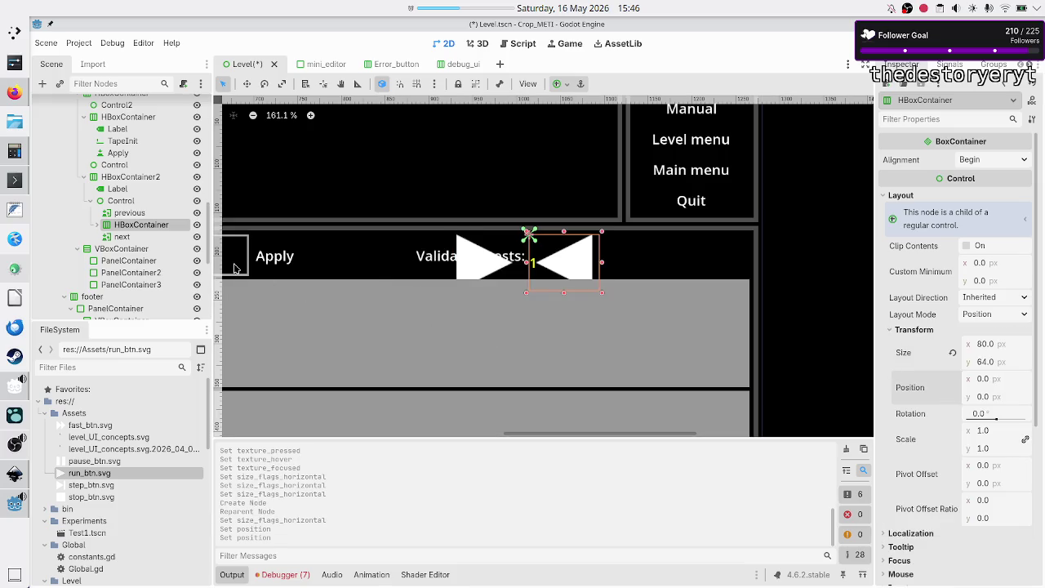
Step: Revert the next arrow's Position so its x returns to 0
click(146, 236)
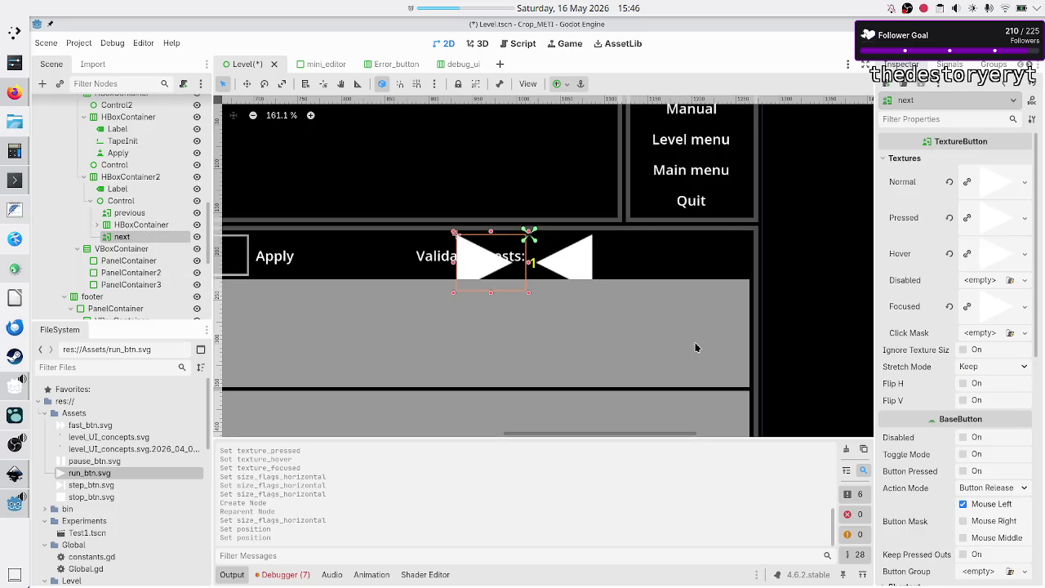
scroll(905, 400, down, 10)
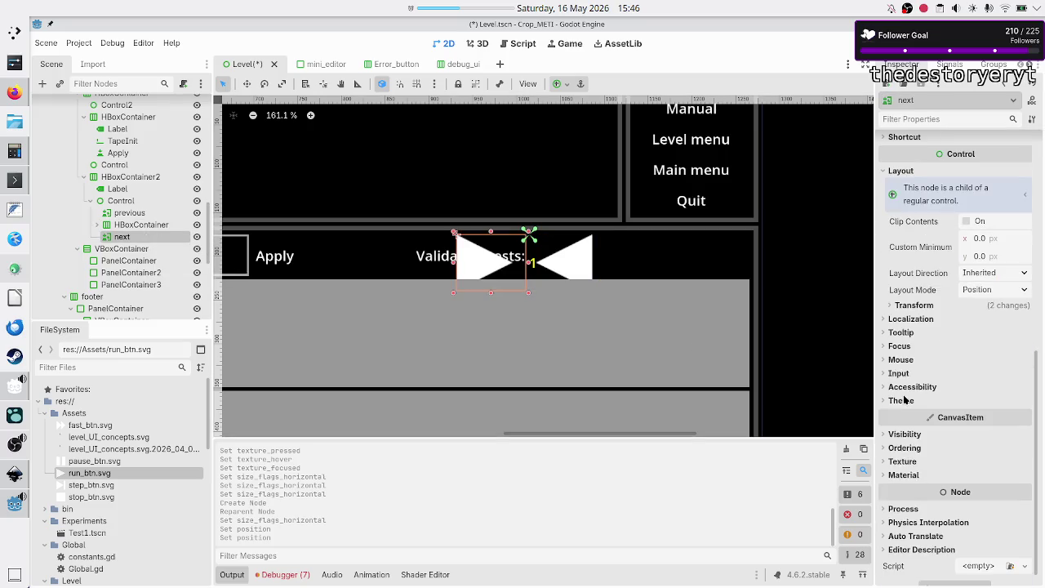
click(929, 306)
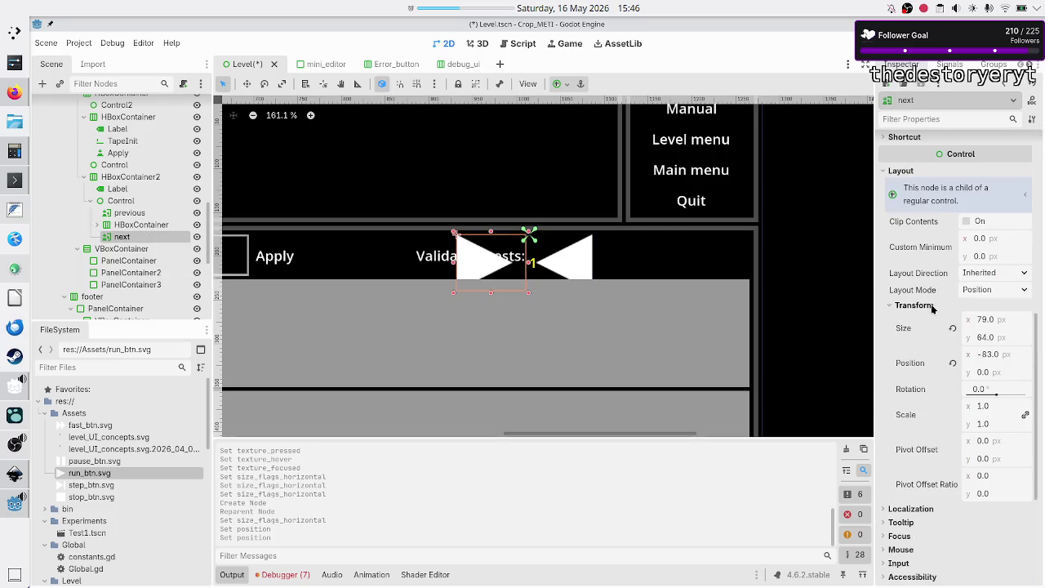
click(953, 364)
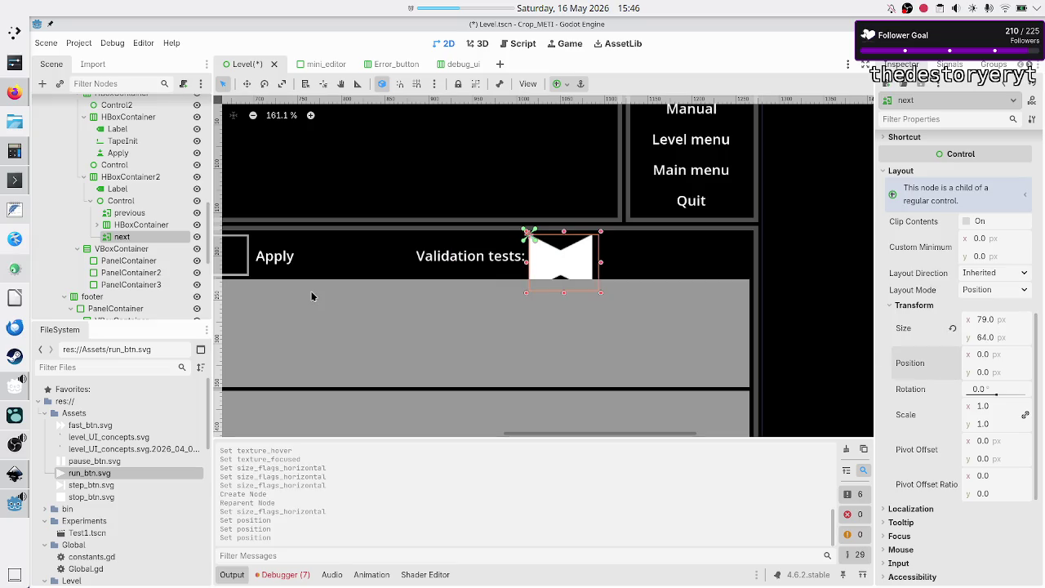
click(139, 204)
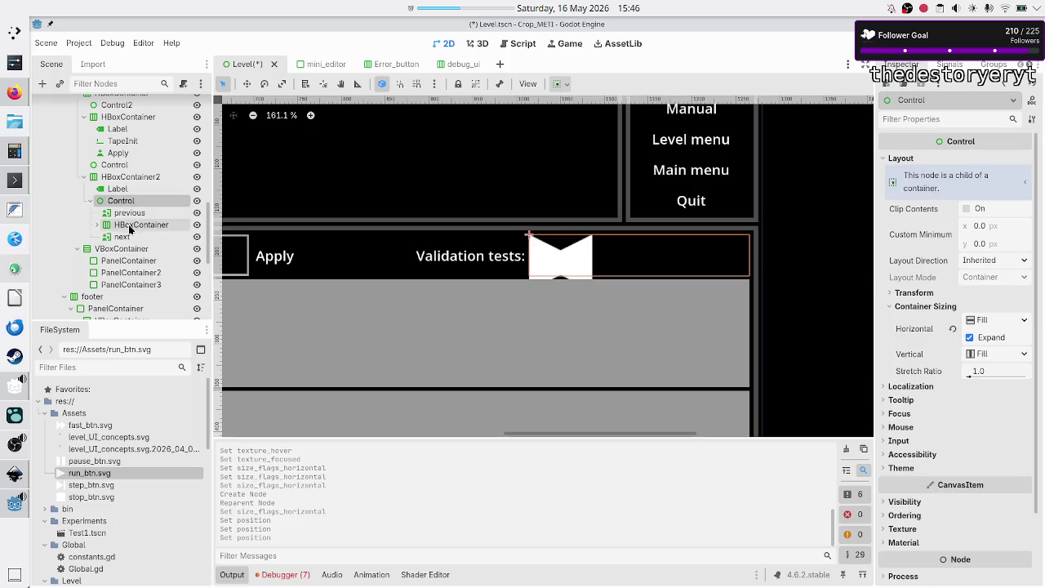
Step: Revert the Size of previous, the HBoxContainer (35×23) and next (64×64) to defaults
click(131, 216)
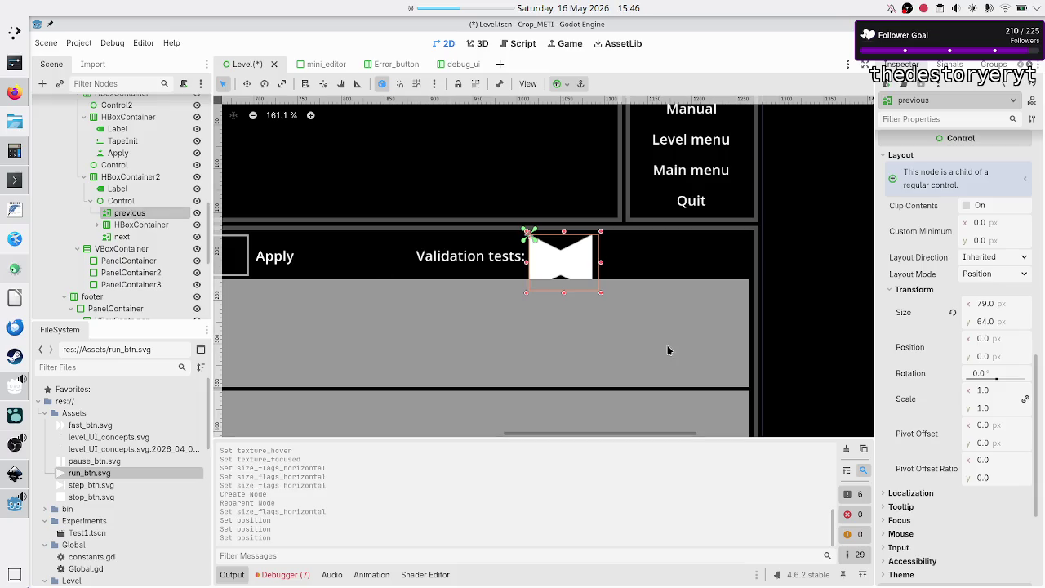
click(952, 314)
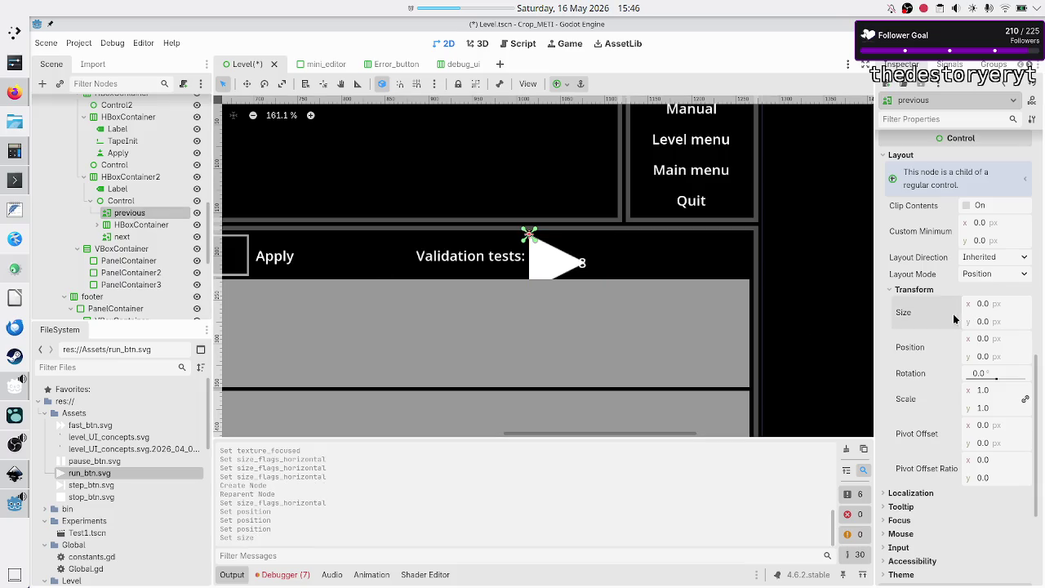
click(129, 226)
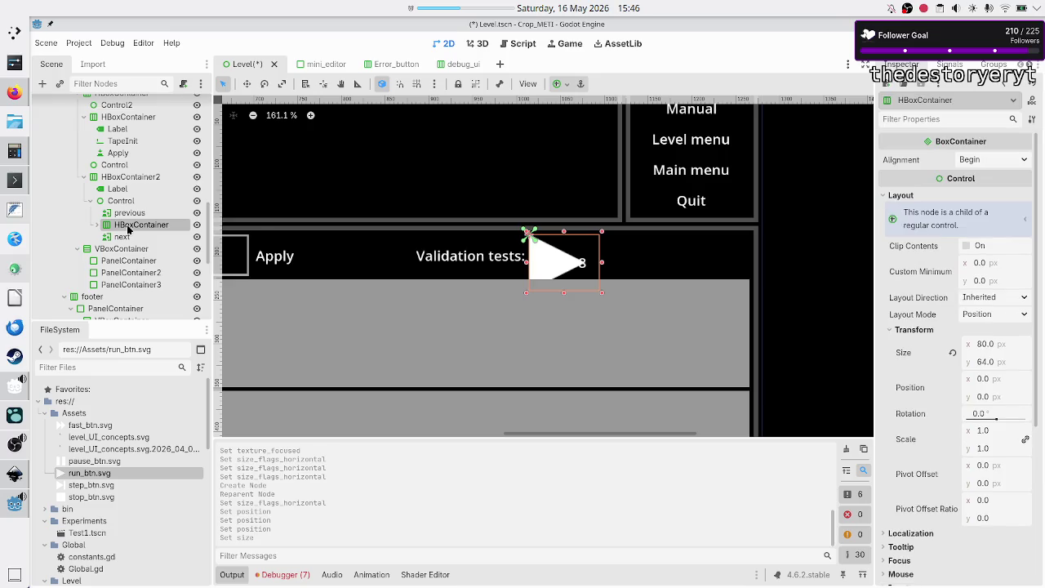
click(952, 353)
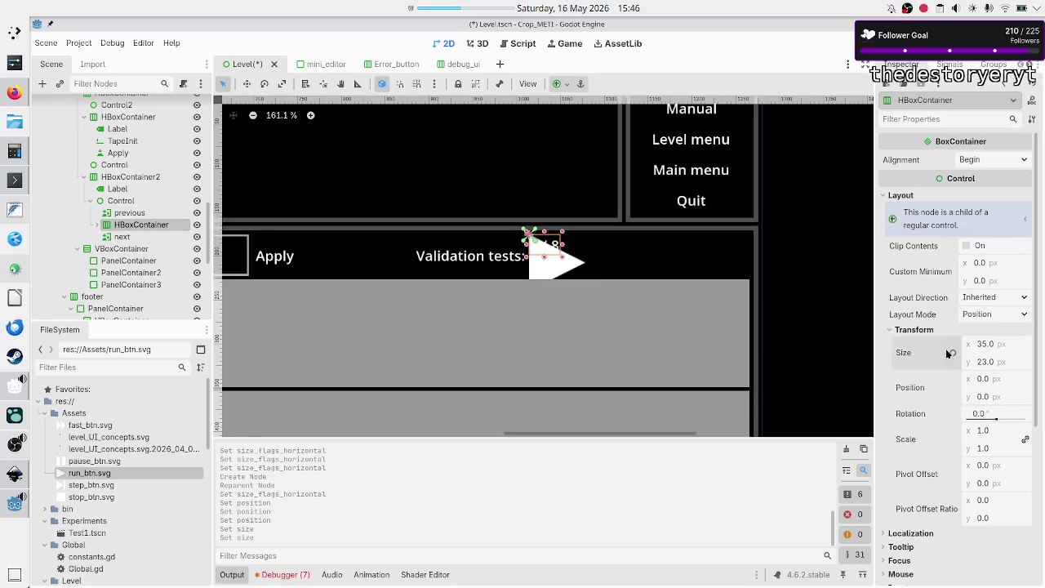
click(145, 236)
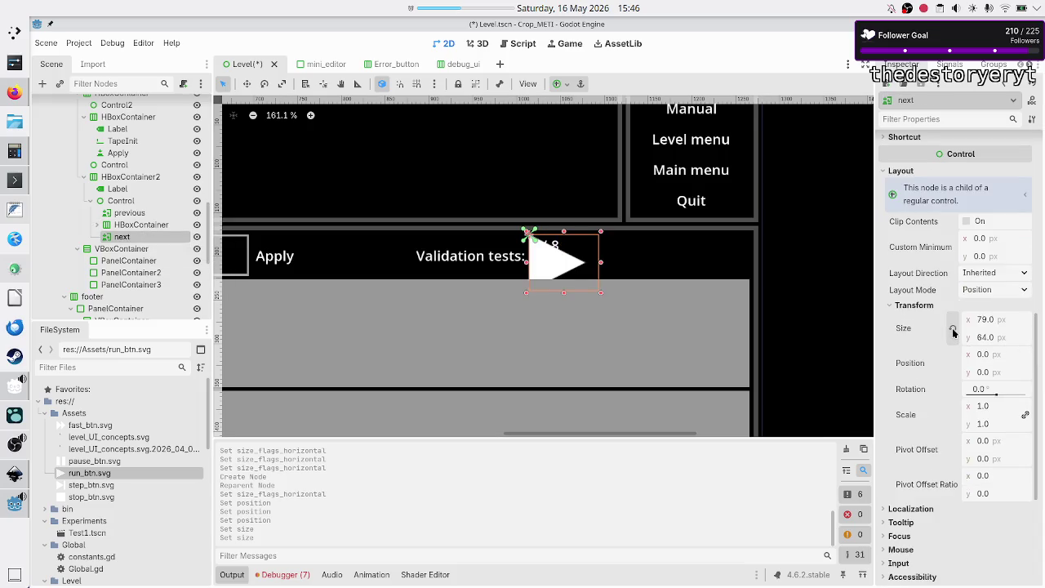
click(952, 330)
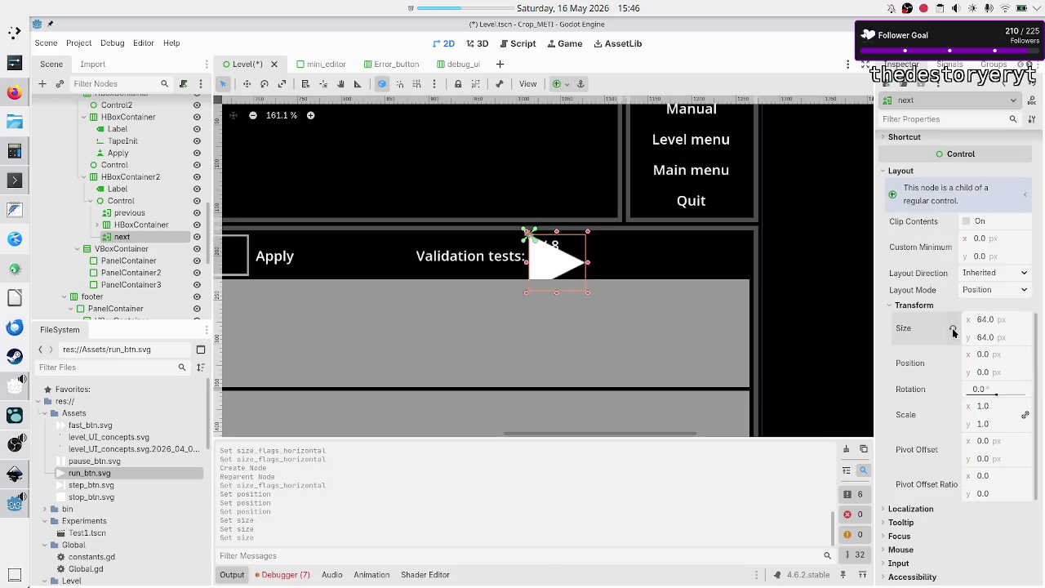
click(145, 213)
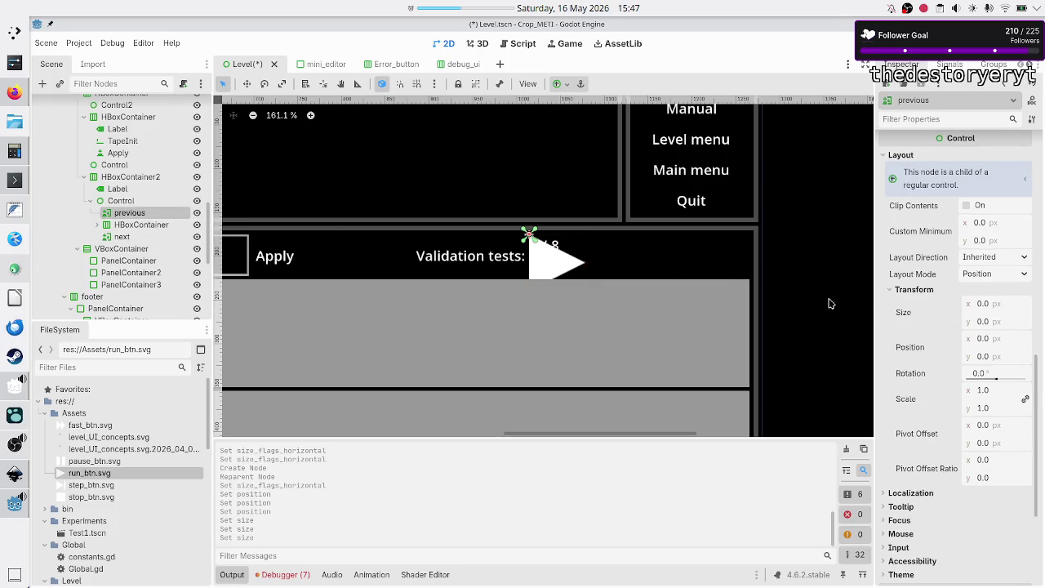
click(993, 275)
Step: Switch the previous arrow to Anchors layout mode with the Custom anchor preset
click(1002, 302)
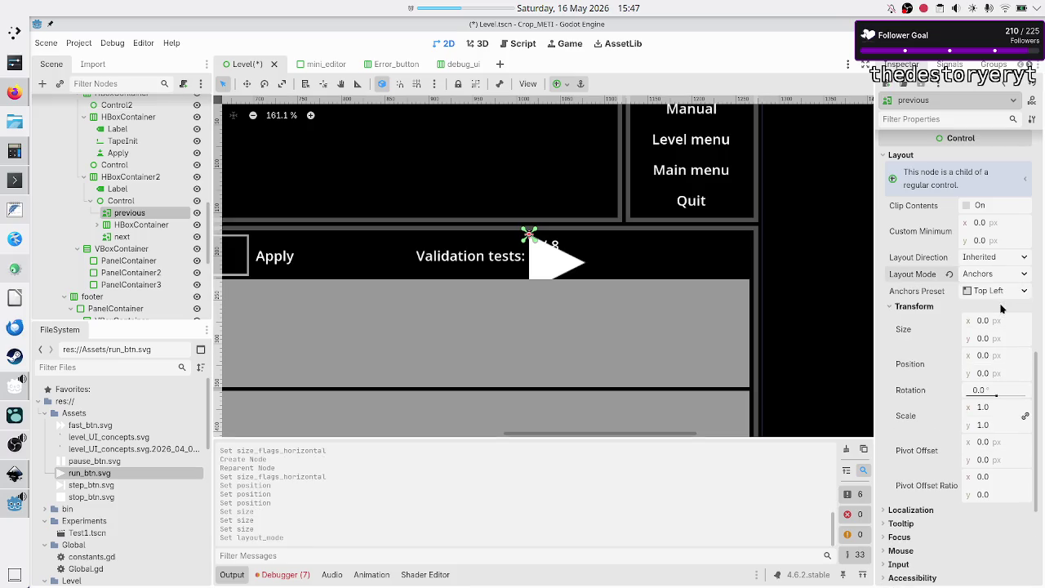
click(1024, 295)
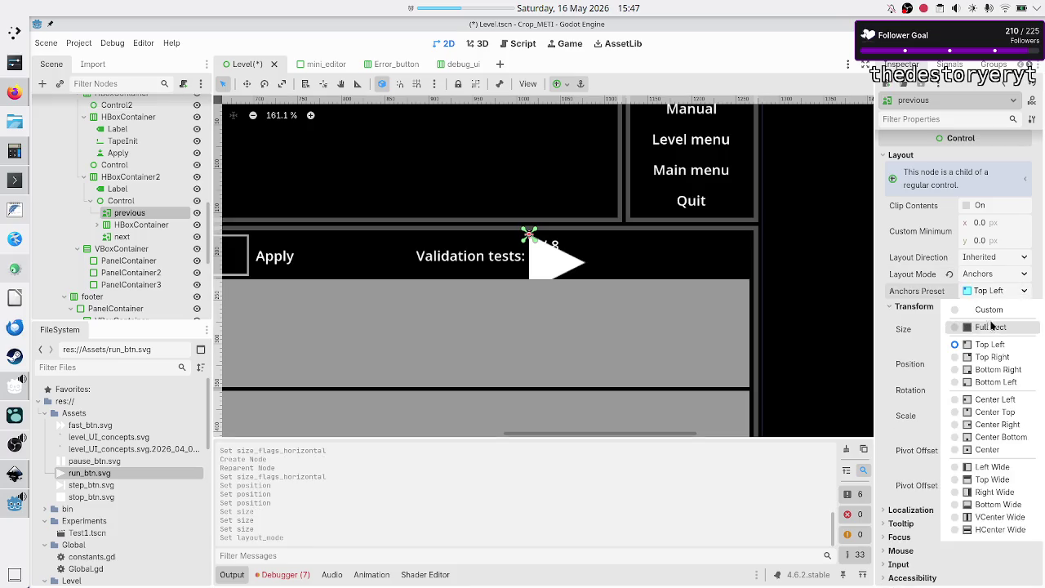
click(994, 310)
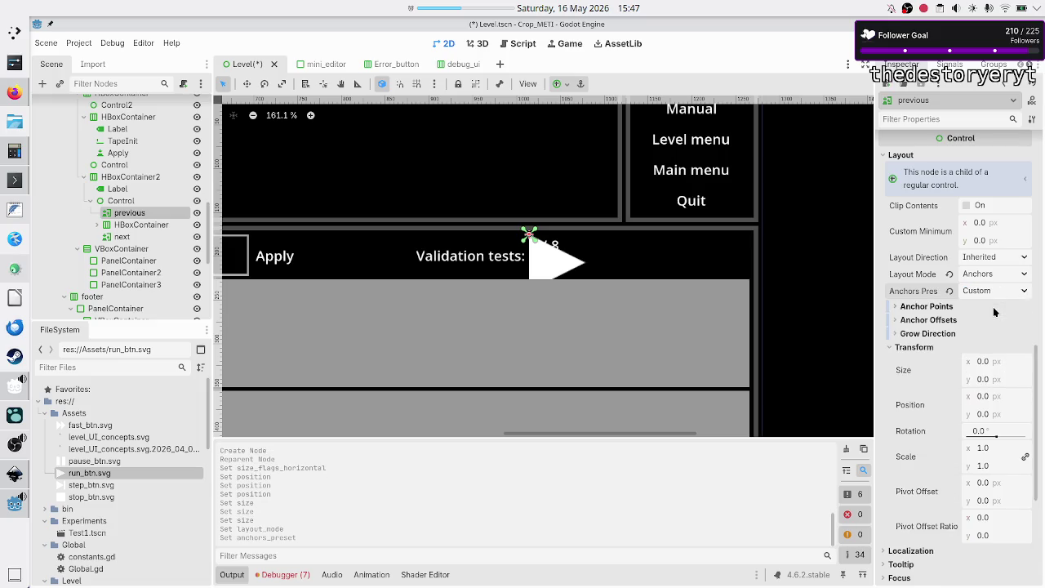
click(928, 320)
click(926, 306)
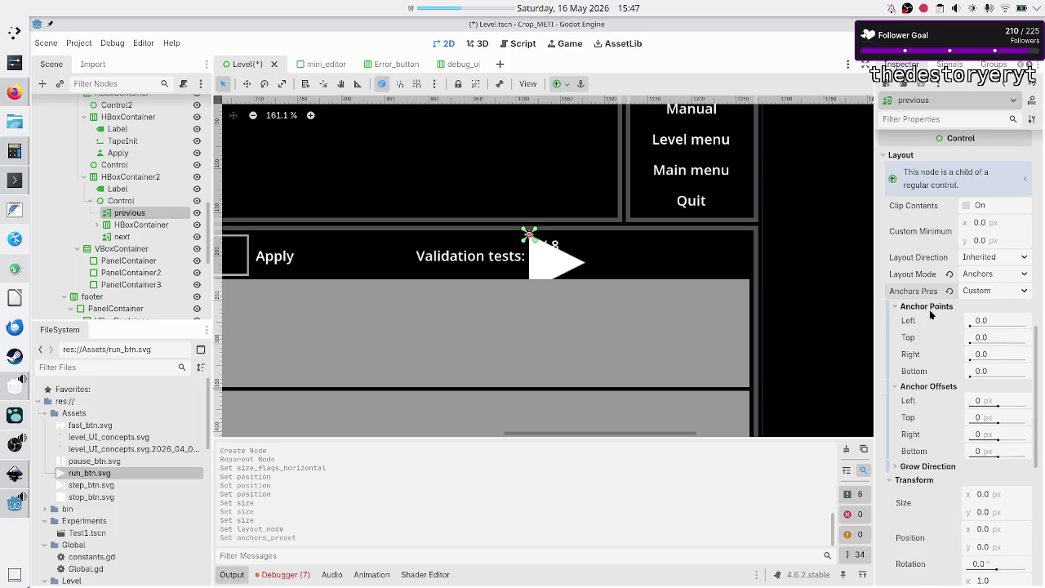
Step: Set previous's anchor points to left 0, right 0.1 and bottom 1.0
click(1008, 320)
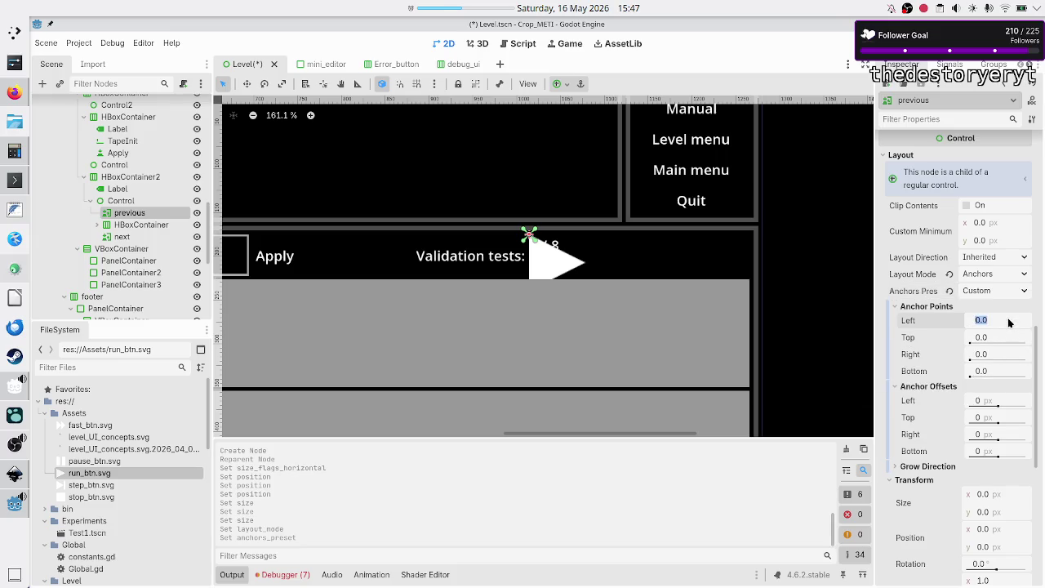
text(0)
key(Return)
click(1004, 354)
text(0)
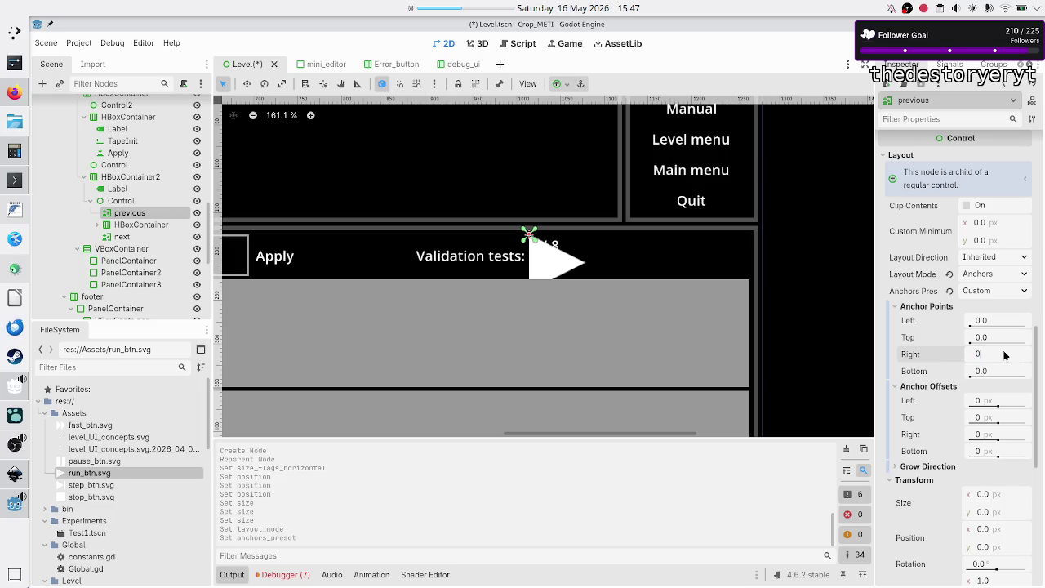
key(Return)
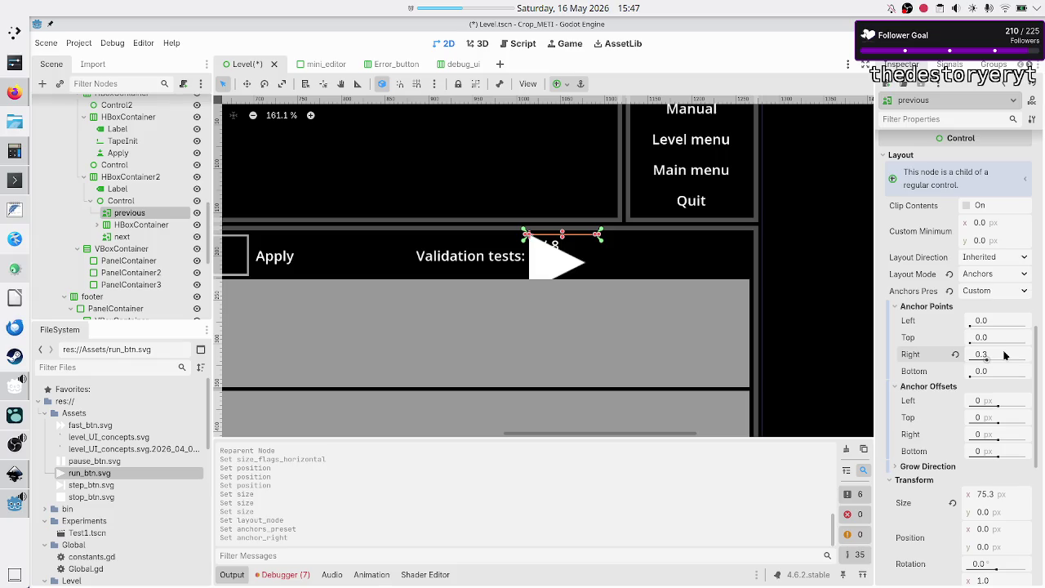
click(1004, 354)
text(-)
key(Return)
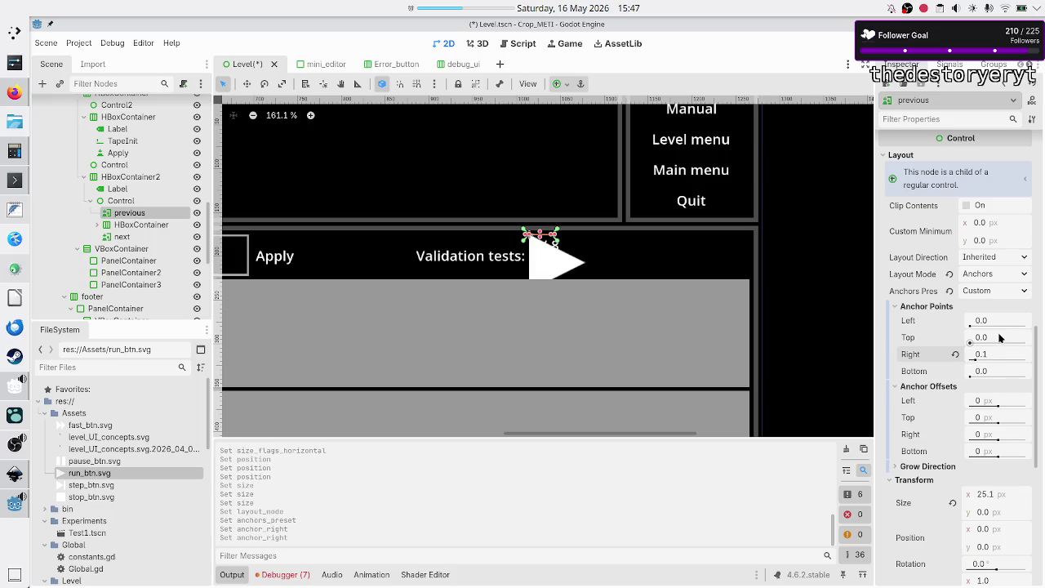
click(1000, 371)
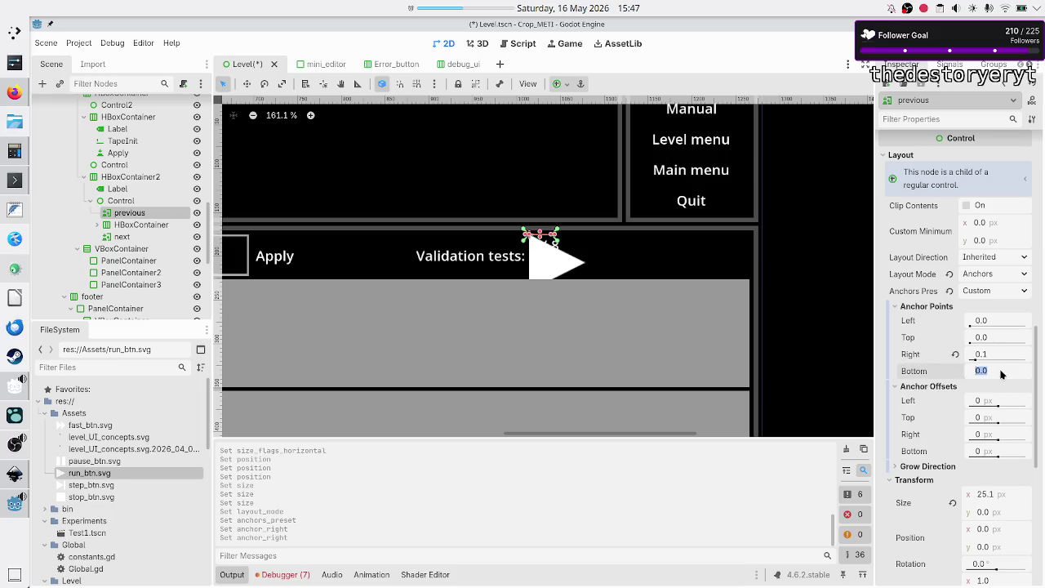
text(1)
key(Return)
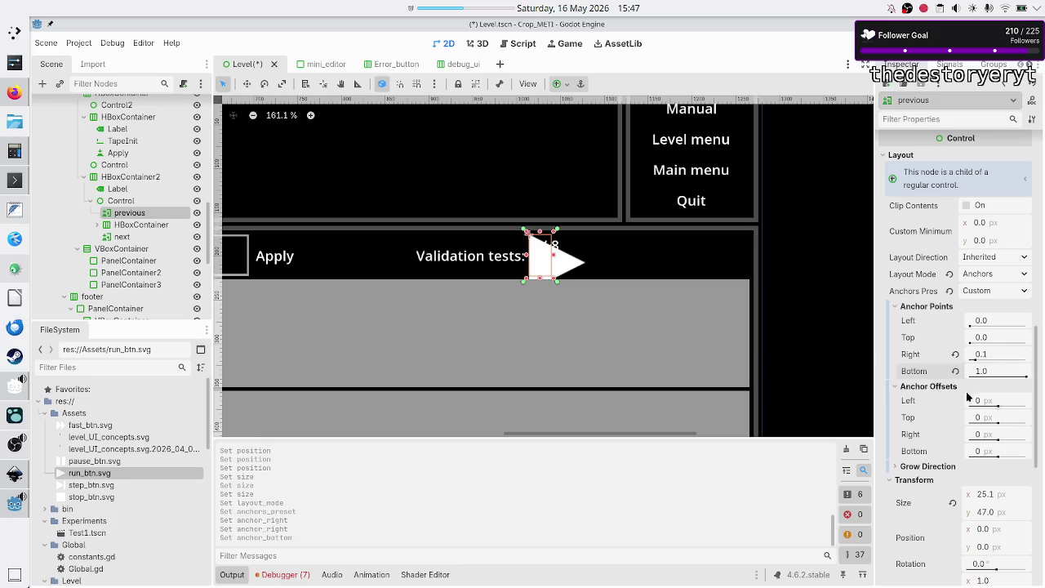
click(140, 224)
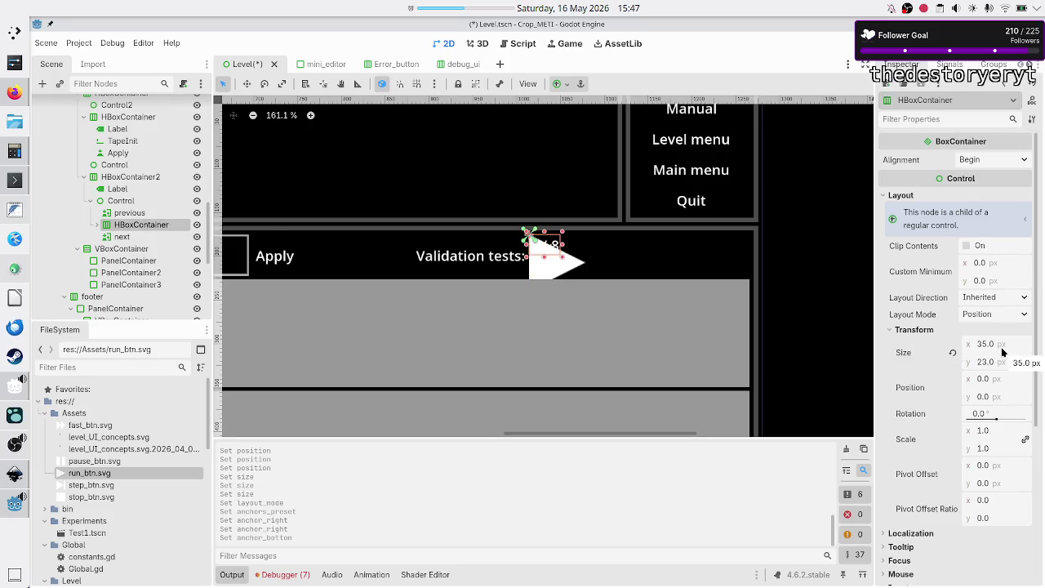
Step: Switch the HBoxContainer to Anchors mode, Custom preset, with right and bottom offsets reset to 0
click(952, 353)
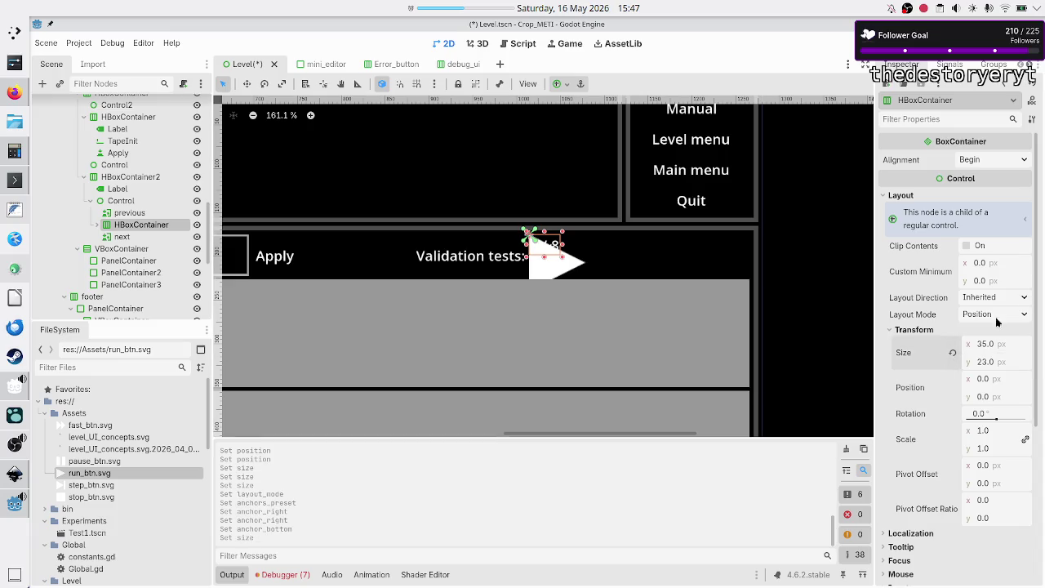
click(1022, 297)
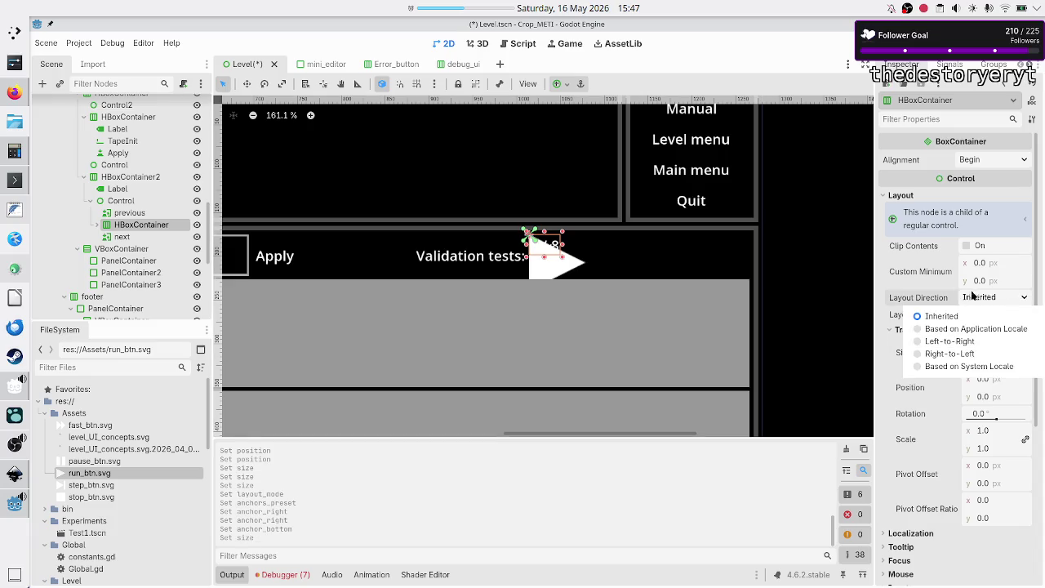
click(993, 314)
click(952, 352)
click(1024, 314)
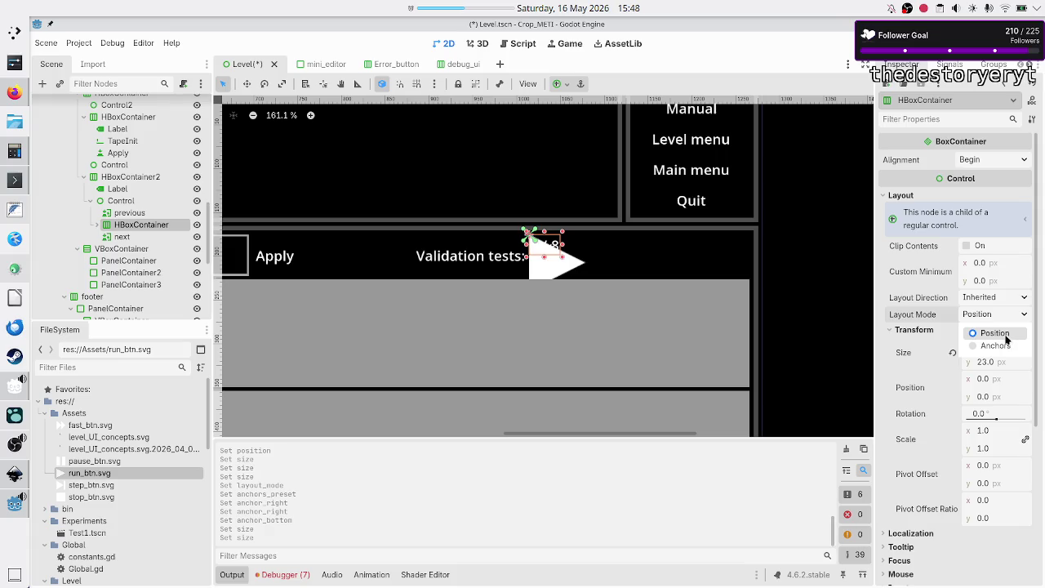
click(1002, 345)
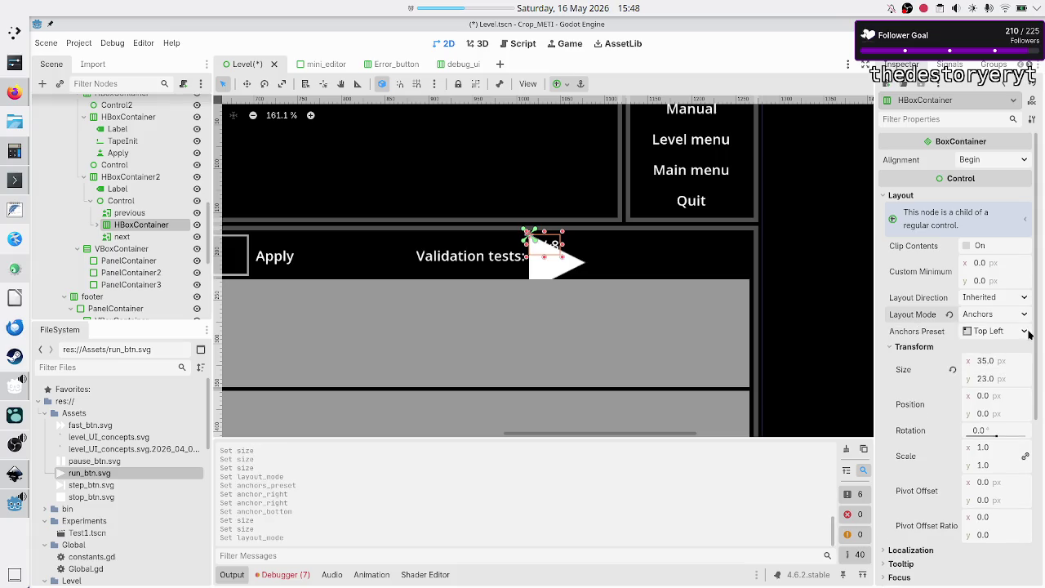
click(993, 330)
click(993, 350)
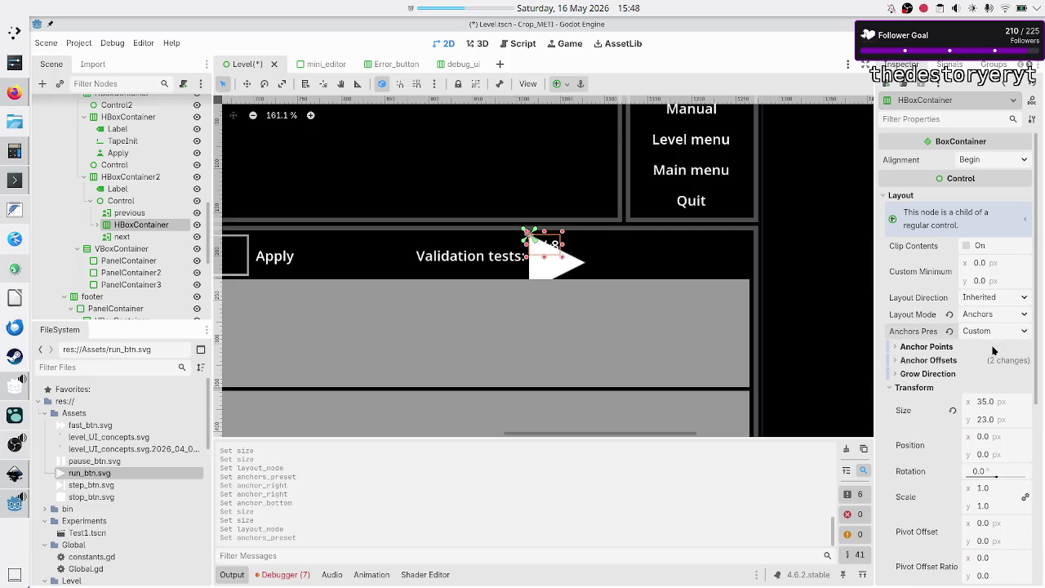
click(927, 360)
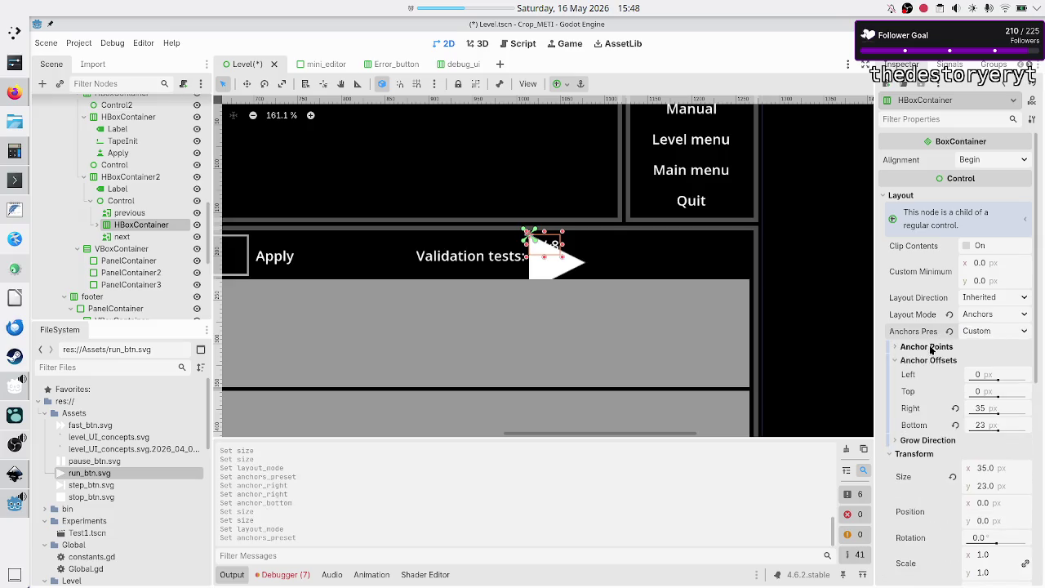
click(930, 347)
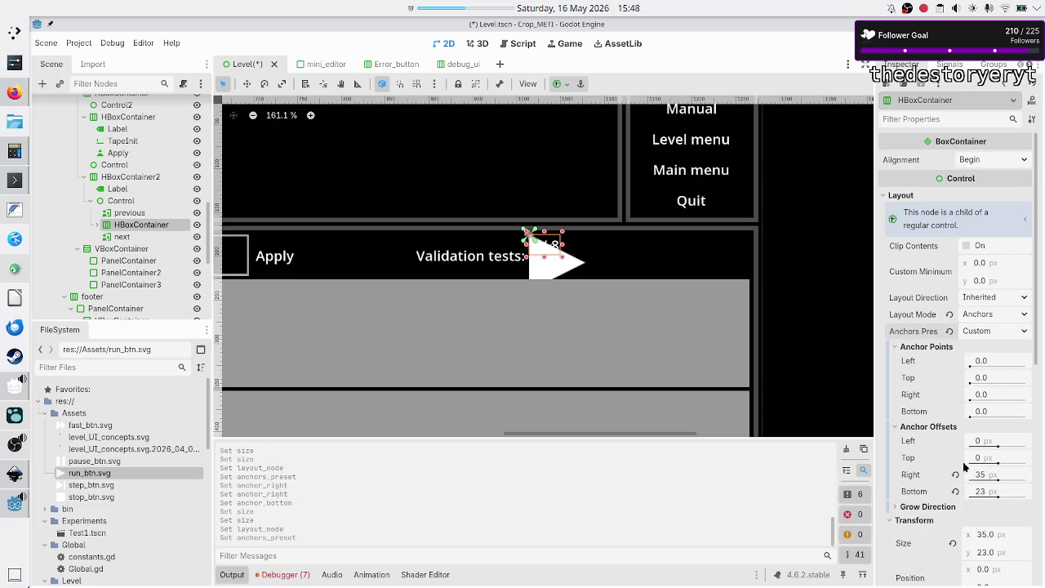
click(954, 474)
click(955, 491)
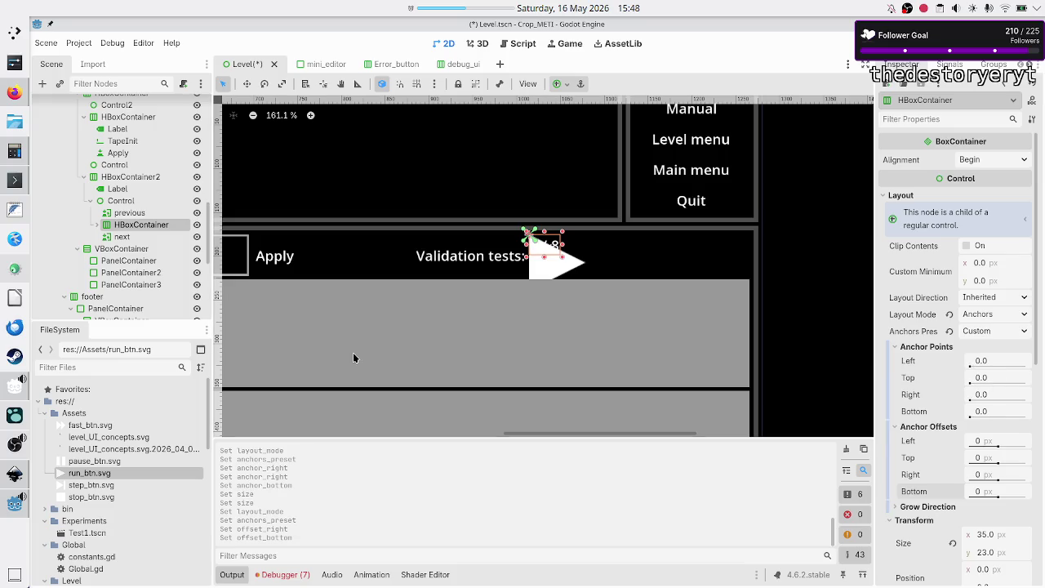
Step: Set the counter container's anchors to left 0.1, right 0.3 and bottom 1.0
click(136, 213)
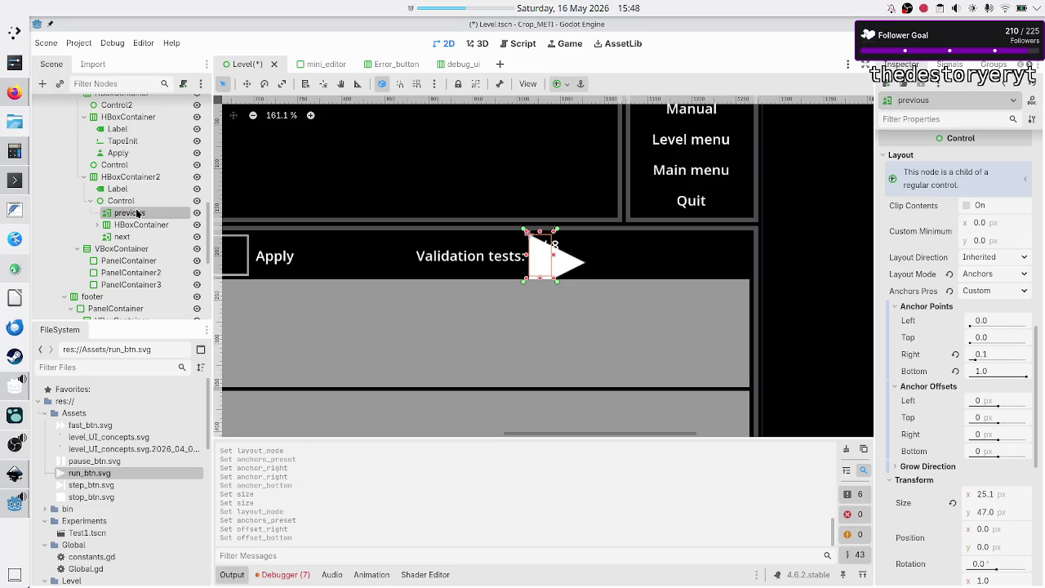
click(139, 225)
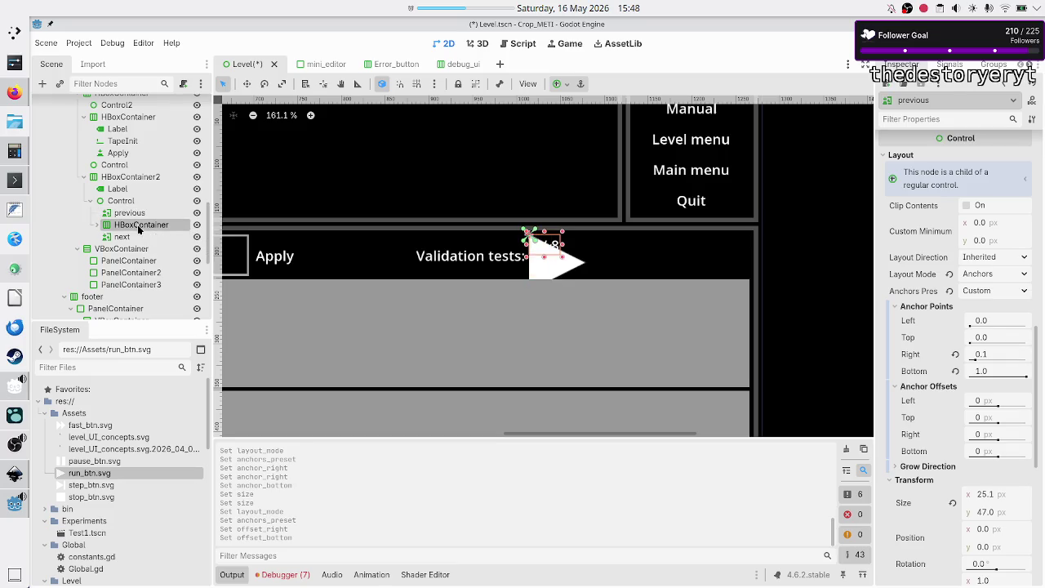
click(1001, 367)
text(0.)
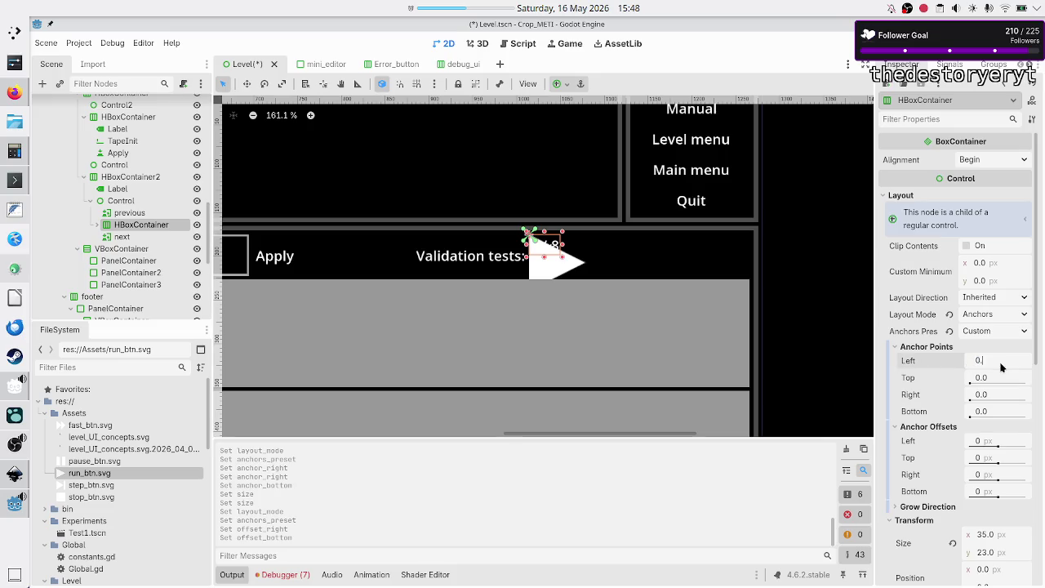
text(1)
key(Return)
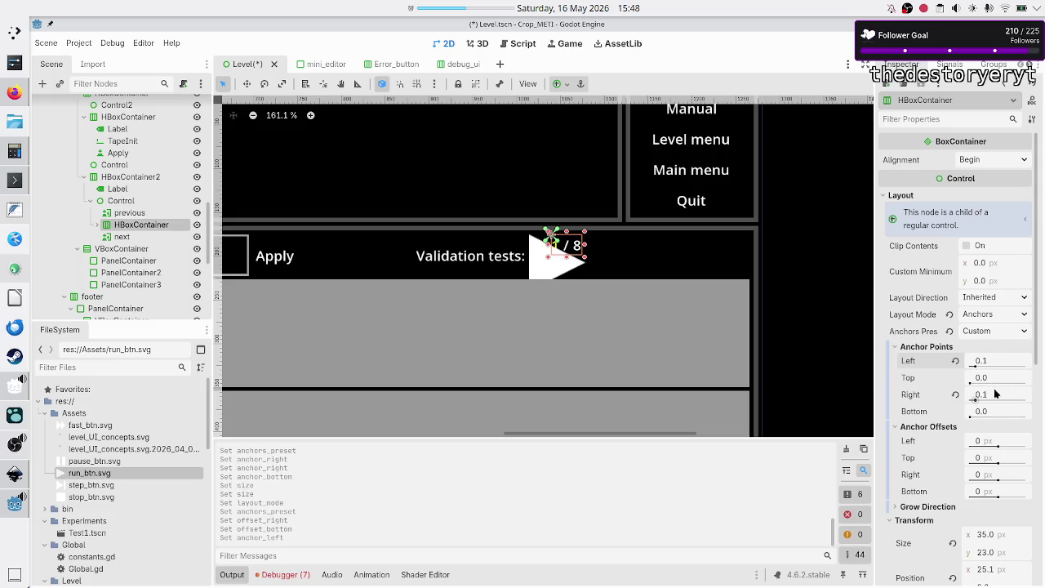
click(994, 391)
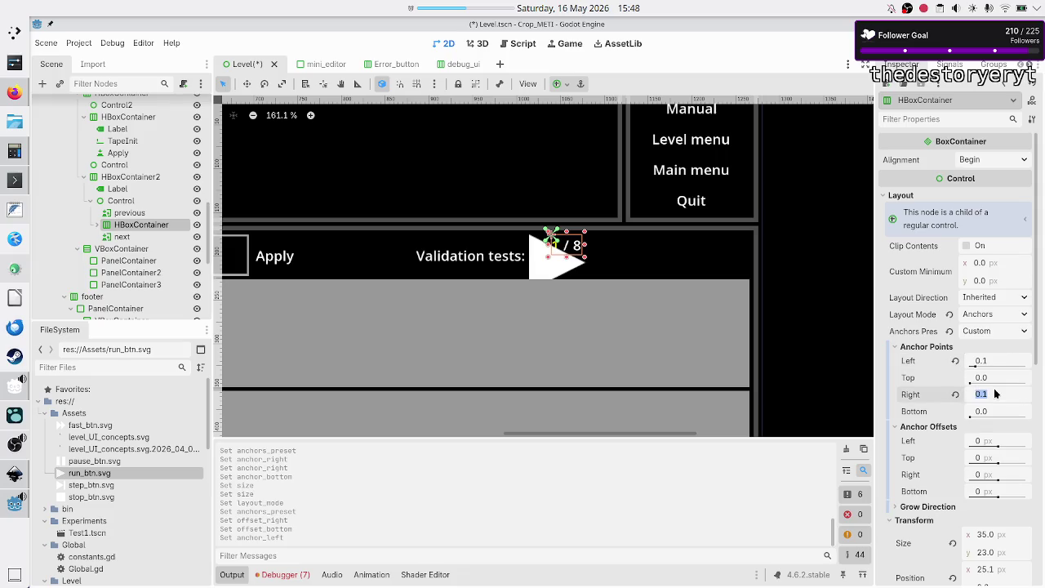
text(0.3)
key(Return)
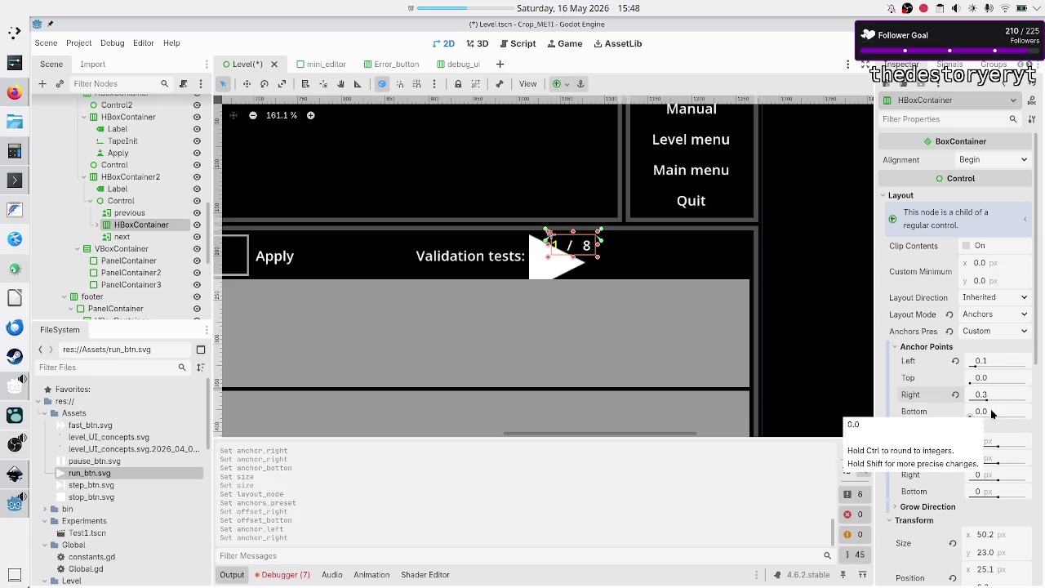
click(990, 411)
text(1)
key(Return)
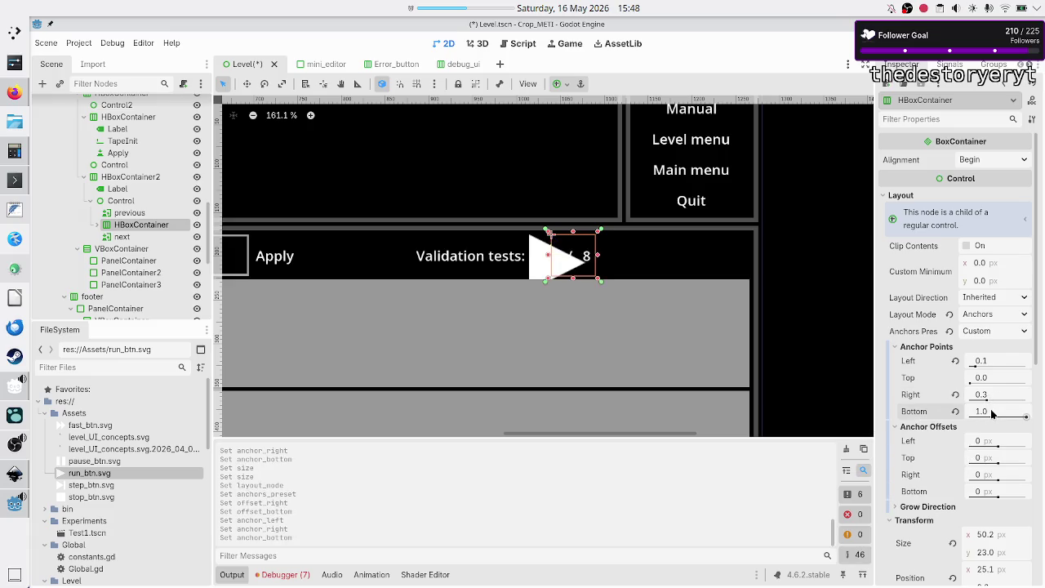
click(131, 237)
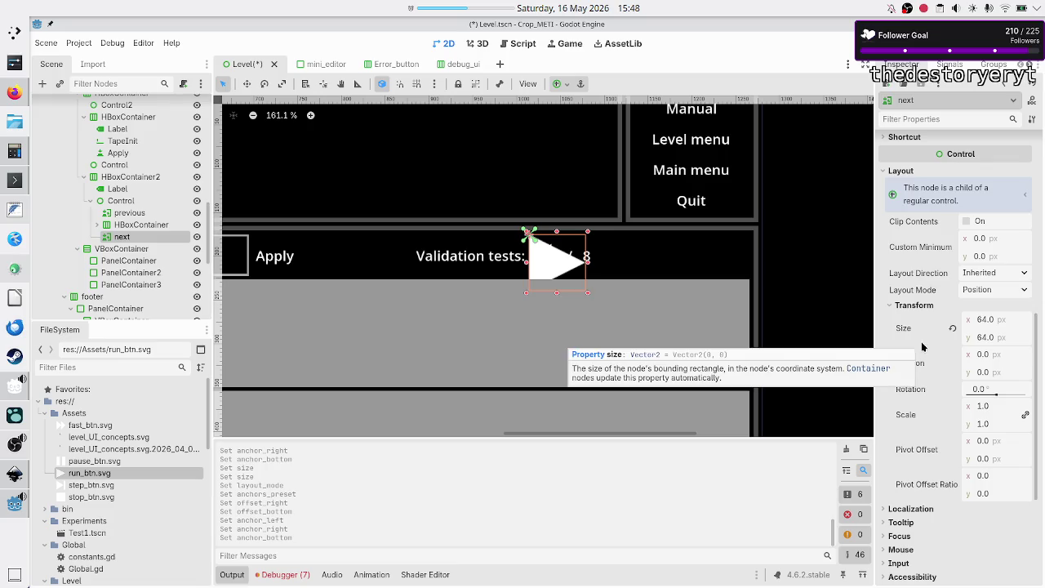
Step: Switch the next arrow to Anchors mode, Custom preset, with right and bottom offsets zeroed
click(954, 327)
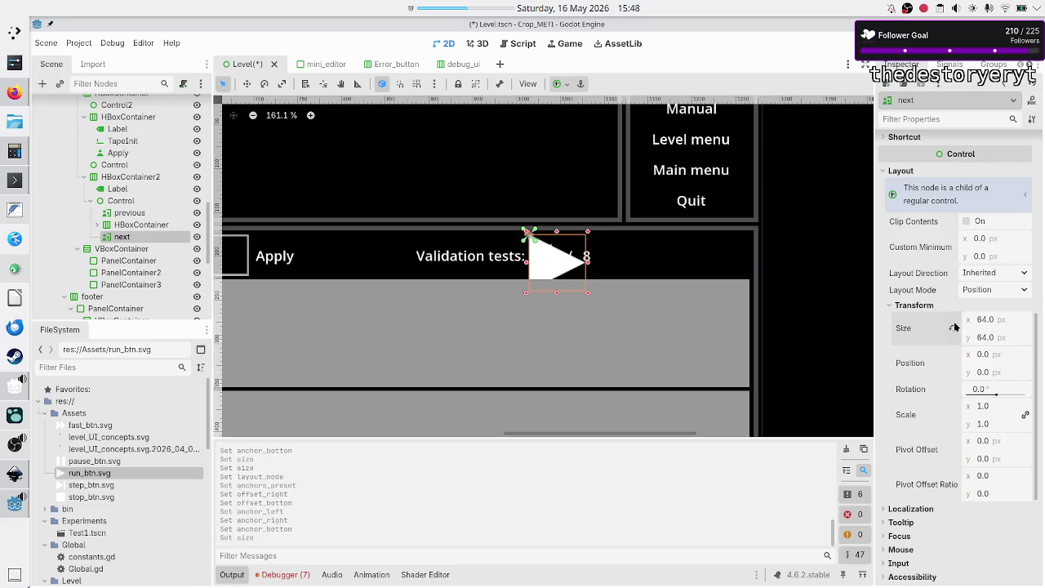
click(953, 327)
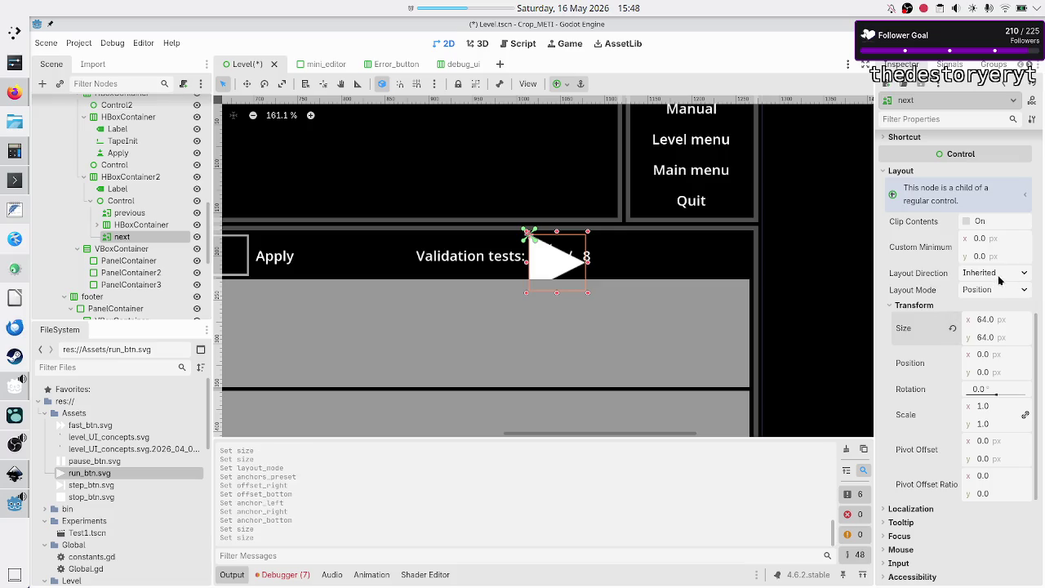
click(1010, 292)
click(979, 319)
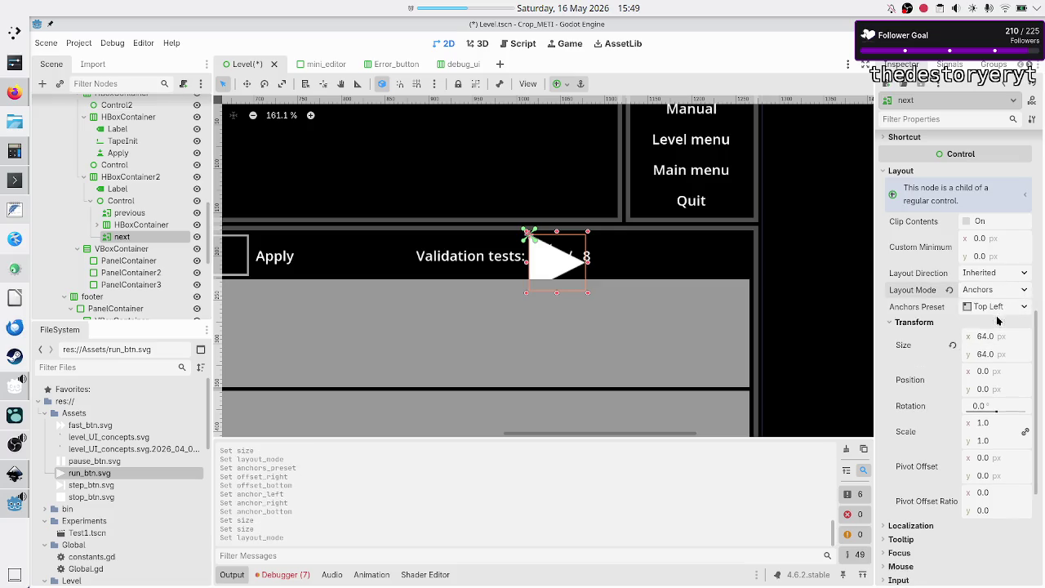
click(1021, 306)
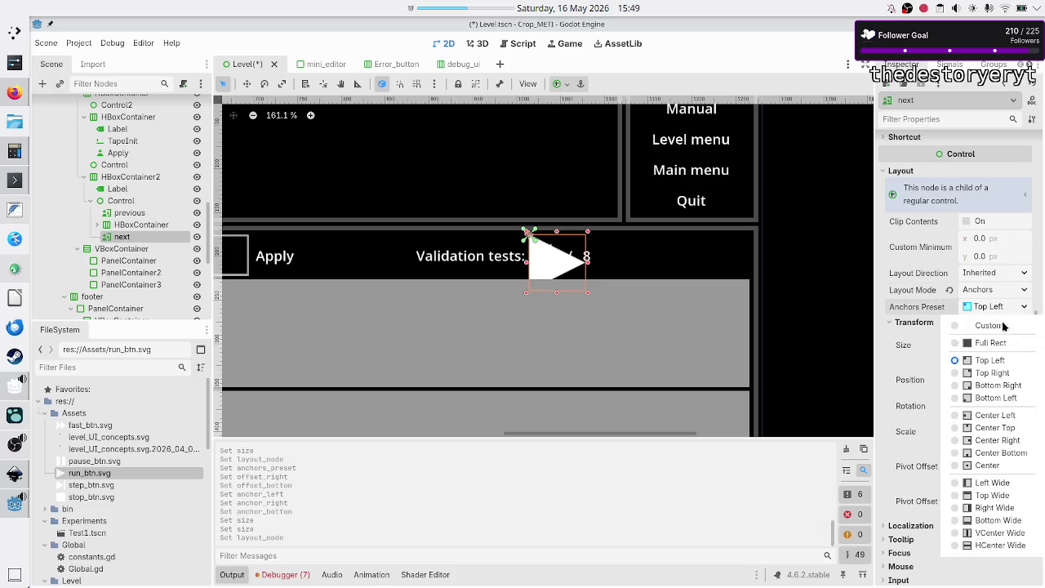
click(990, 328)
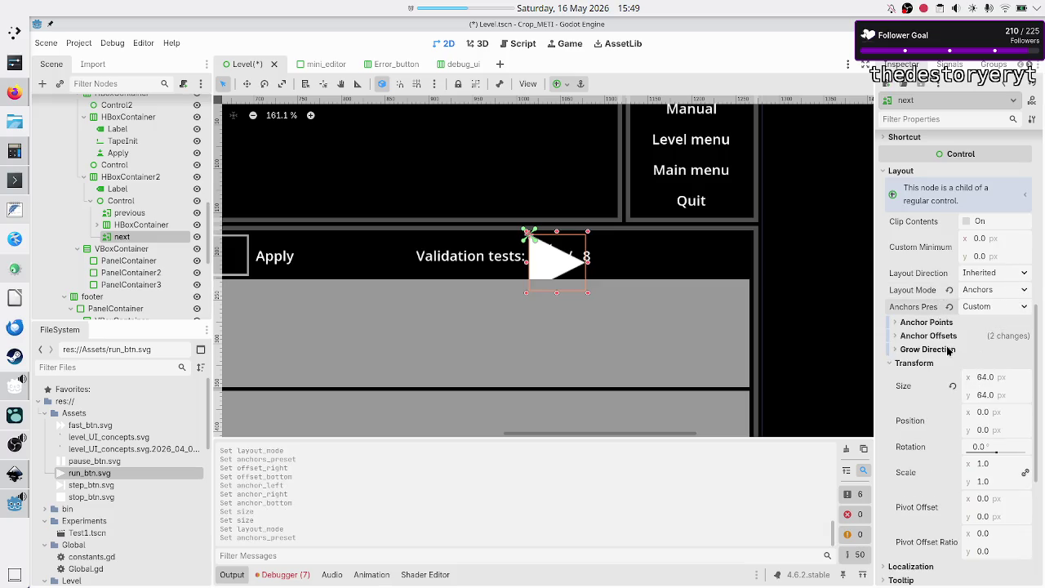
click(929, 335)
click(955, 384)
click(955, 400)
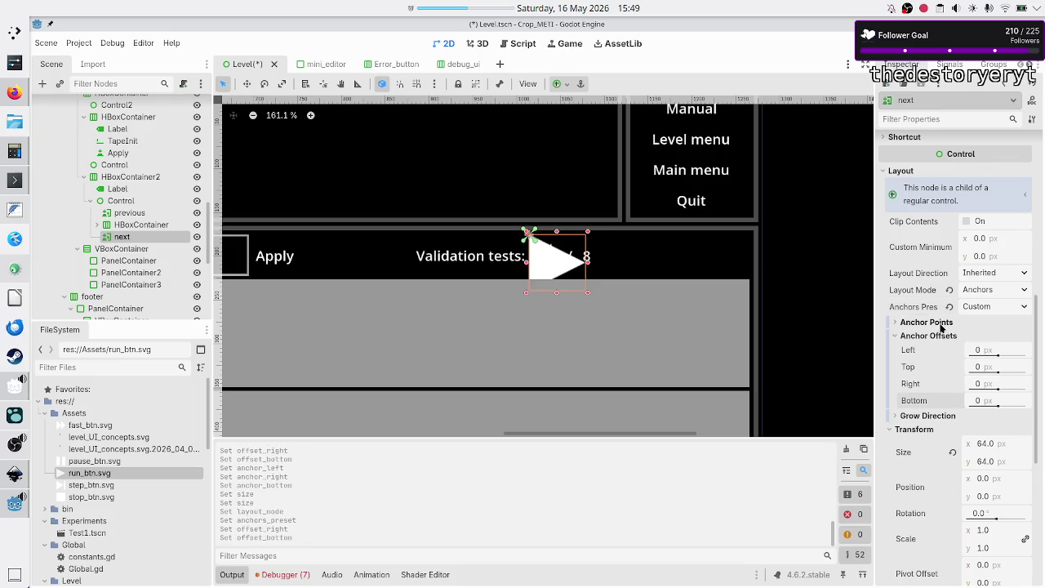
click(938, 323)
Step: Set the next arrow's anchors to left 0.4, right 0.5 and bottom 1.0
click(993, 335)
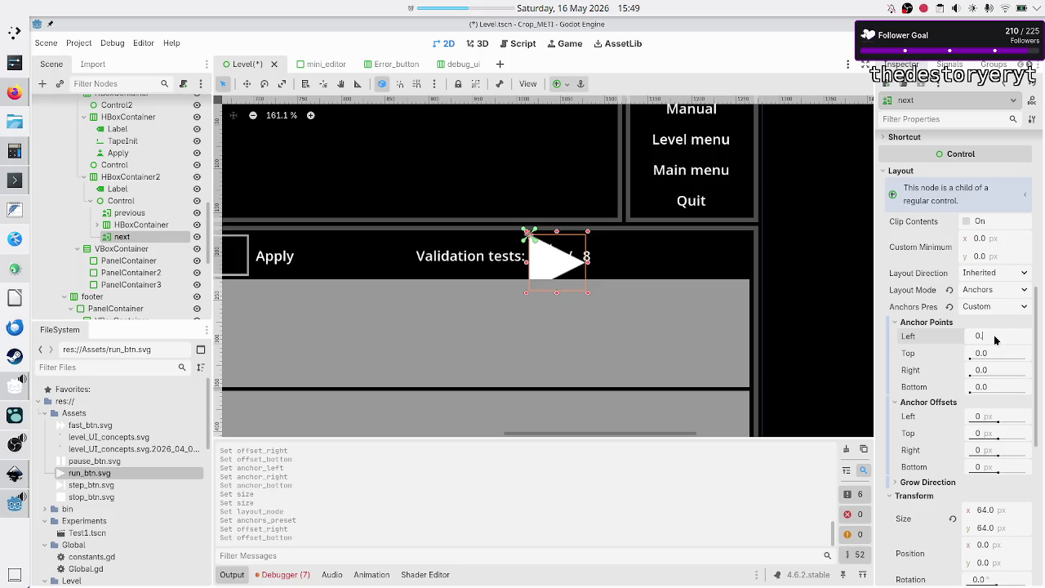
text(4)
key(Return)
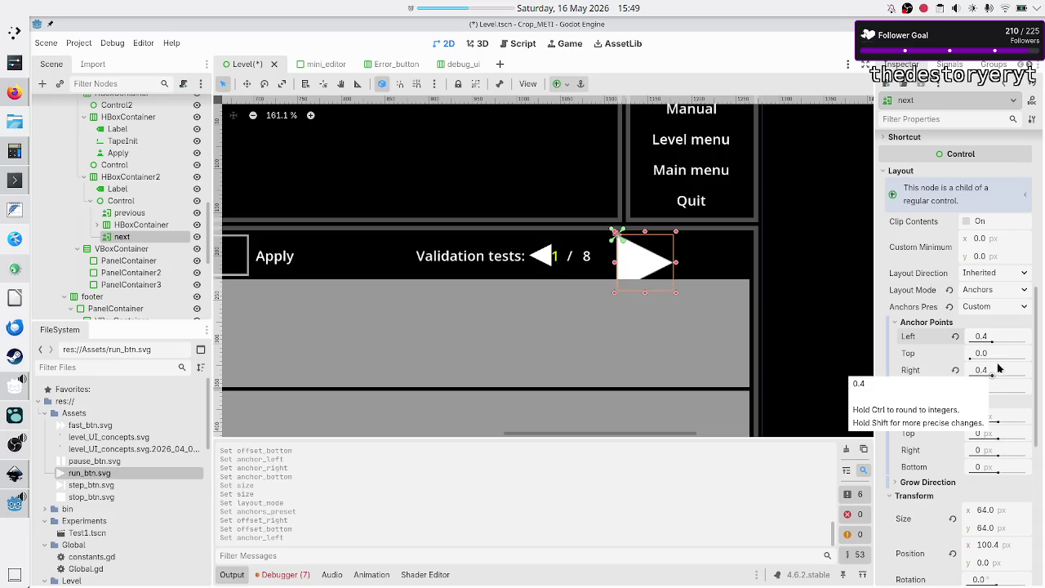
click(1004, 371)
text(0.5)
key(Return)
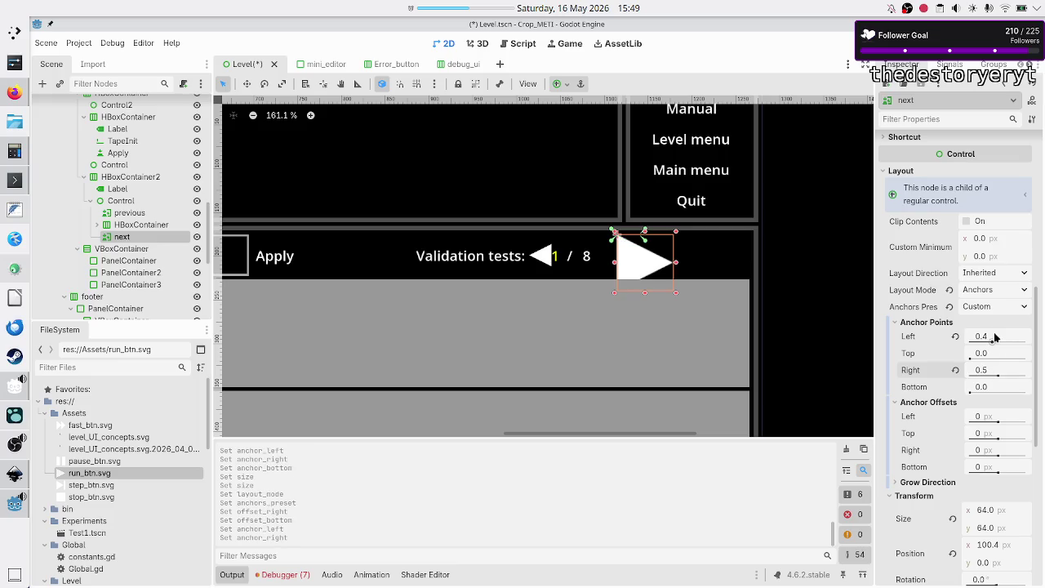
click(993, 389)
text(1)
key(Return)
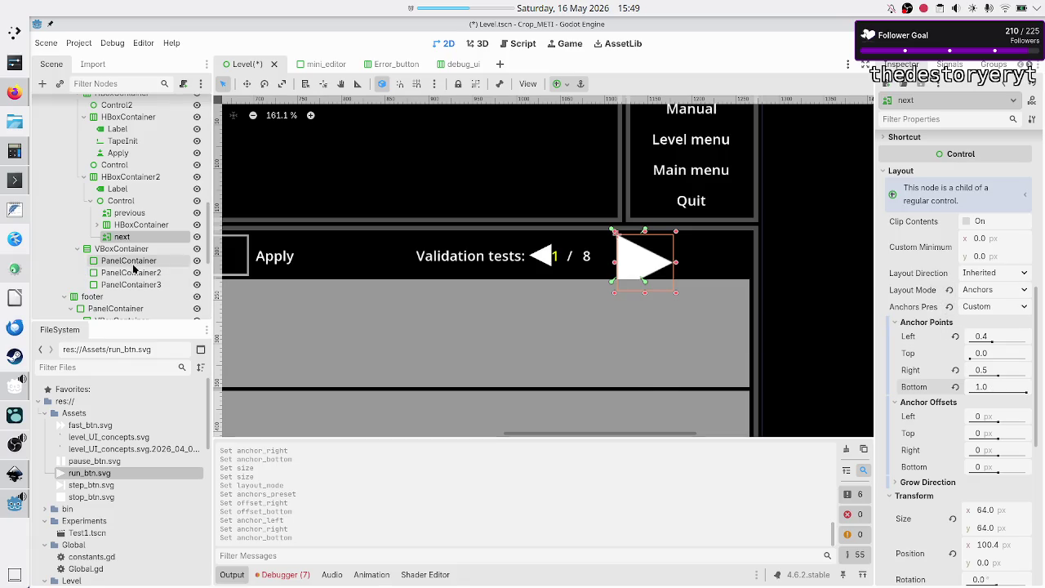
click(142, 229)
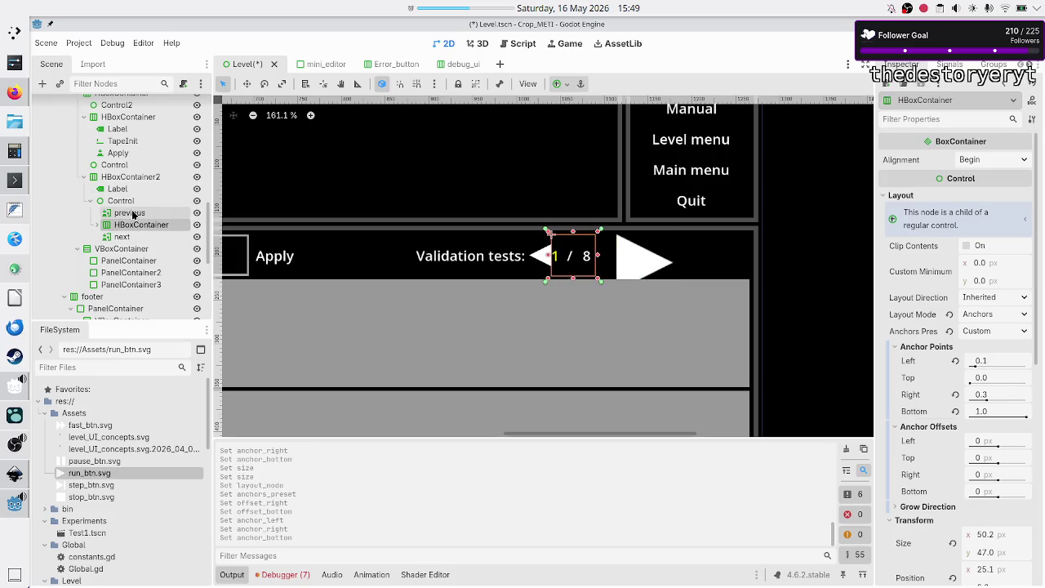
Step: Enable Ignore Texture Size on the next arrow and set Stretch Mode to Keep Aspect Centered
click(133, 214)
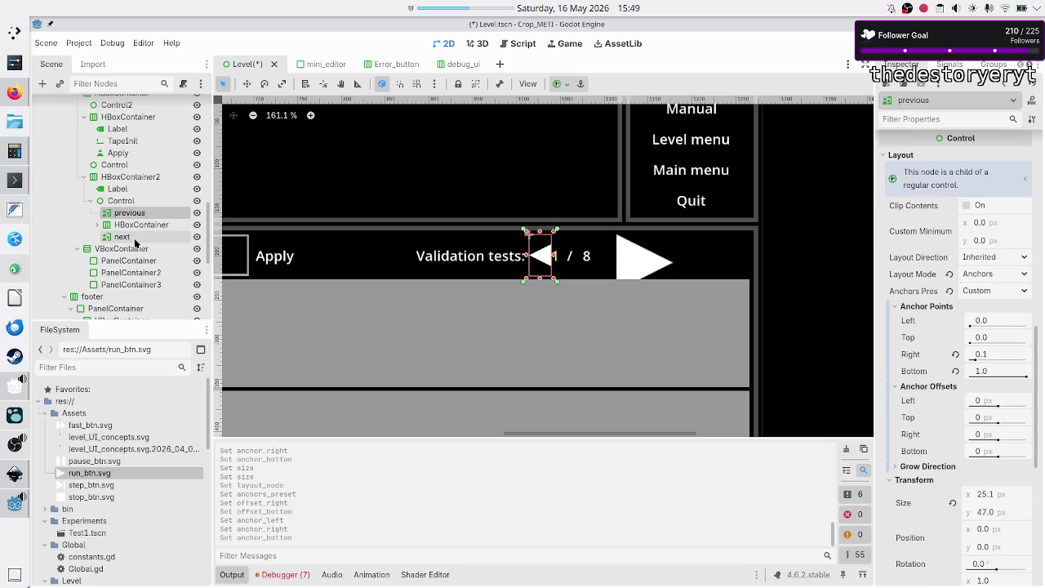
click(133, 237)
scroll(968, 323, up, 5)
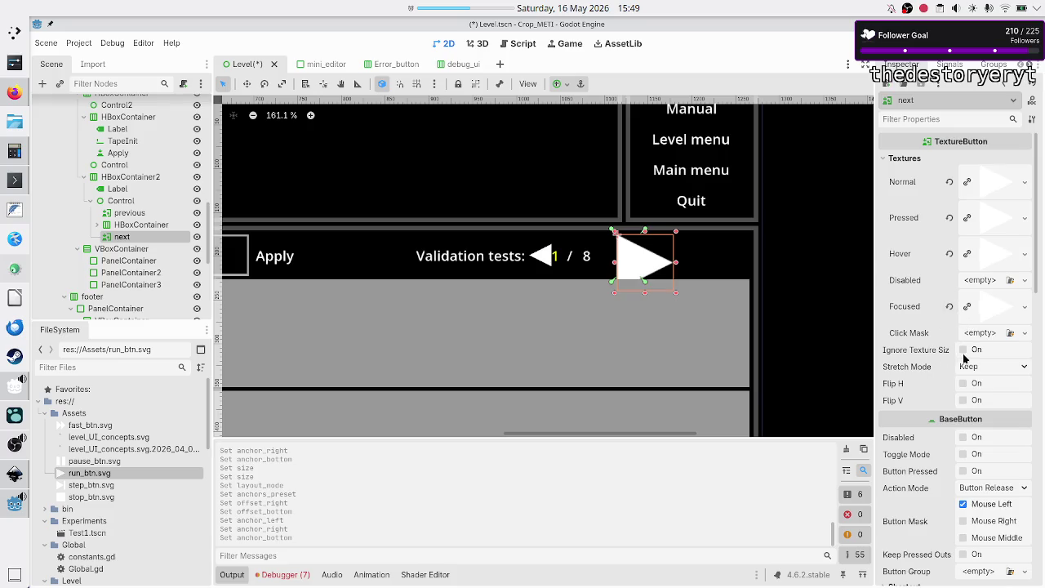
click(964, 350)
click(969, 367)
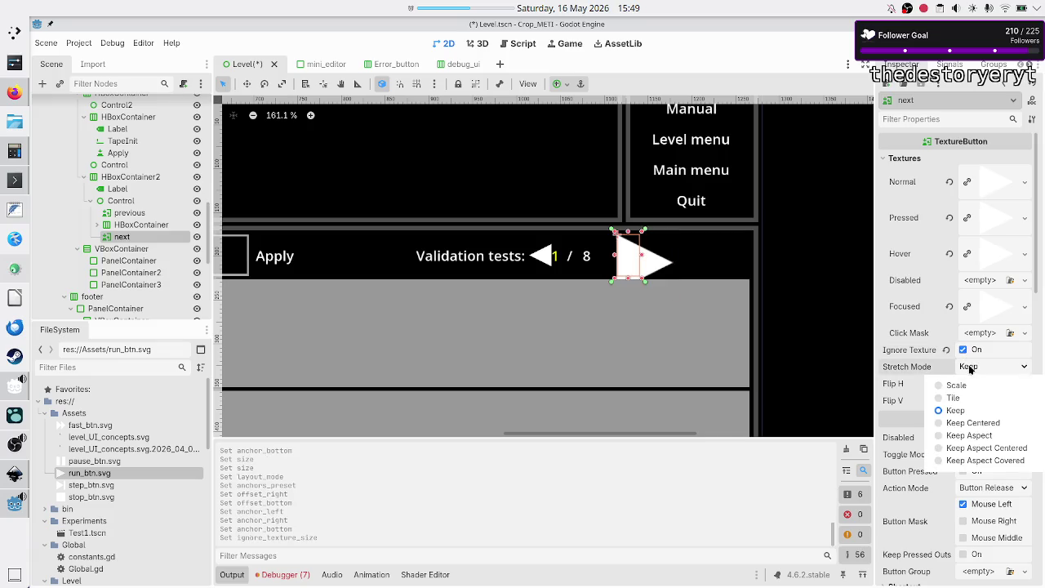
click(987, 449)
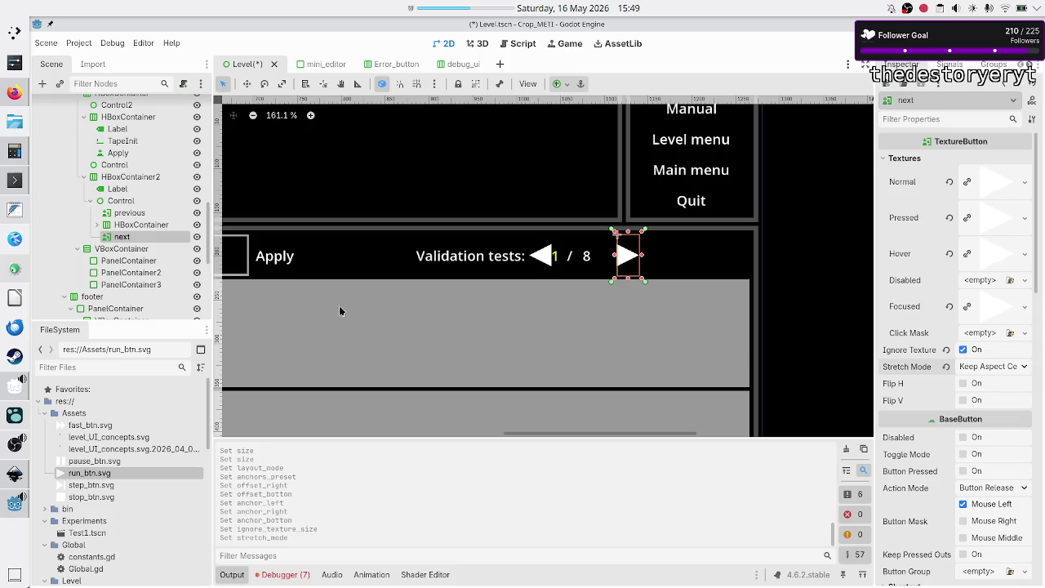
click(148, 216)
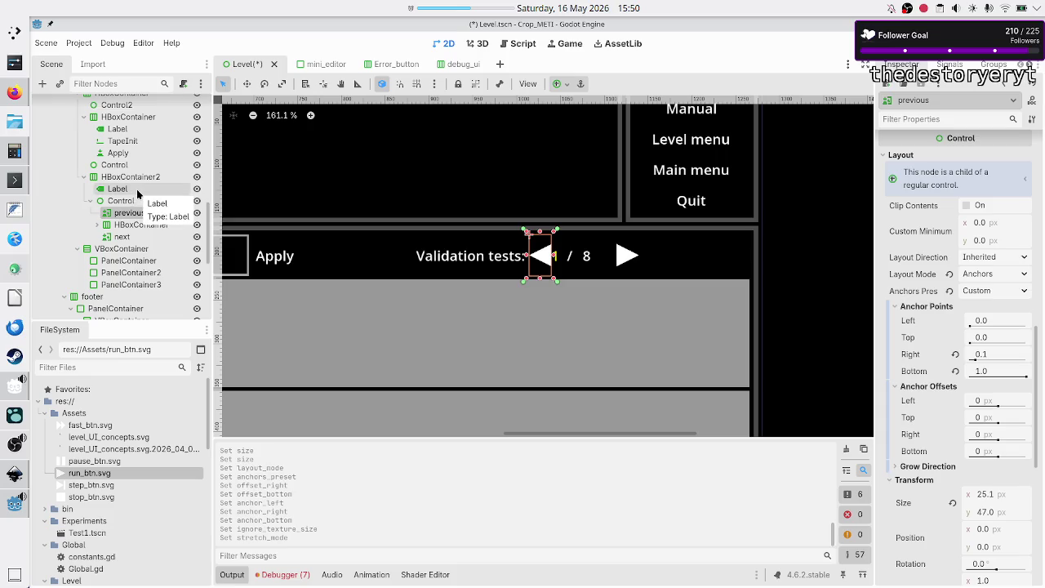
click(134, 201)
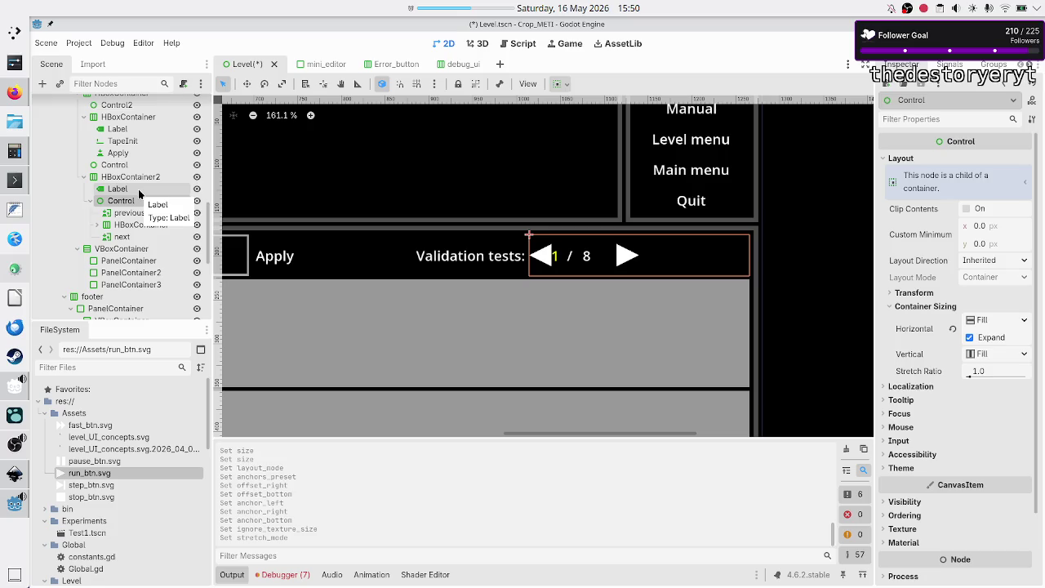
Step: Give the Validation tests row (HBoxContainer2) a Separation constant override of 5
click(139, 189)
click(145, 179)
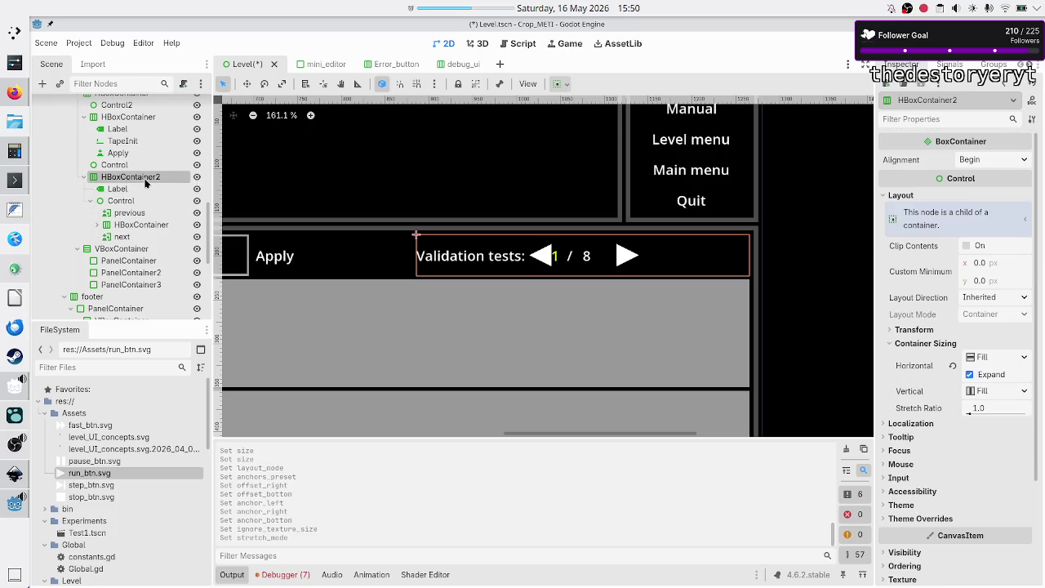
click(933, 518)
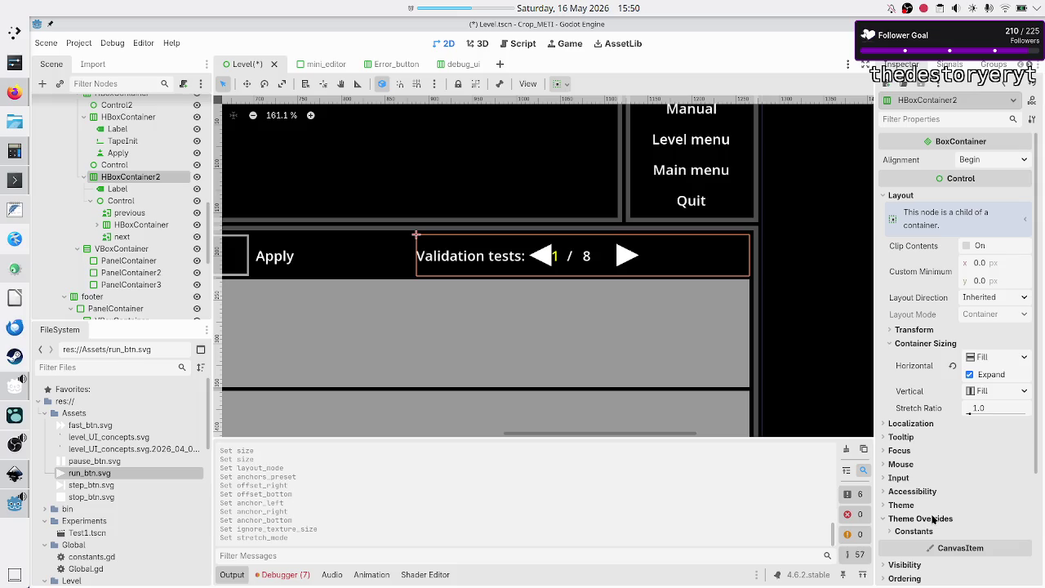
click(951, 532)
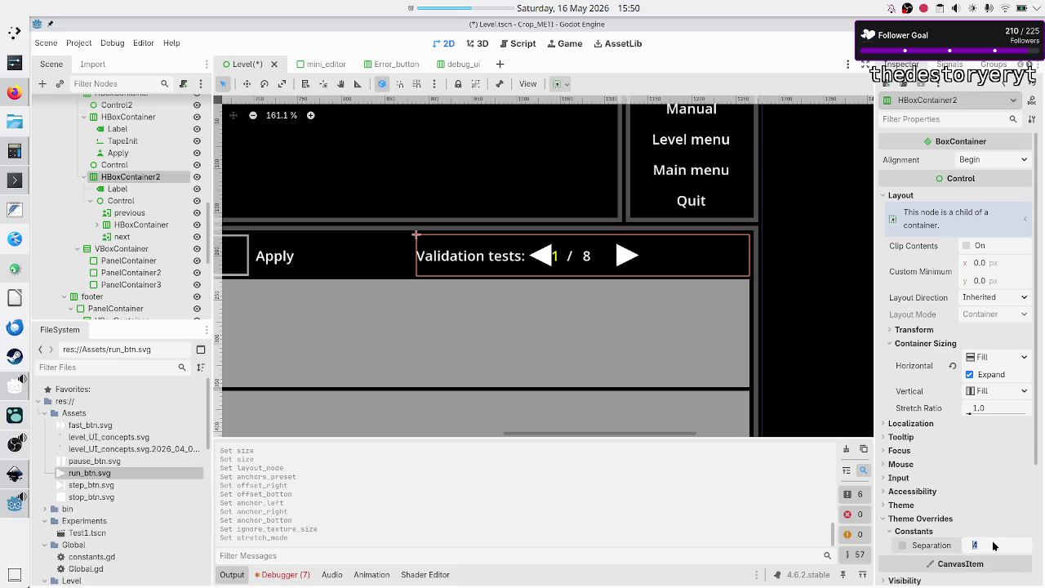
text(5)
key(Return)
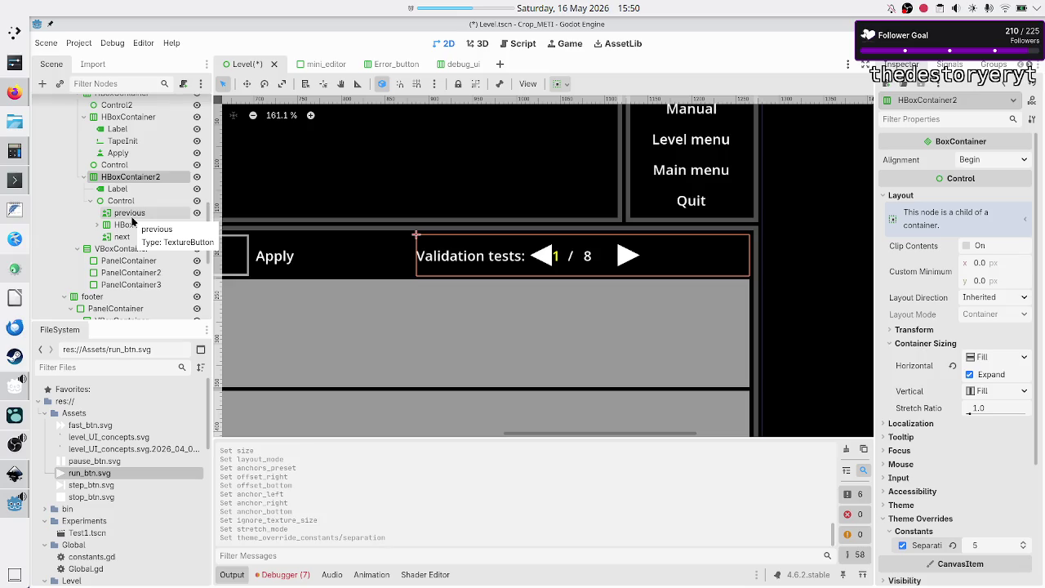
click(132, 217)
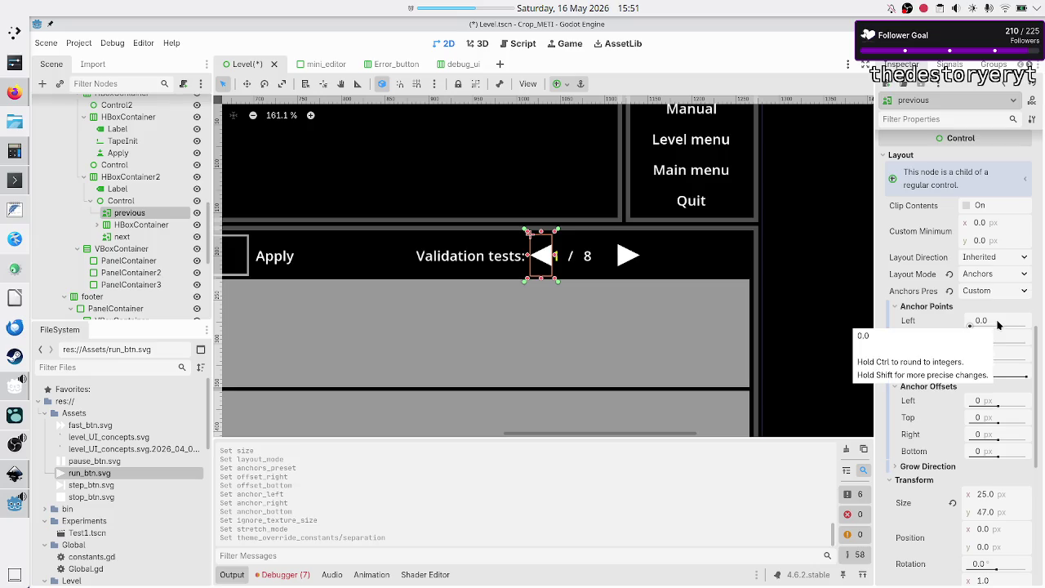
Step: Review the counter's and next arrow's layout properties, ending on the pager's Control node
click(160, 227)
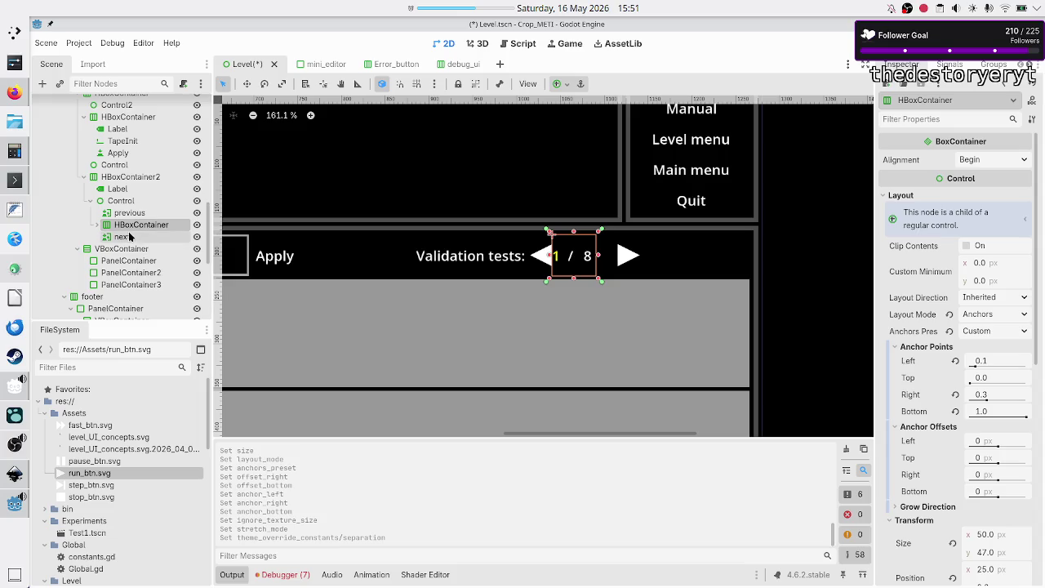
click(129, 236)
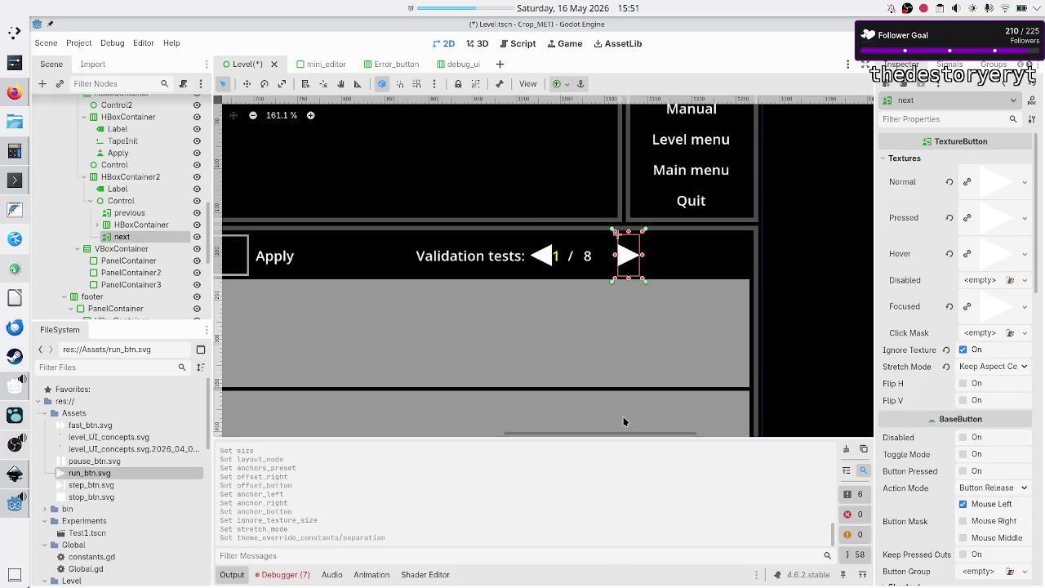
scroll(918, 382, down, 10)
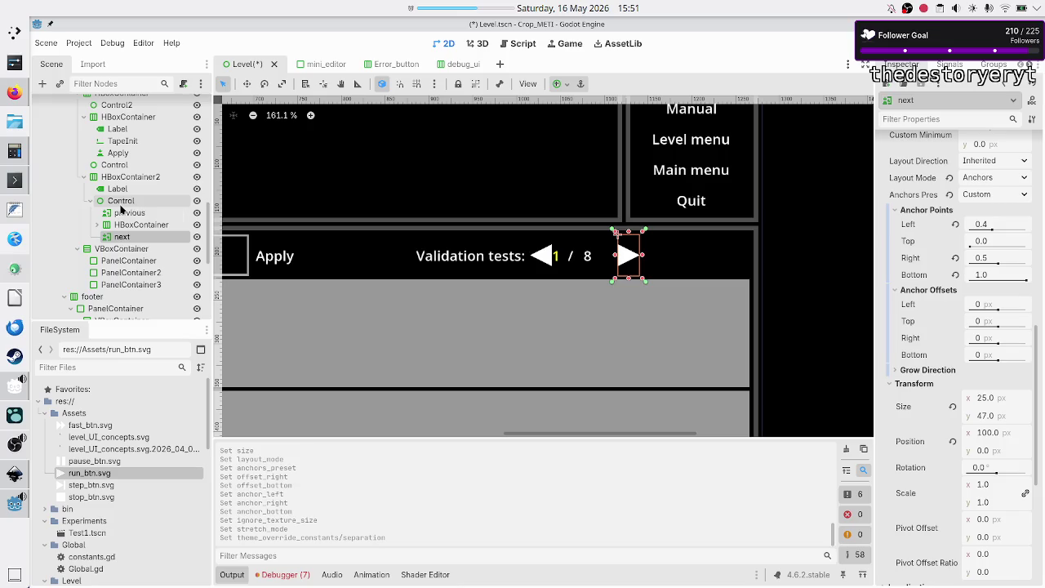
click(121, 205)
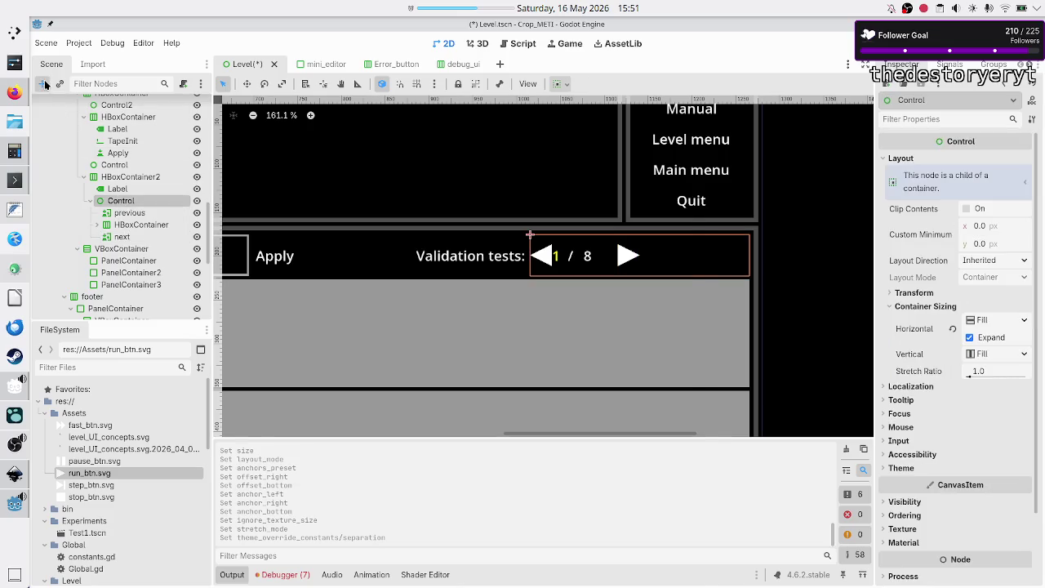
Step: Add a new HBoxContainer child under the pager's Control
click(45, 84)
text(hbox)
key(Return)
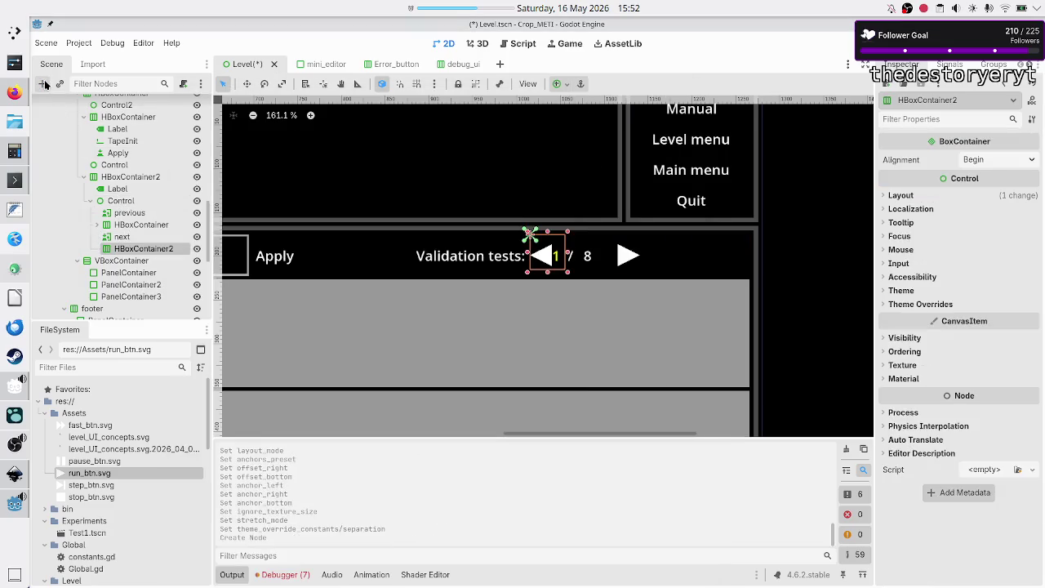
Step: Reset anchors, anchor preset and Layout Mode to Position on previous, HBoxContainer and next
click(136, 214)
shift+click(138, 237)
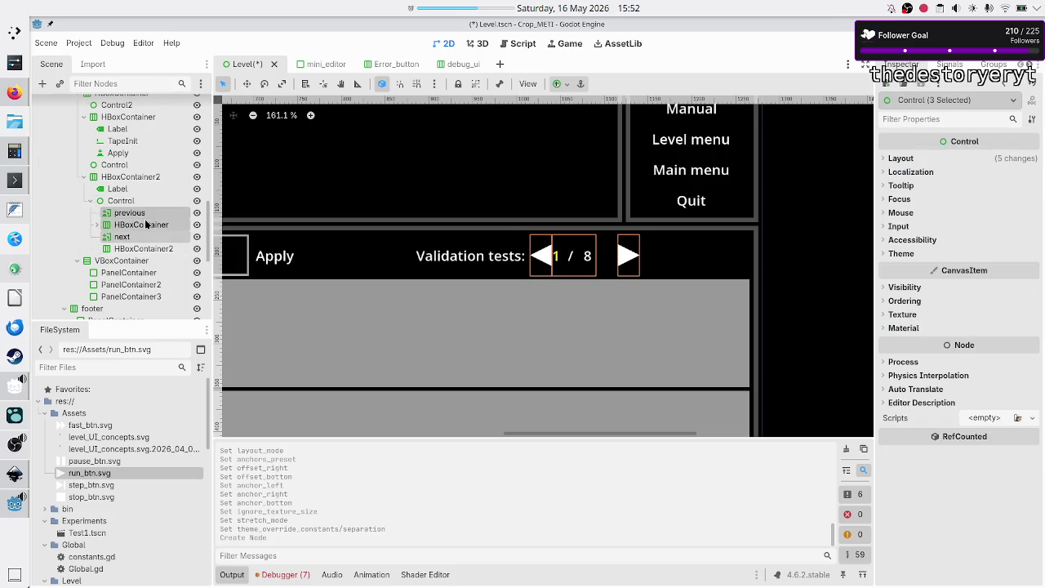
click(903, 158)
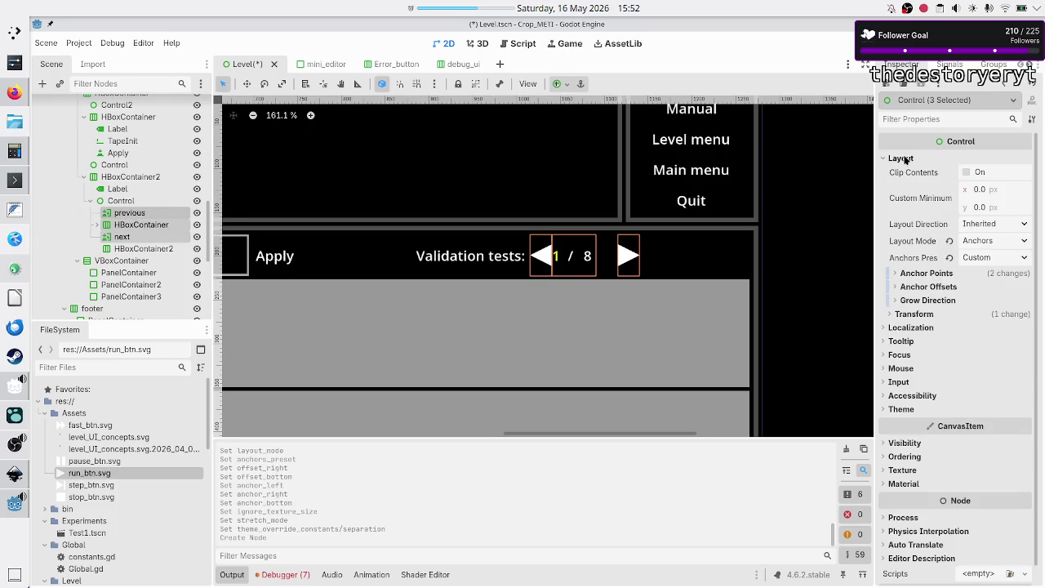
click(933, 274)
click(924, 354)
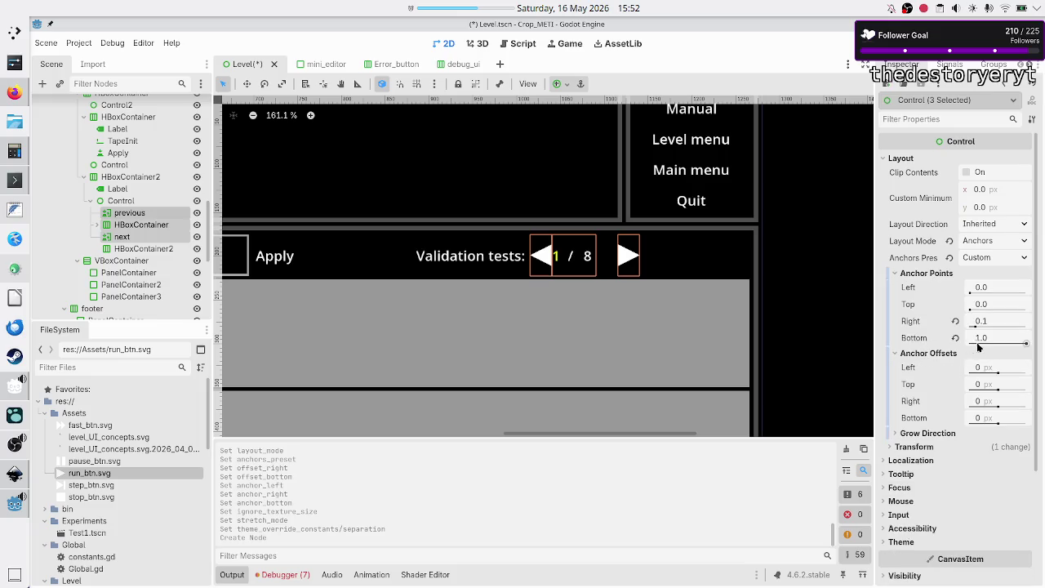
click(955, 322)
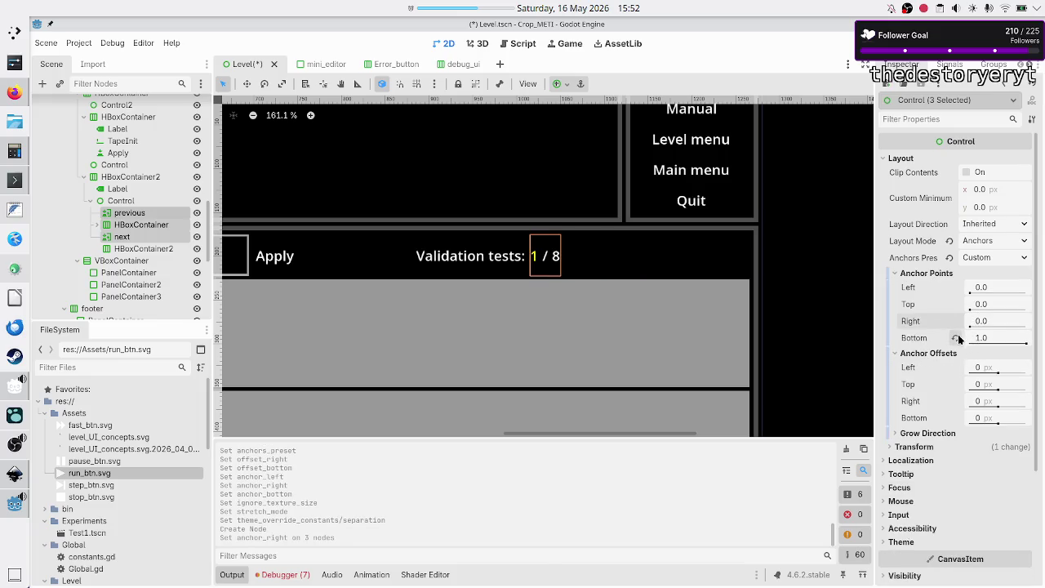
click(955, 338)
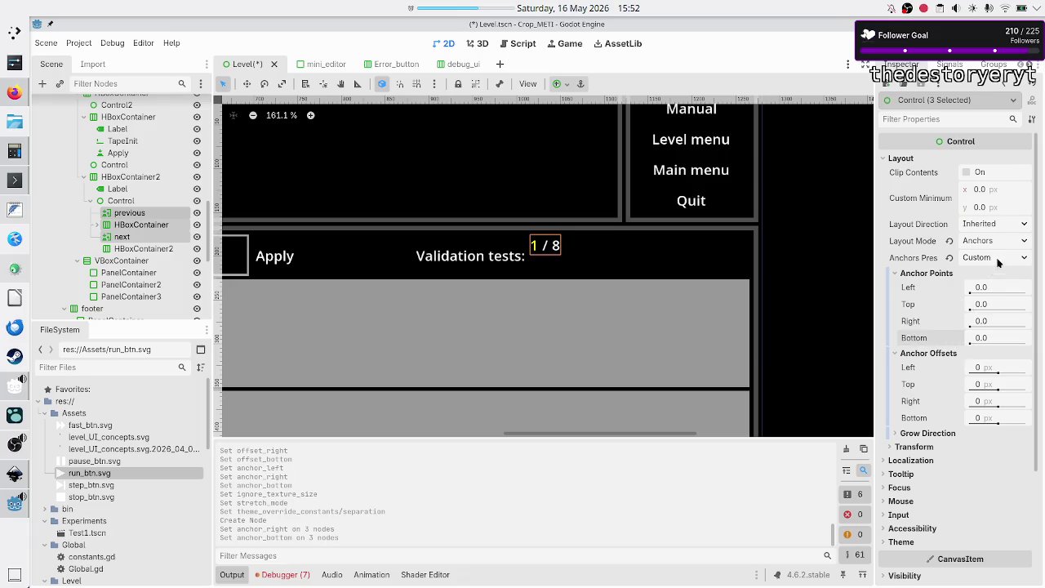
click(950, 258)
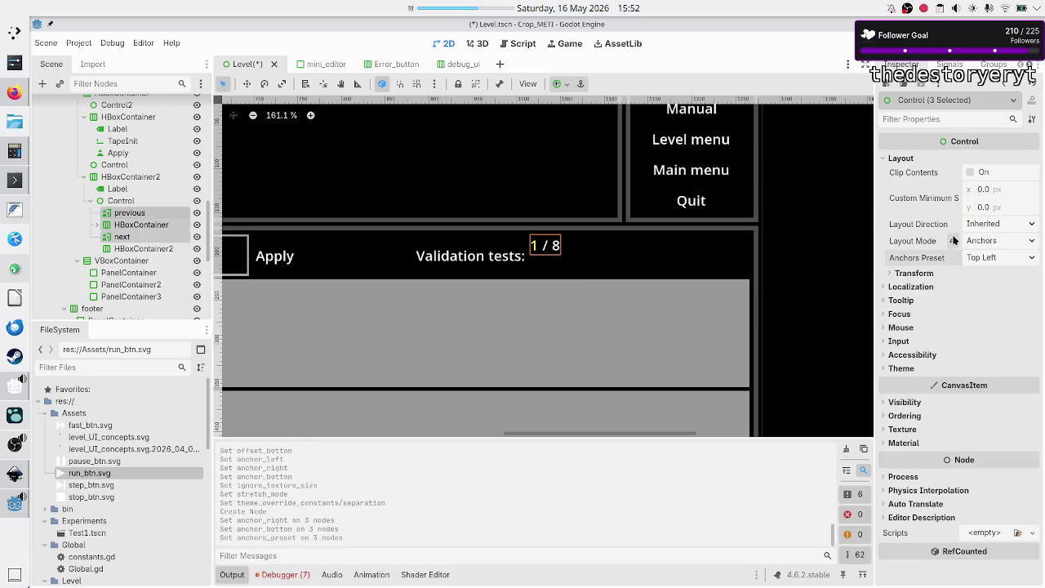
click(953, 241)
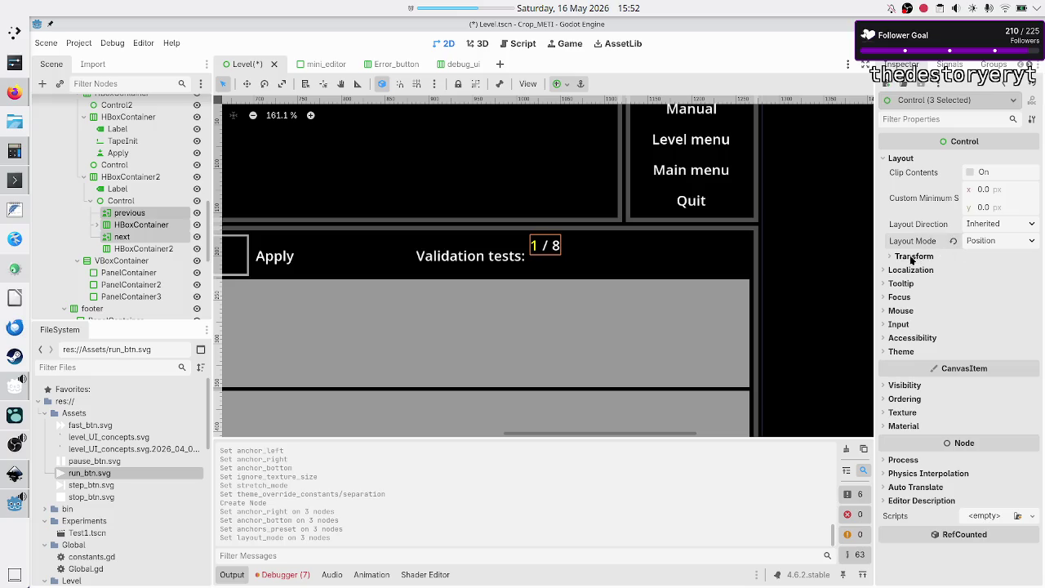
click(923, 258)
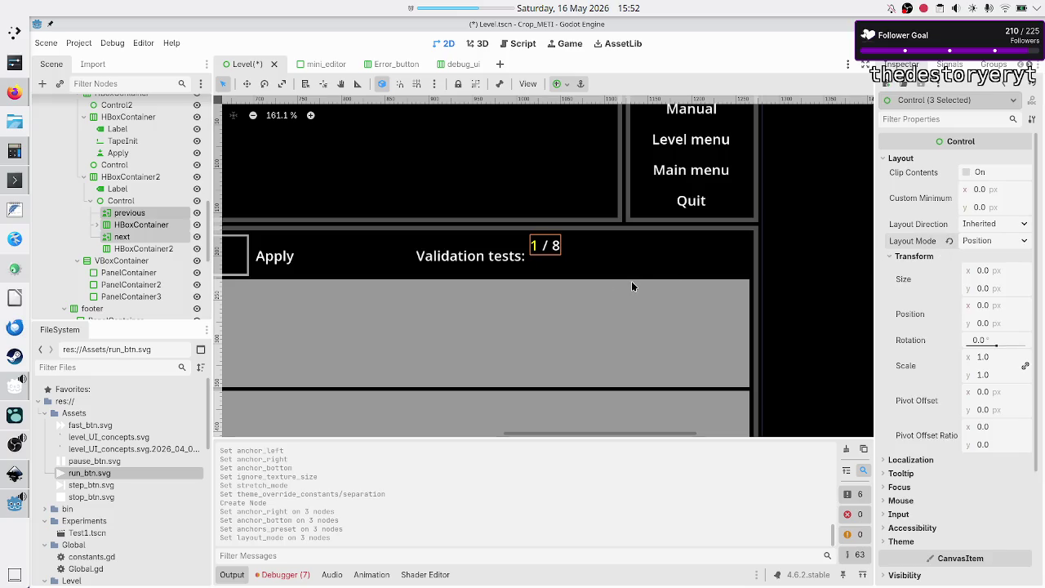
Step: Move previous, HBoxContainer and next into HBoxContainer2 and check their sizing
drag(135, 215, 147, 250)
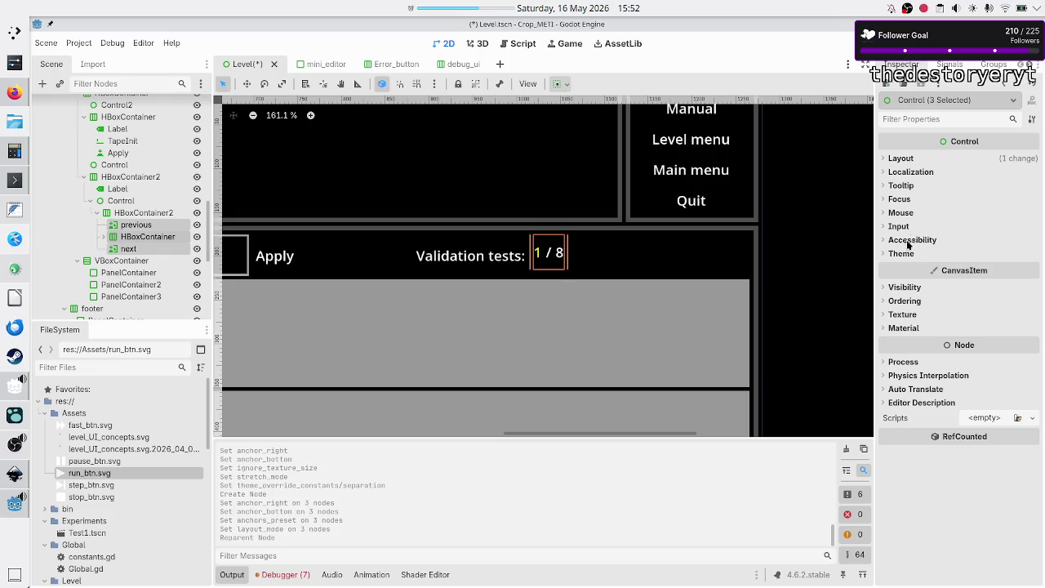
click(906, 158)
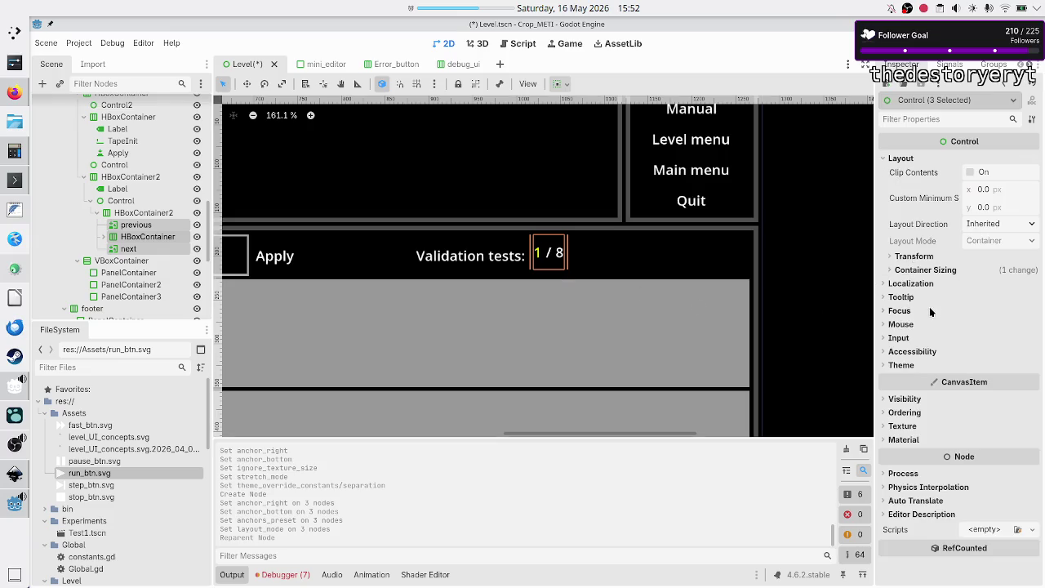
click(940, 268)
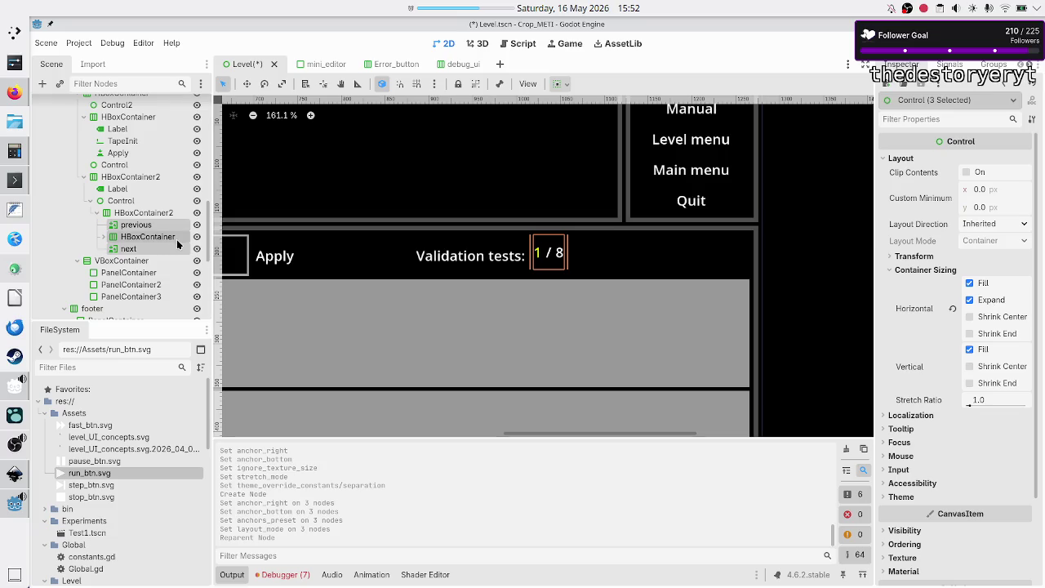
click(144, 214)
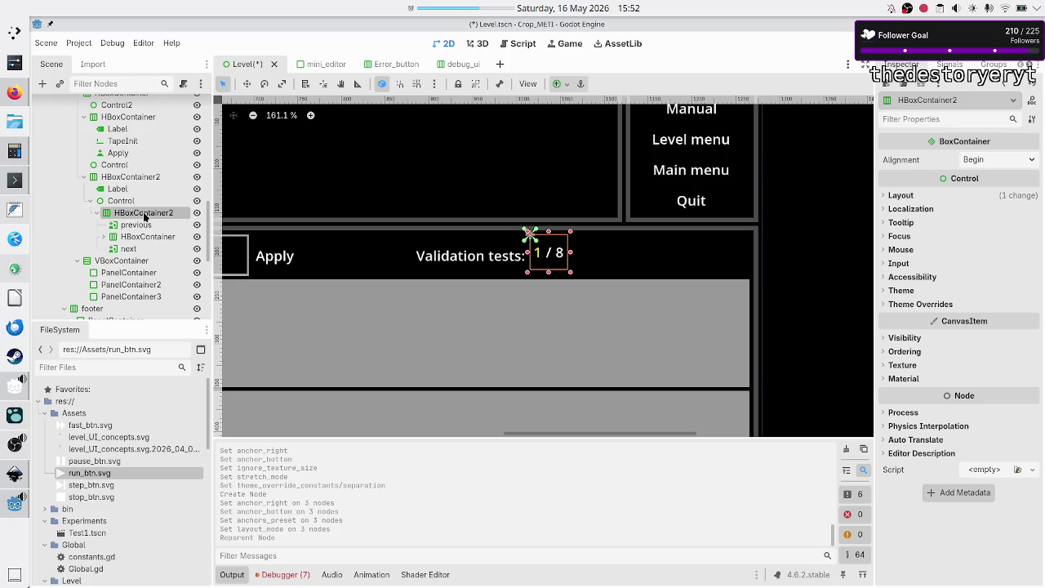
click(905, 196)
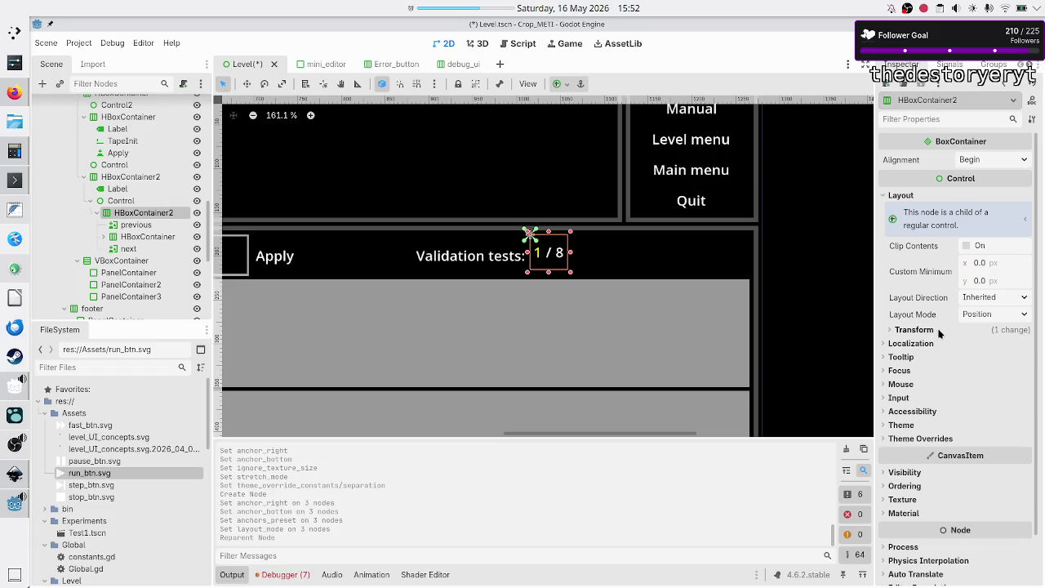
click(936, 333)
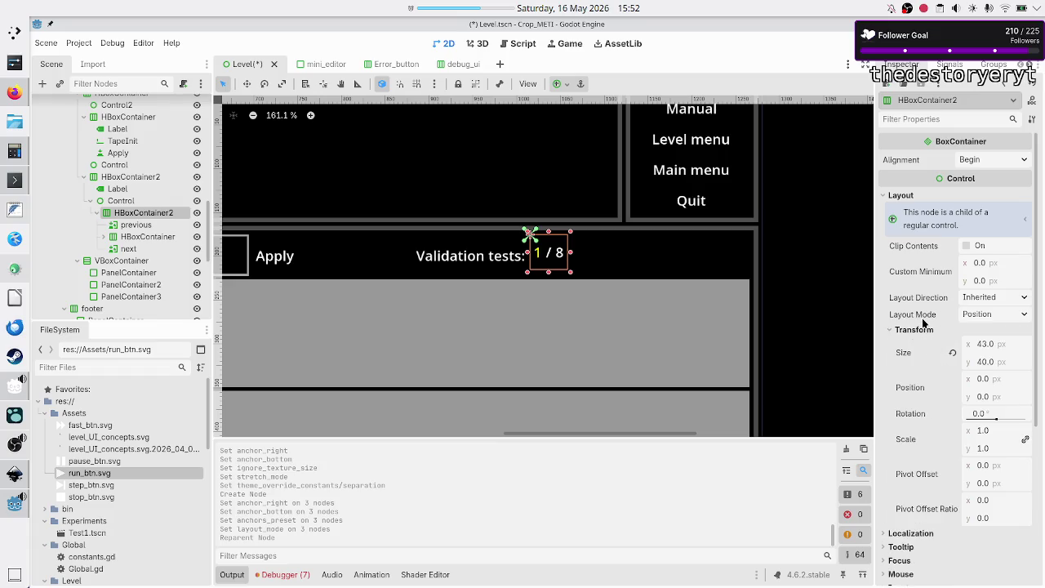
click(919, 329)
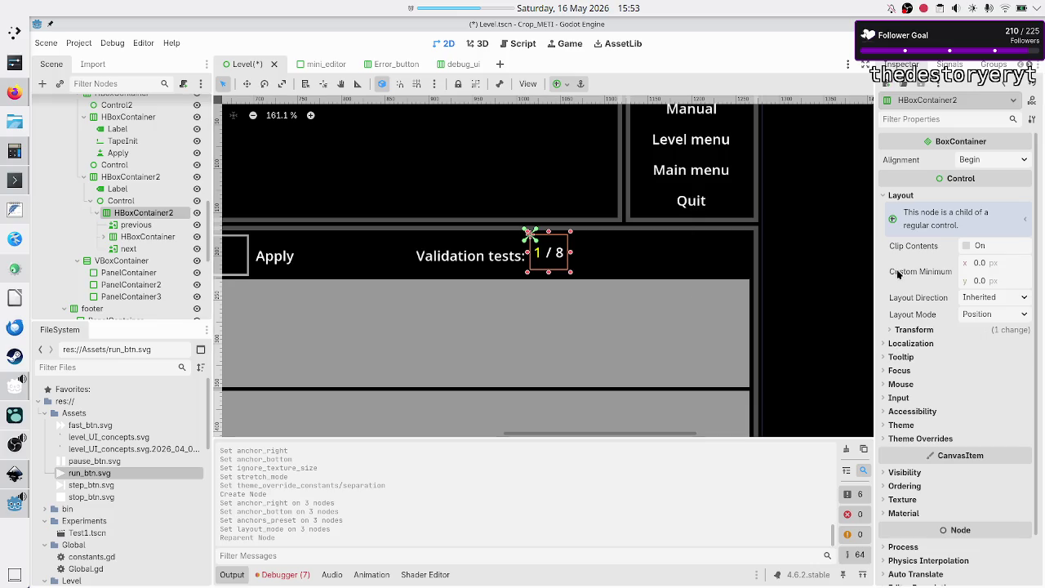
click(131, 202)
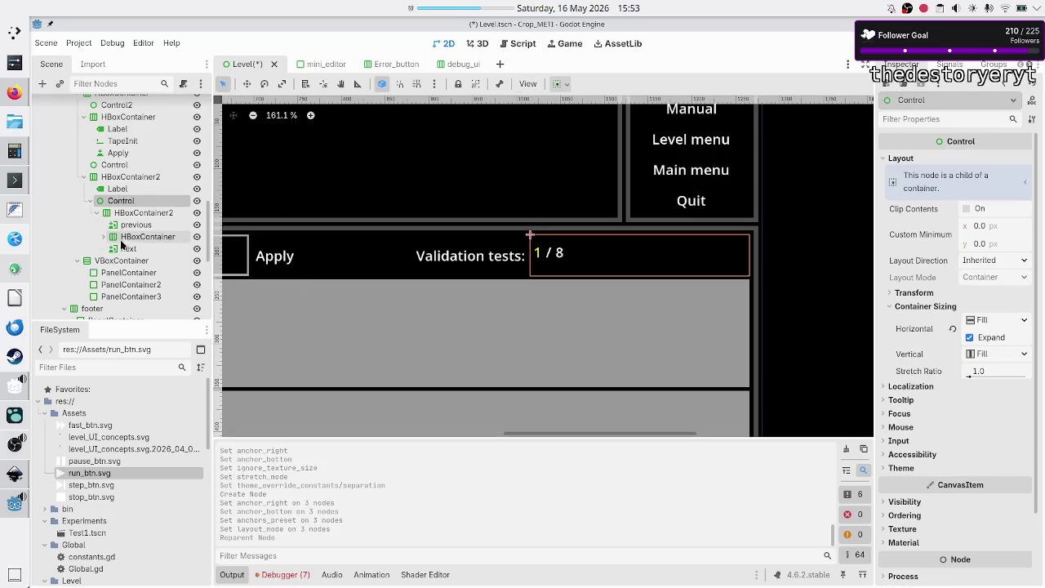
click(138, 212)
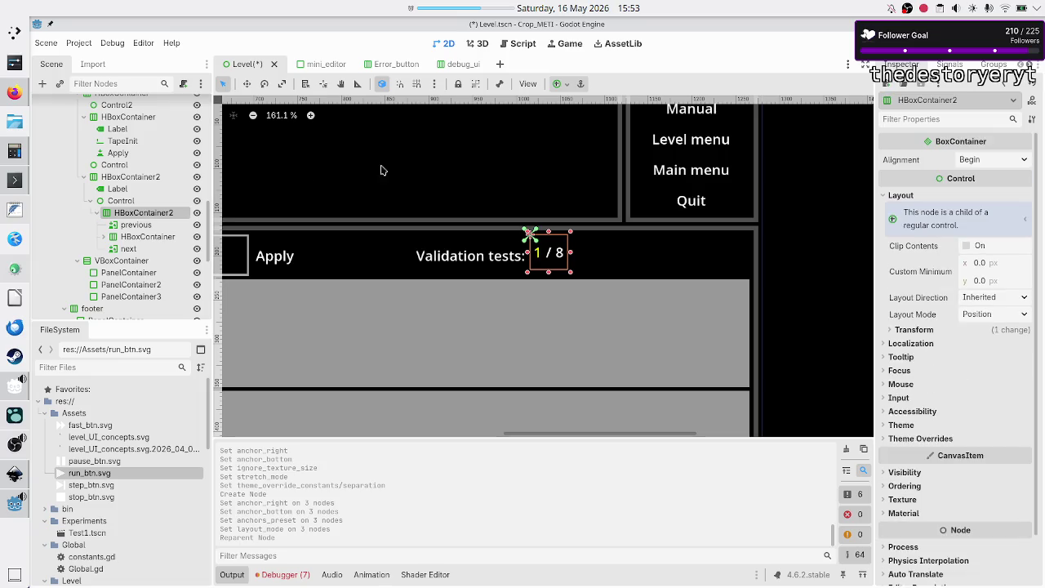
click(560, 84)
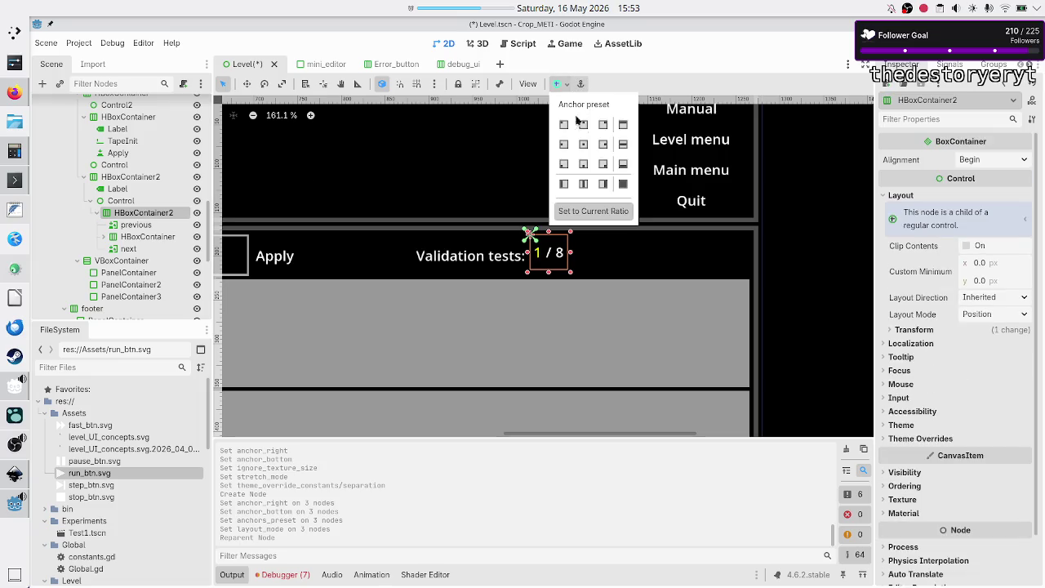
Step: Apply the Full Rect anchor preset to HBoxContainer2 and check the previous arrow's layout
click(623, 184)
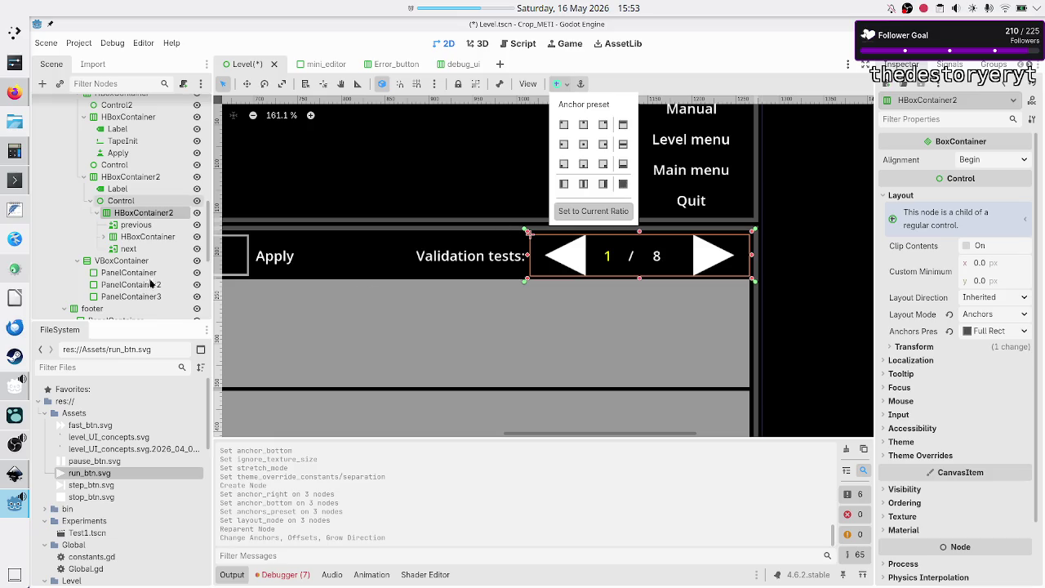
click(151, 225)
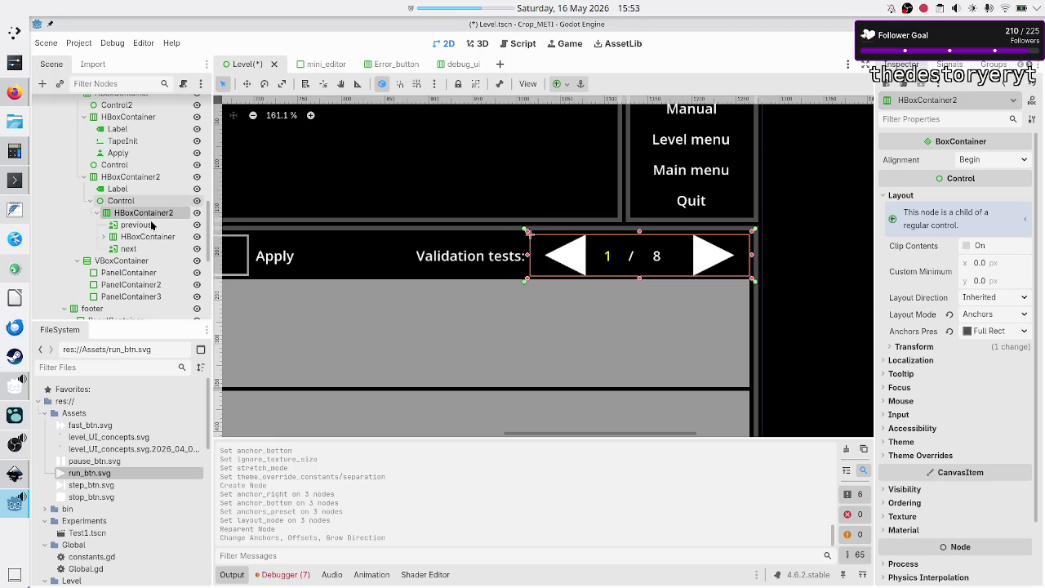
click(147, 225)
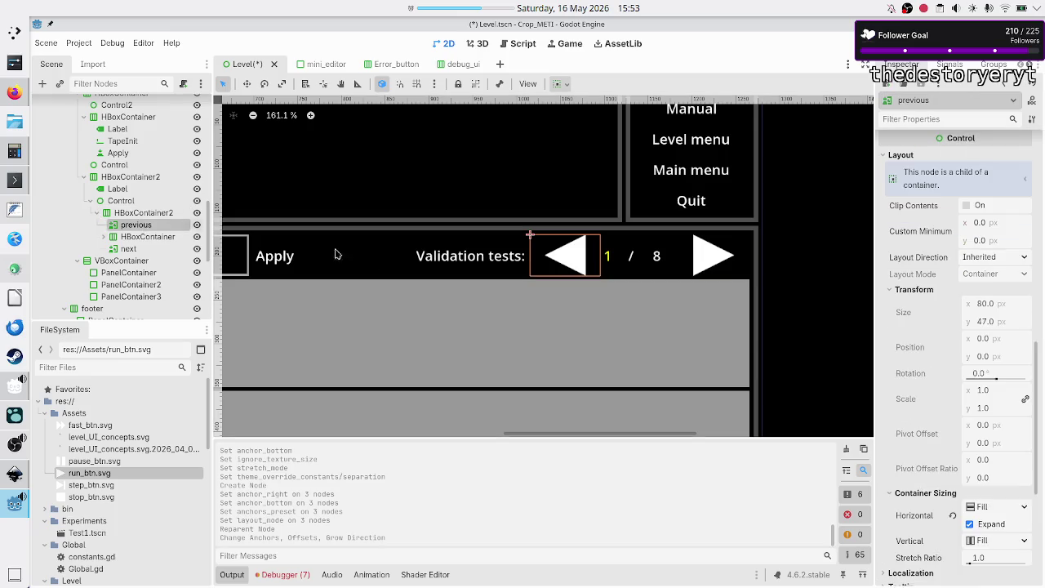
scroll(907, 318, up, 10)
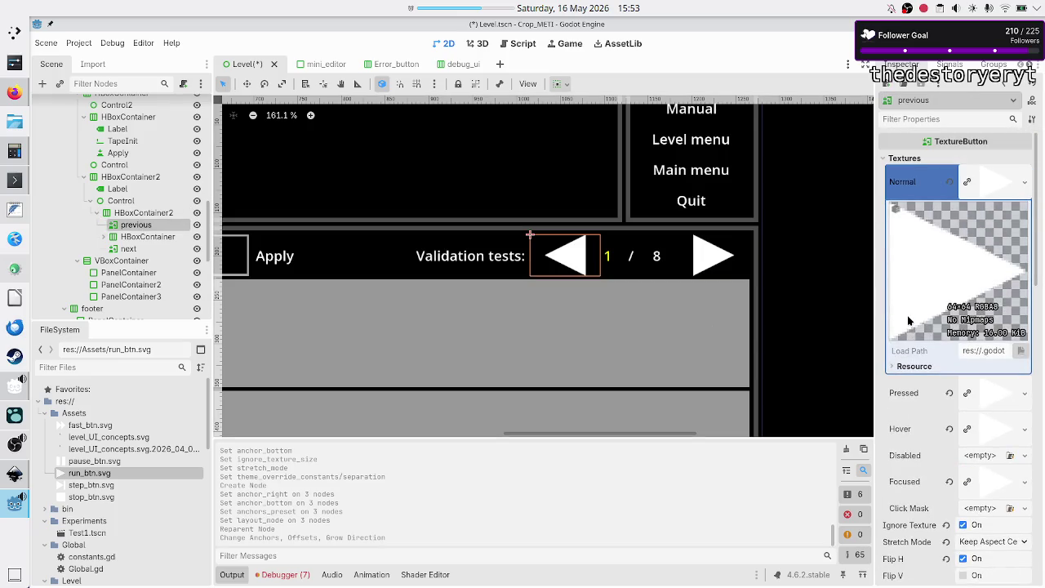
scroll(927, 481, down, 5)
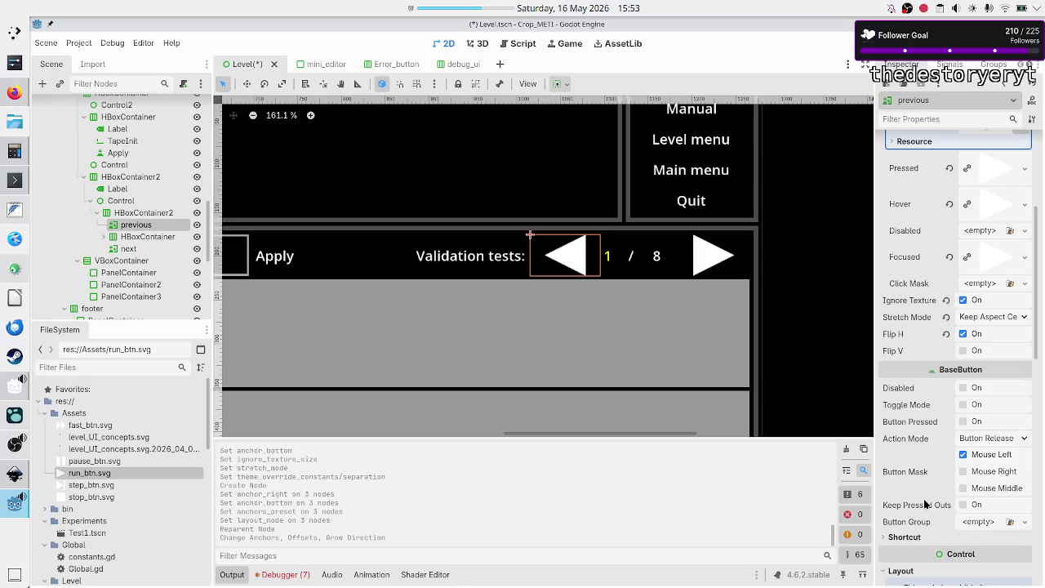
scroll(926, 445, down, 10)
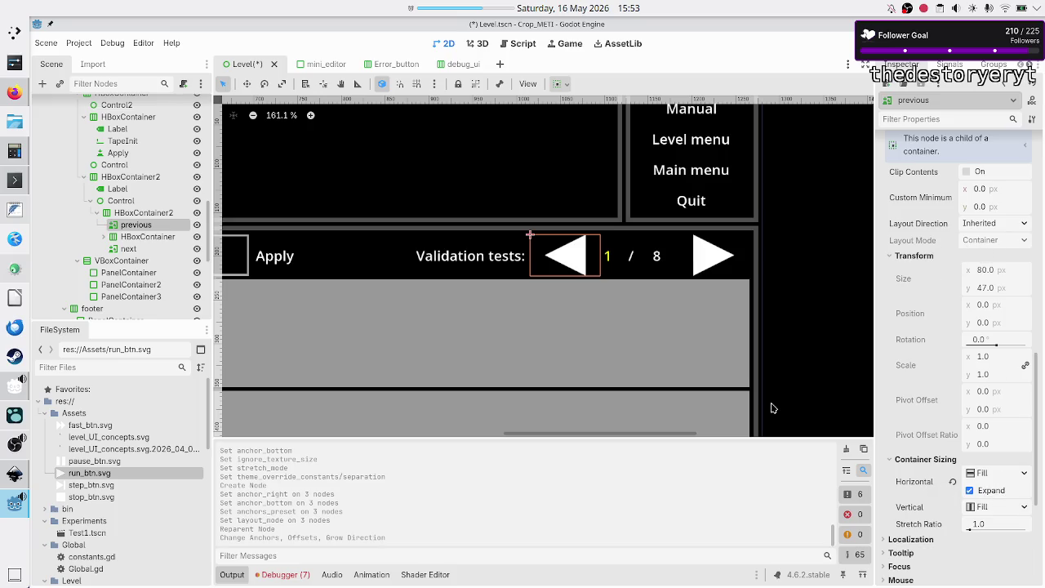
Step: Inspect the counter's HBoxContainer and the next arrow's properties, ending on HBoxContainer2
click(156, 237)
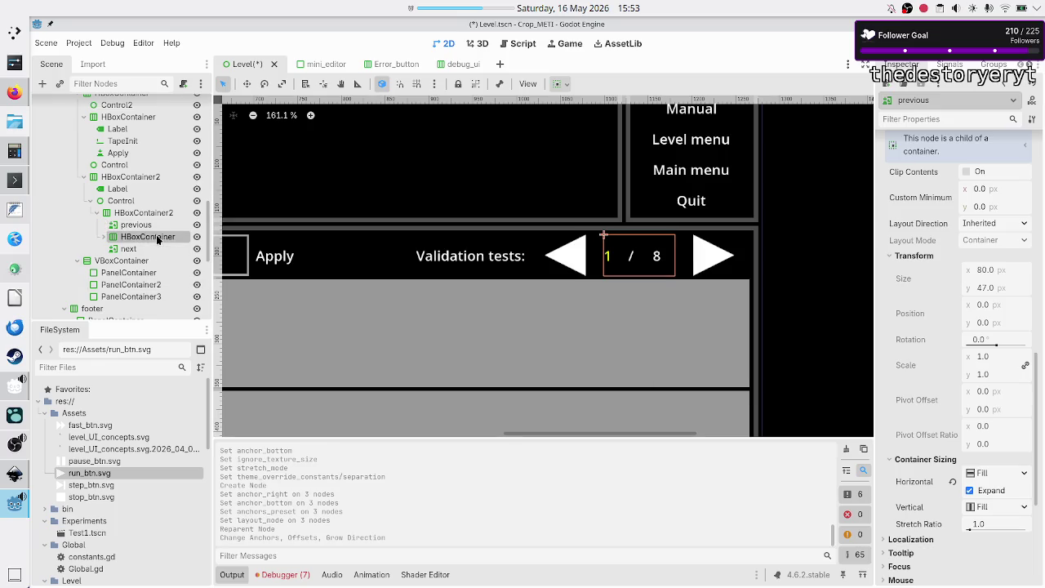
scroll(948, 367, down, 3)
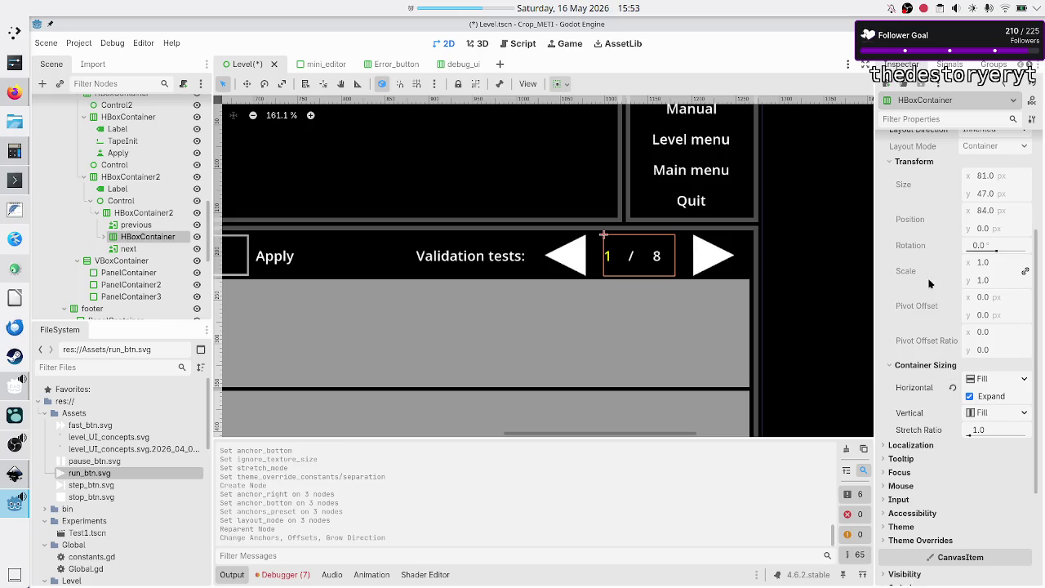
scroll(945, 259, up, 1)
click(175, 248)
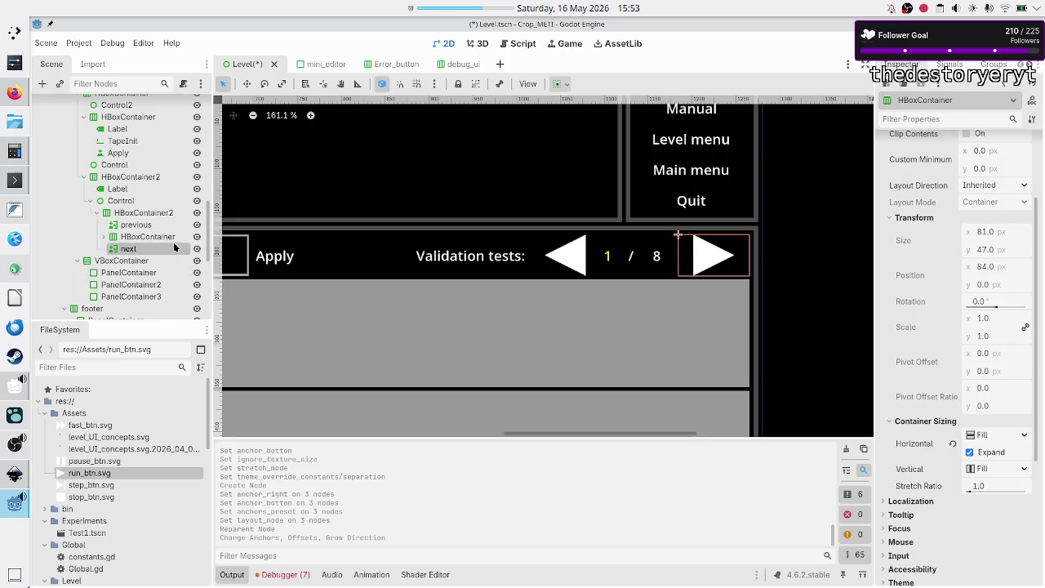
scroll(918, 380, up, 2)
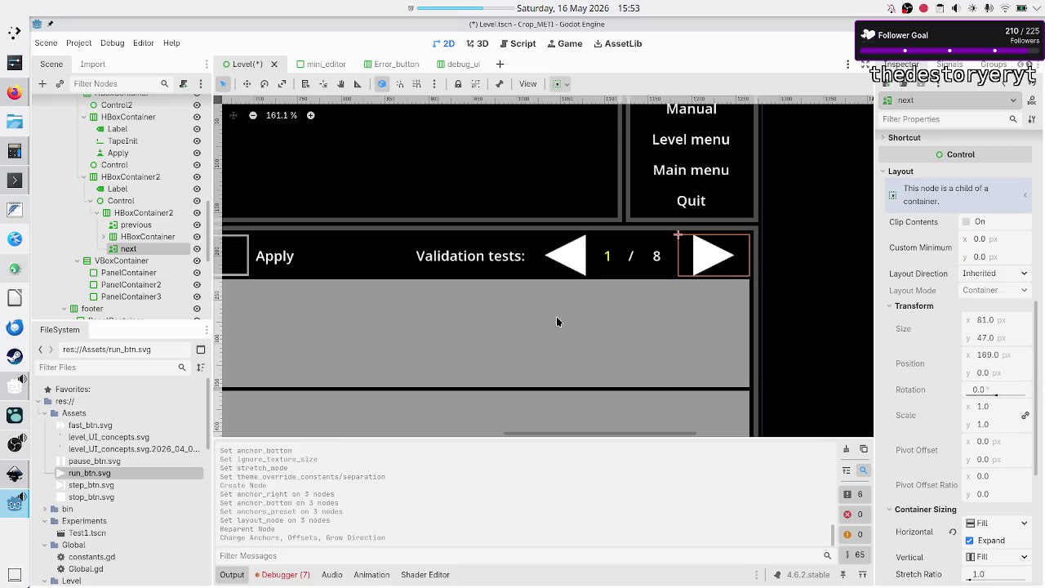
click(142, 202)
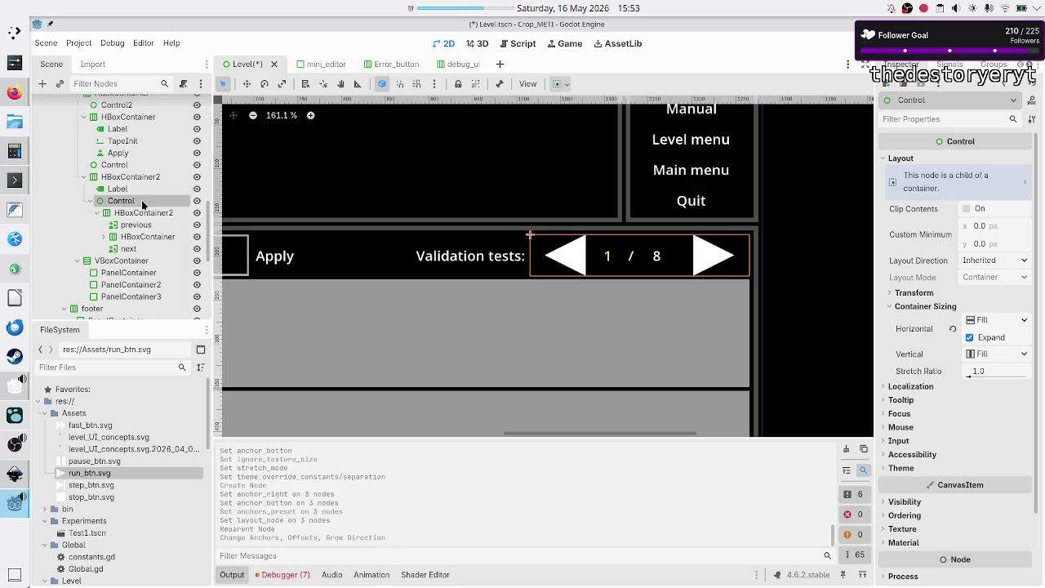
click(145, 212)
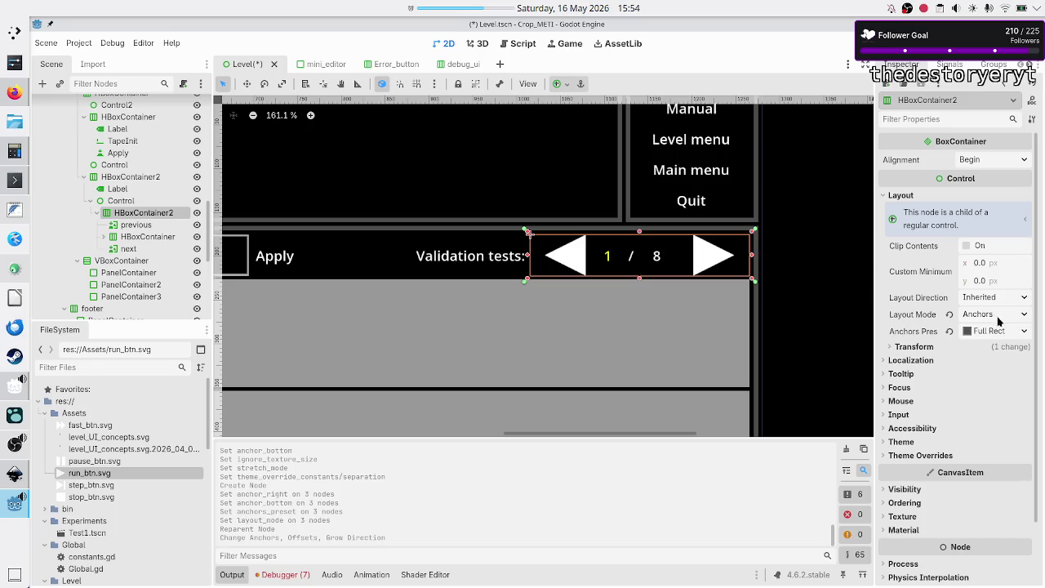
Step: Switch HBoxContainer2's anchors preset to Custom and reveal its Anchor Points and Offsets
click(1025, 329)
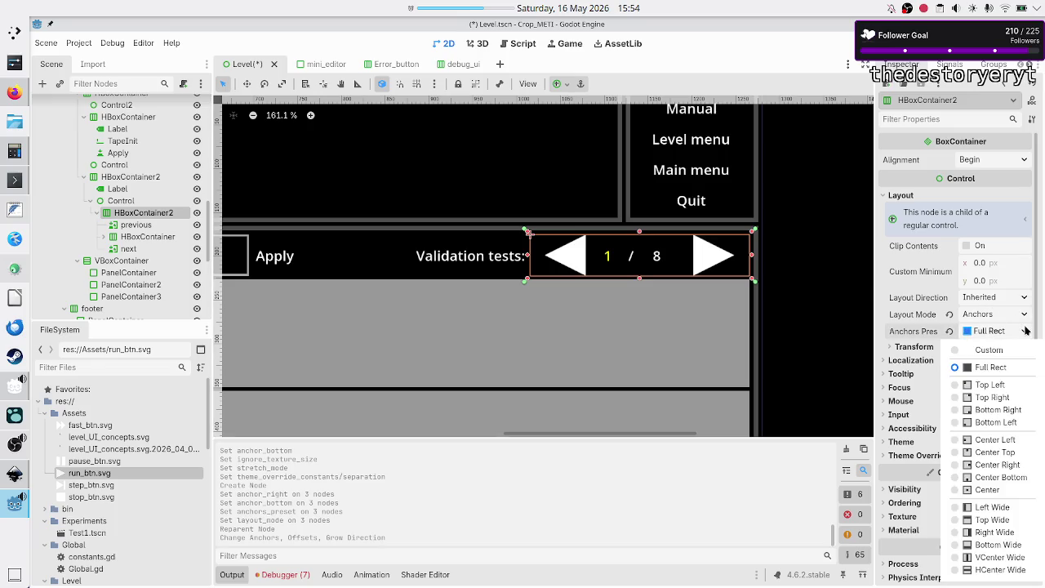
click(989, 350)
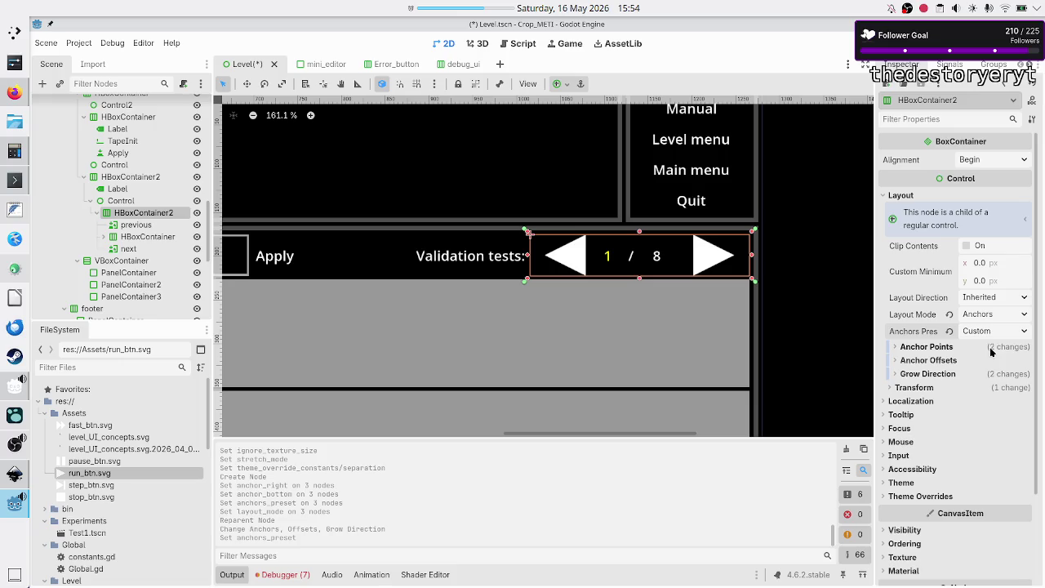
click(921, 350)
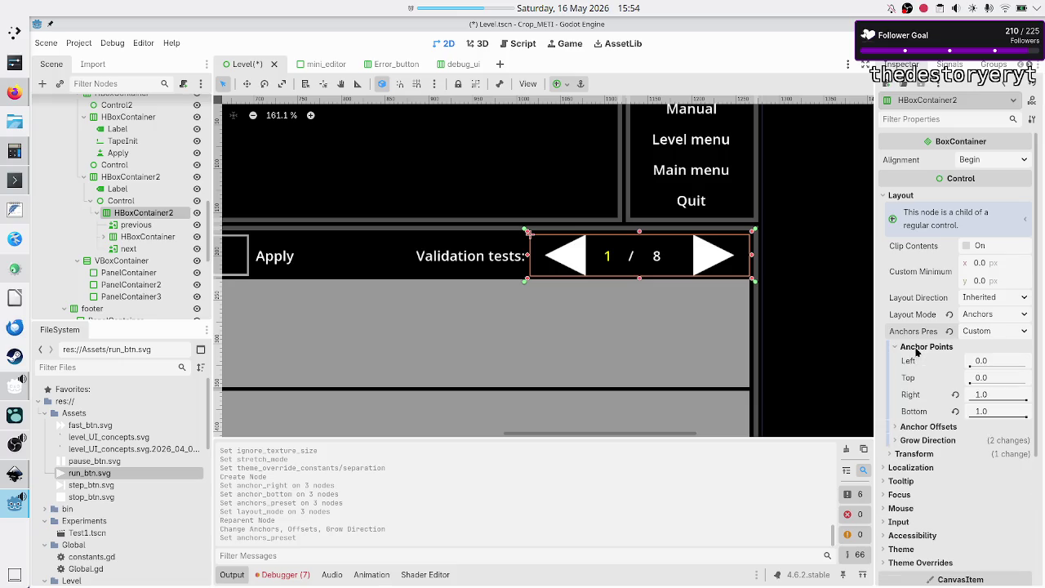
click(926, 428)
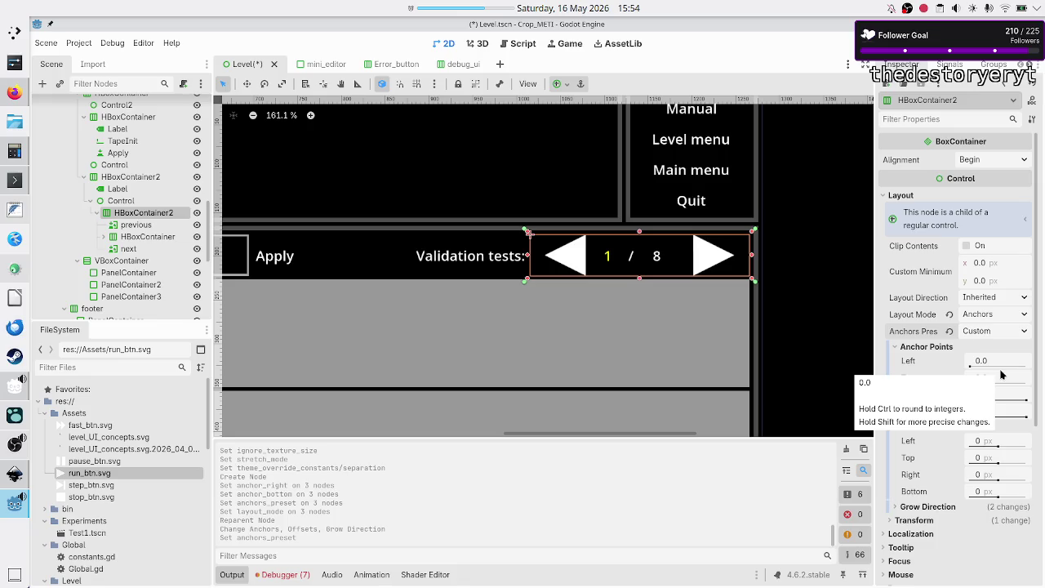
click(997, 377)
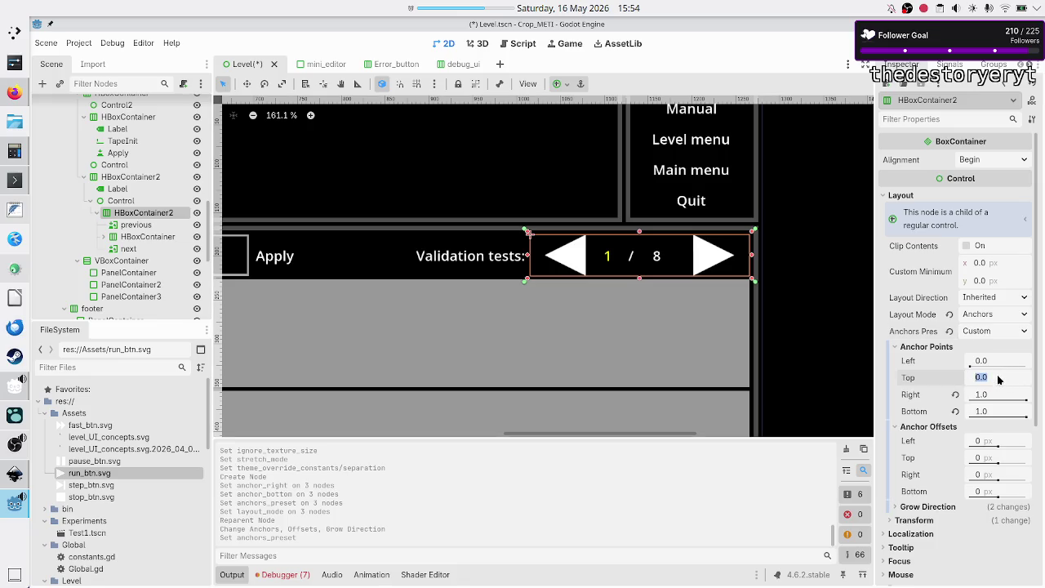
click(998, 360)
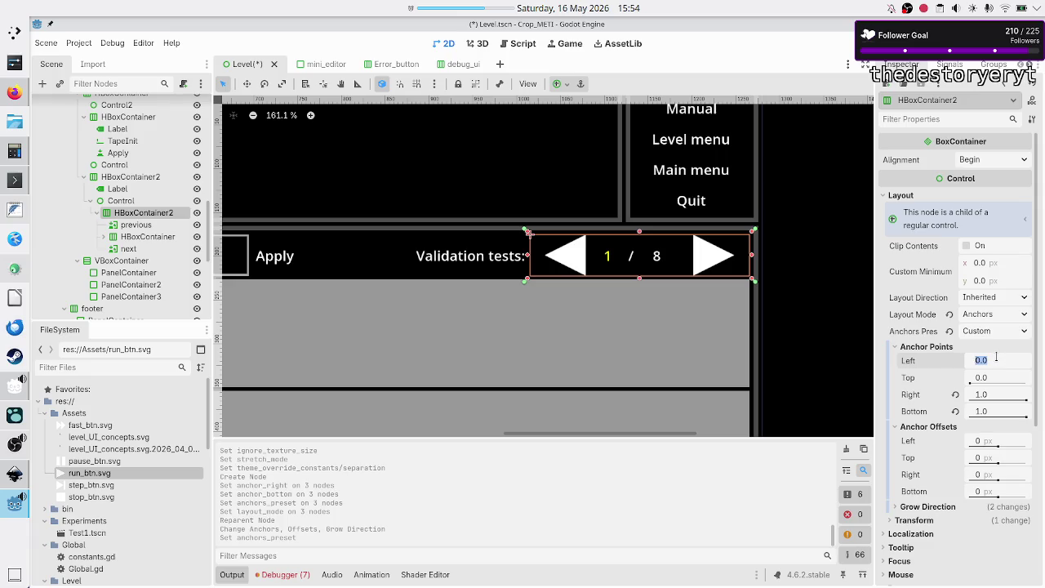
Step: Enter pager anchors right 0.5, top 0.3, bottom 0.7, then preview and reselect it
click(982, 396)
text(0.5)
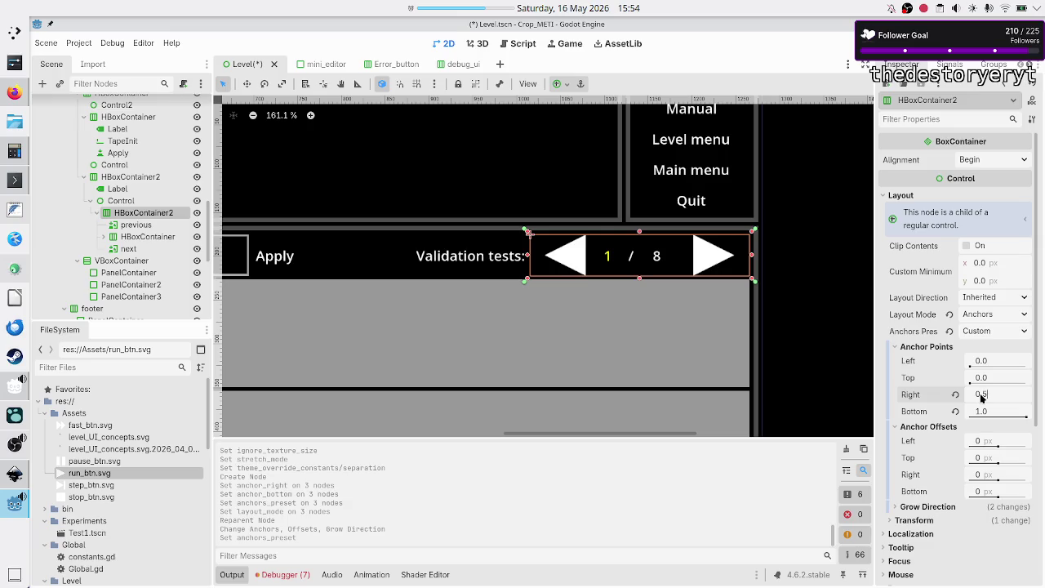
key(Return)
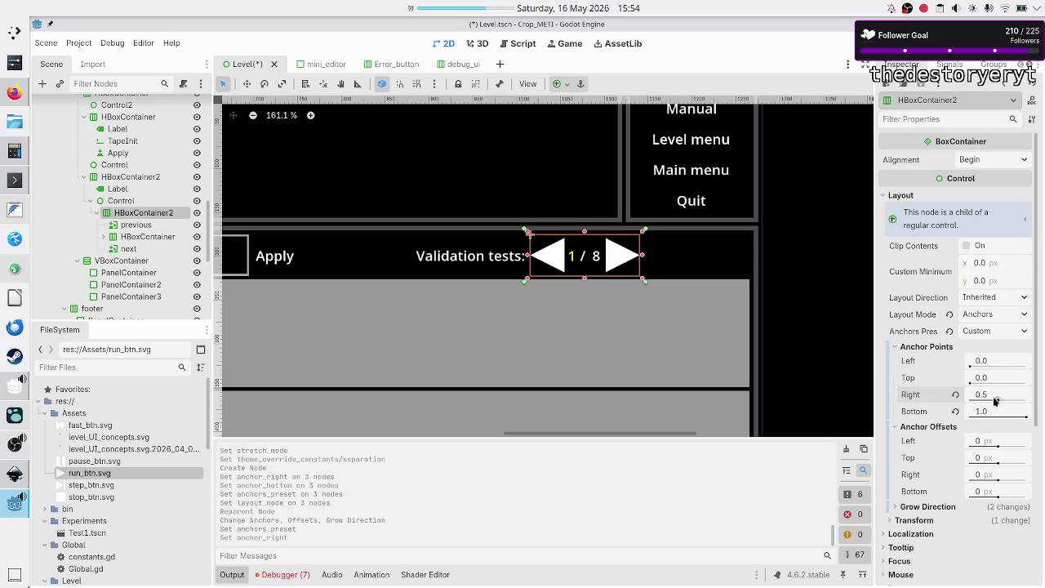
click(991, 375)
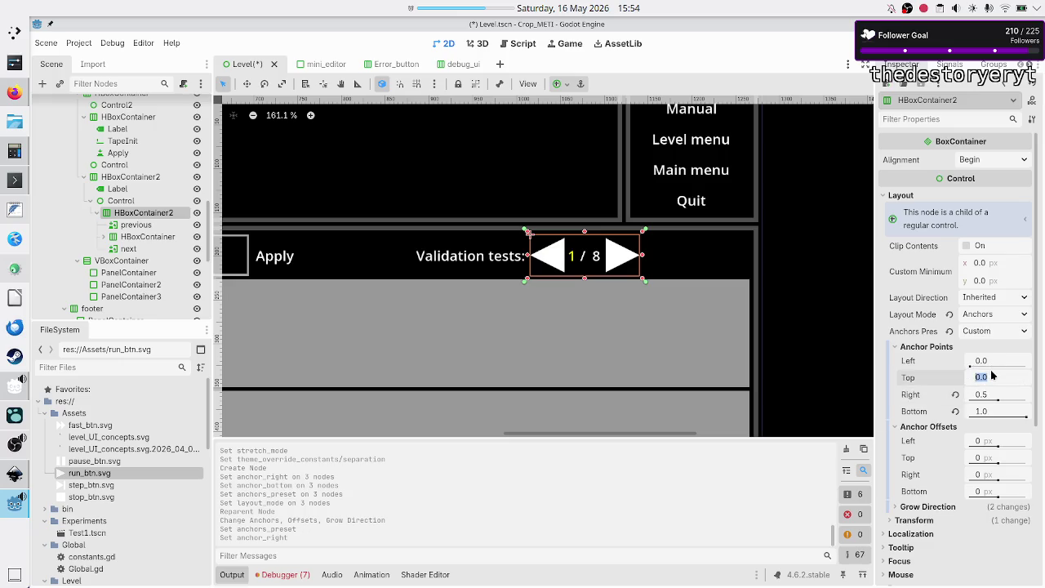
text(0.)
key(Return)
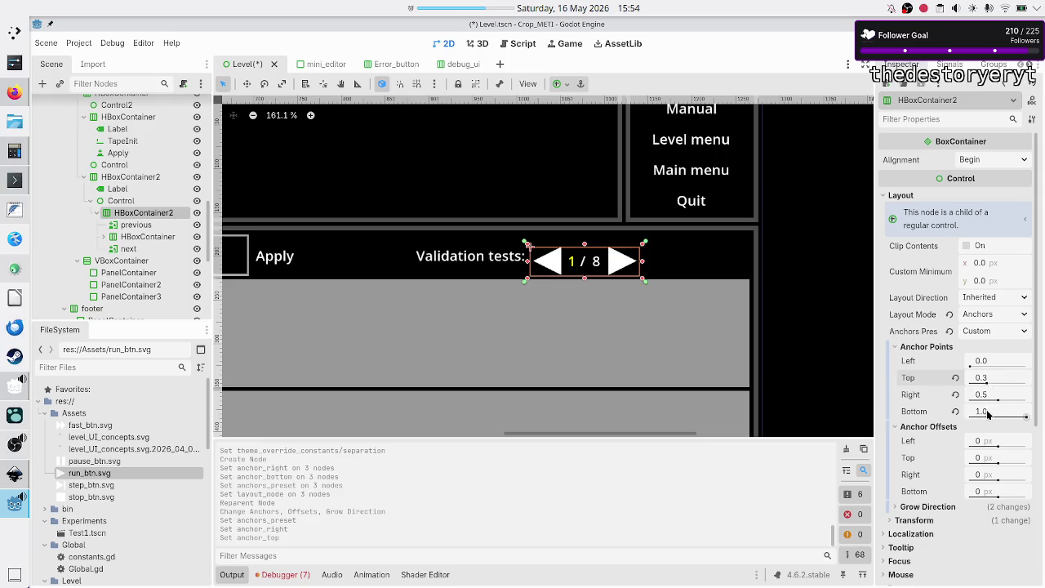
click(988, 412)
text(0.7)
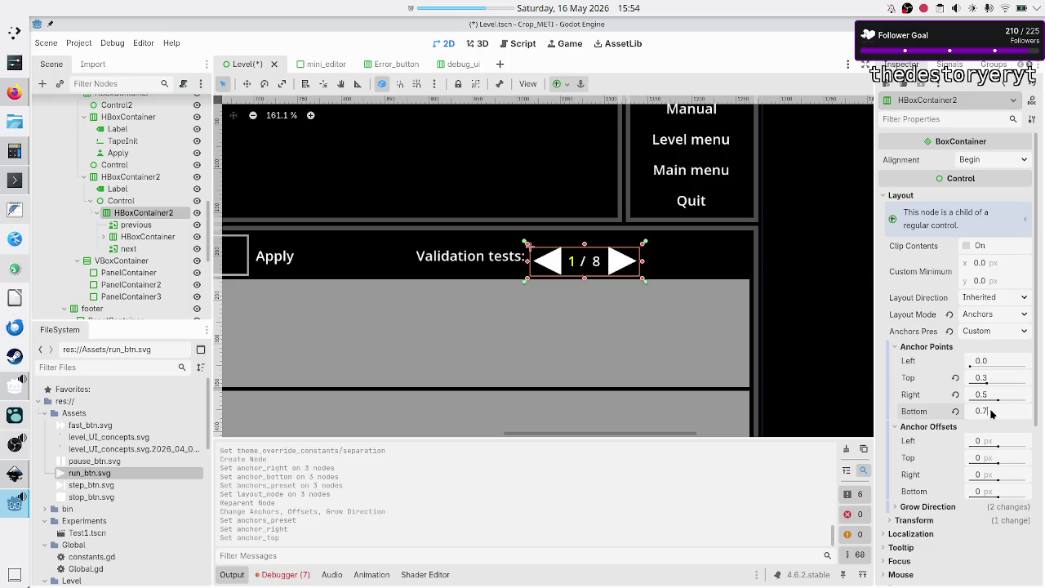
key(Return)
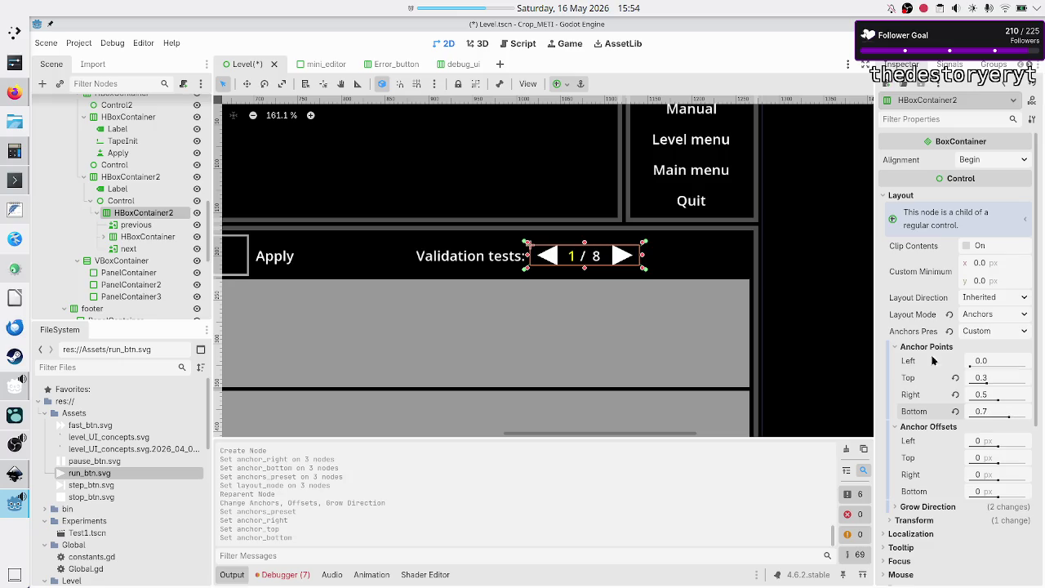
click(822, 288)
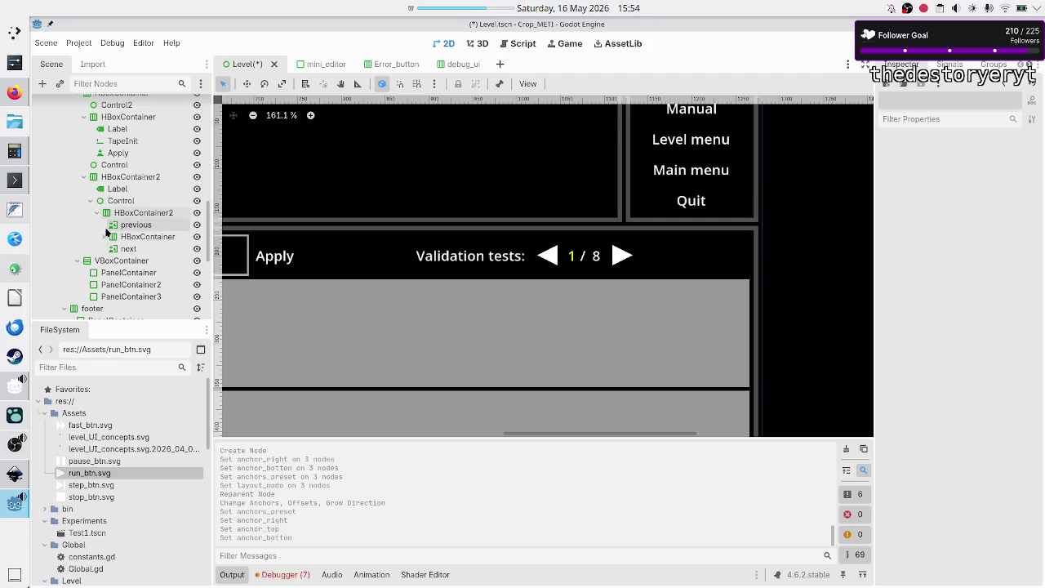
click(145, 213)
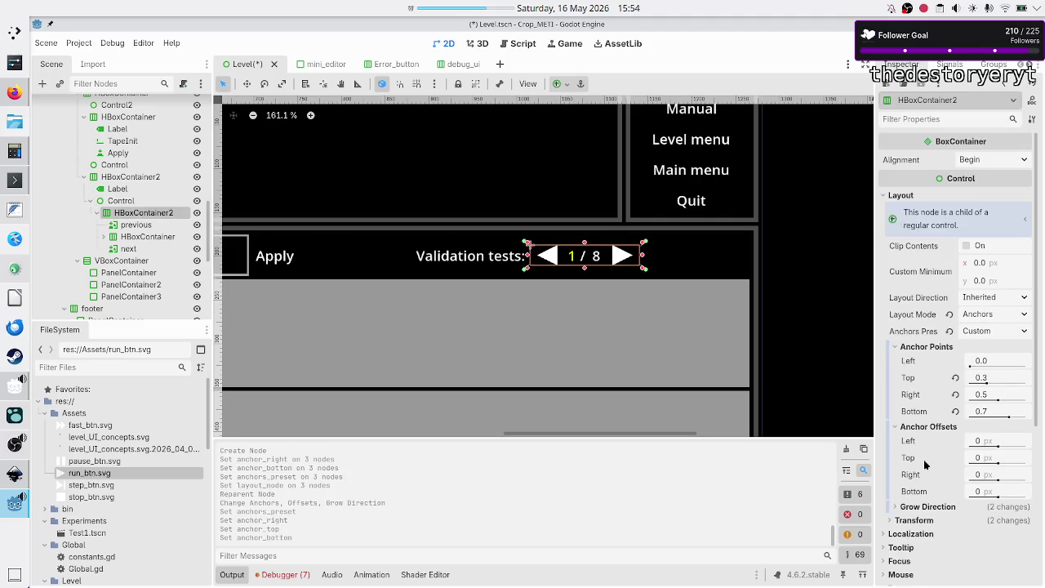
Step: Set HBoxContainer2's Separation constant override to 0, then save and run the game with F5
scroll(926, 463, down, 5)
click(929, 405)
click(930, 416)
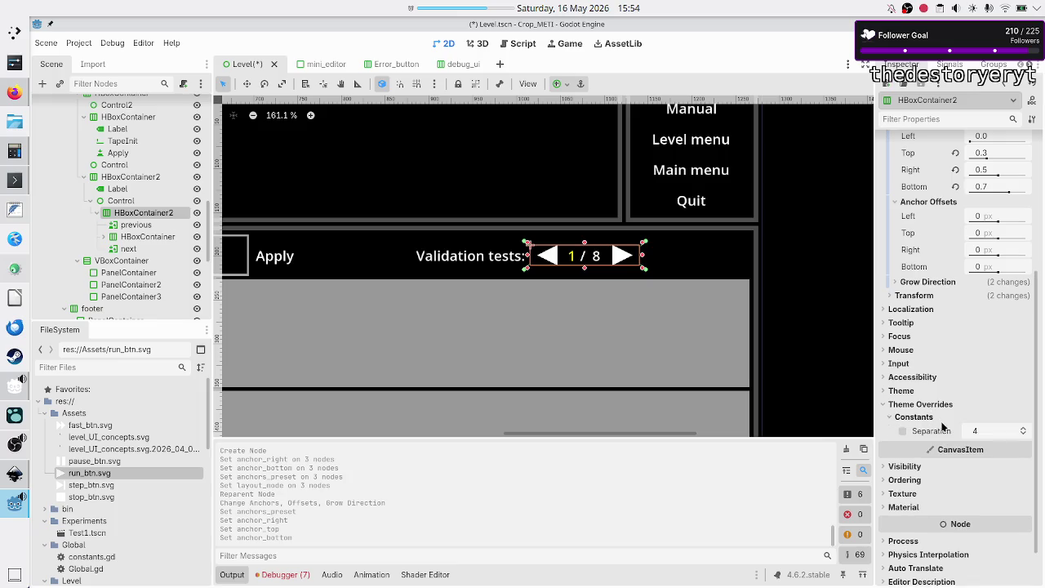
click(985, 427)
text(0)
key(Return)
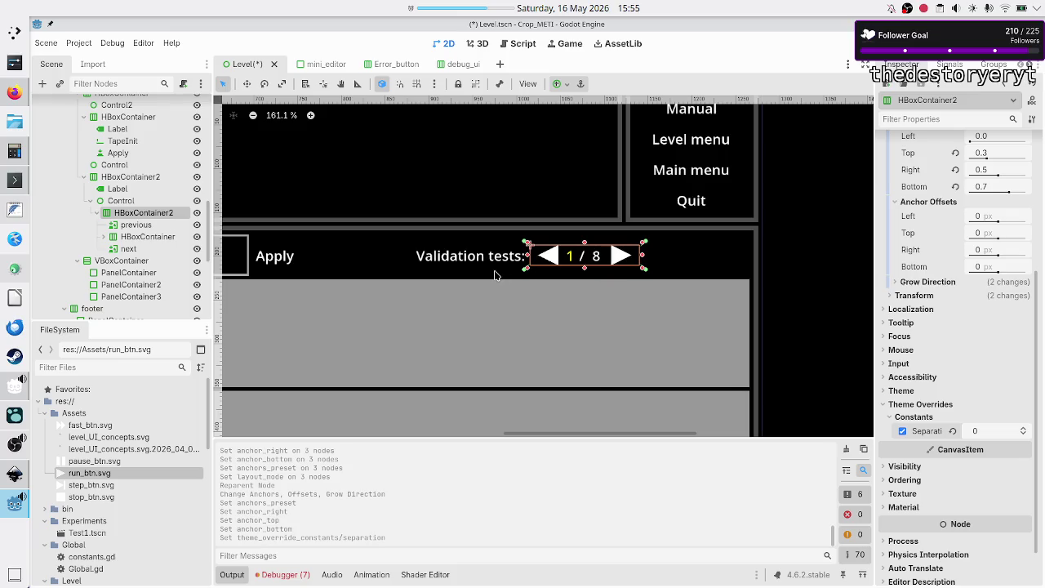
key(F5)
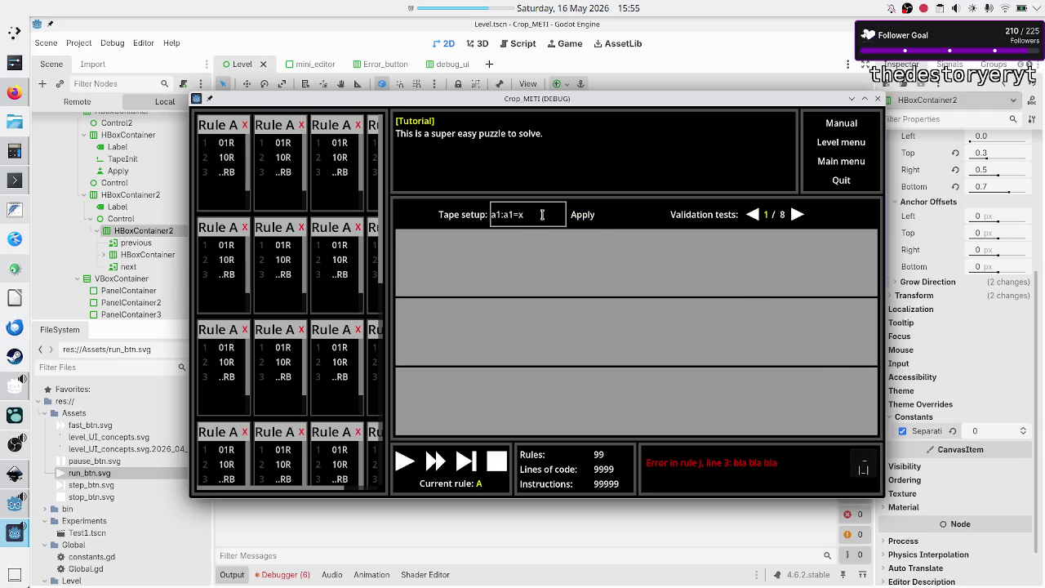
Step: Try the Tape setup field and rule list in the maximized game window, then stop the run
click(542, 214)
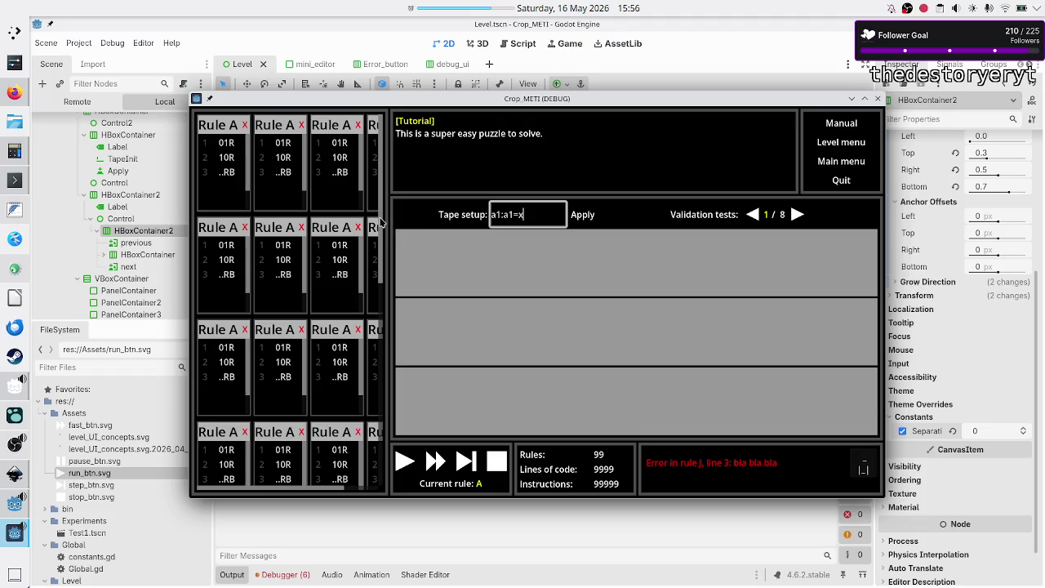
scroll(380, 230, down, 1)
scroll(380, 230, down, 2)
double_click(485, 98)
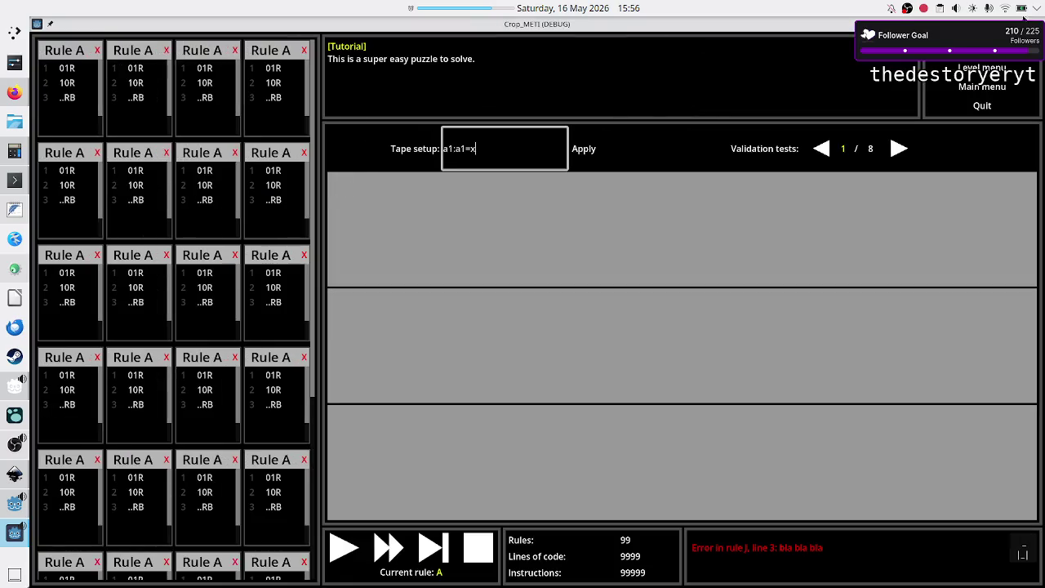
key(F8)
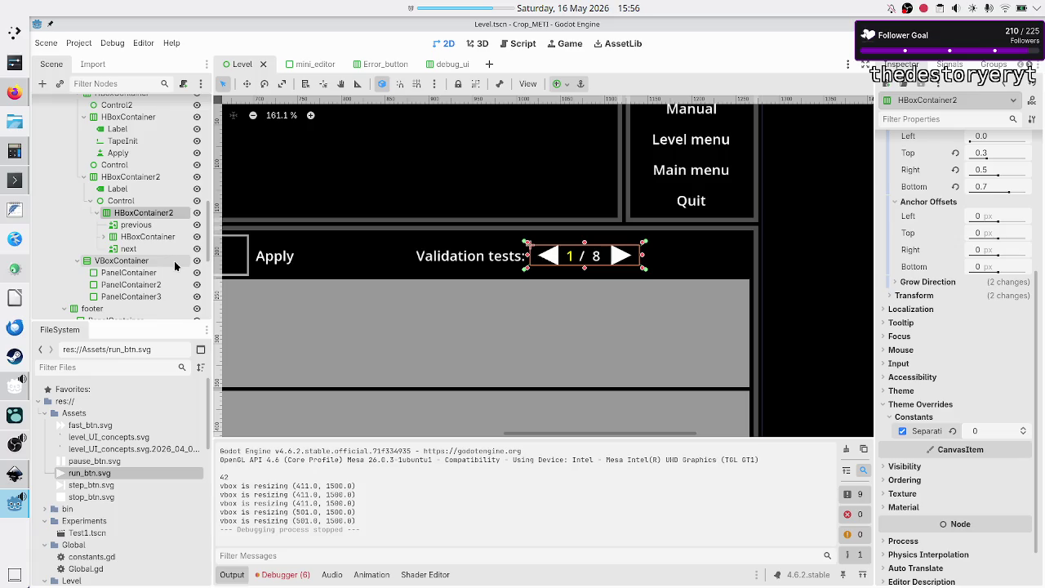
Step: Toggle the pager's Control parent Horizontal Expand off and back on
click(121, 201)
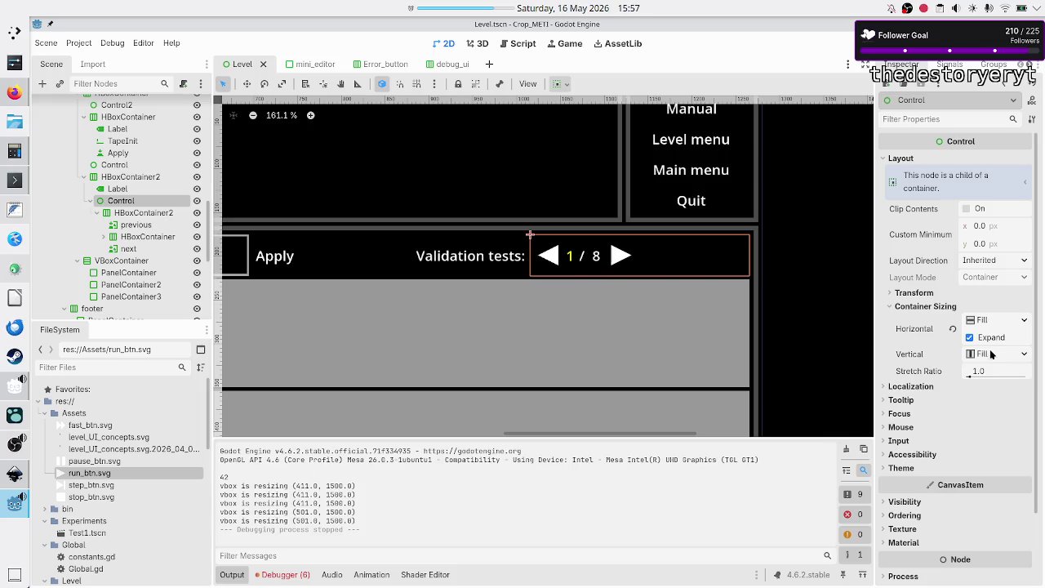
click(970, 338)
click(995, 342)
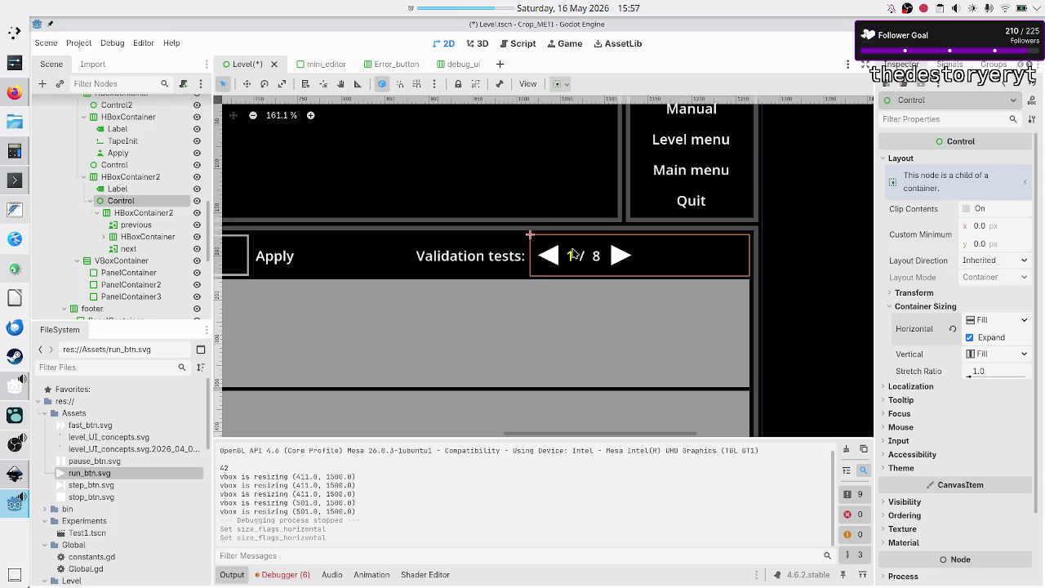
Step: Collapse HBoxContainer2's children and select the TapeInit text field in the Scene tree
click(96, 213)
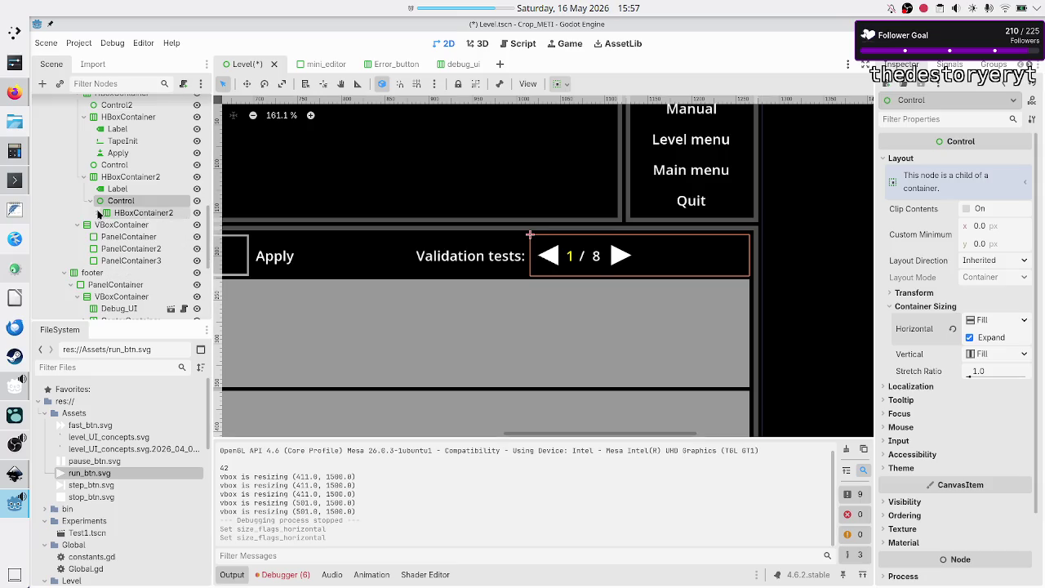
click(145, 214)
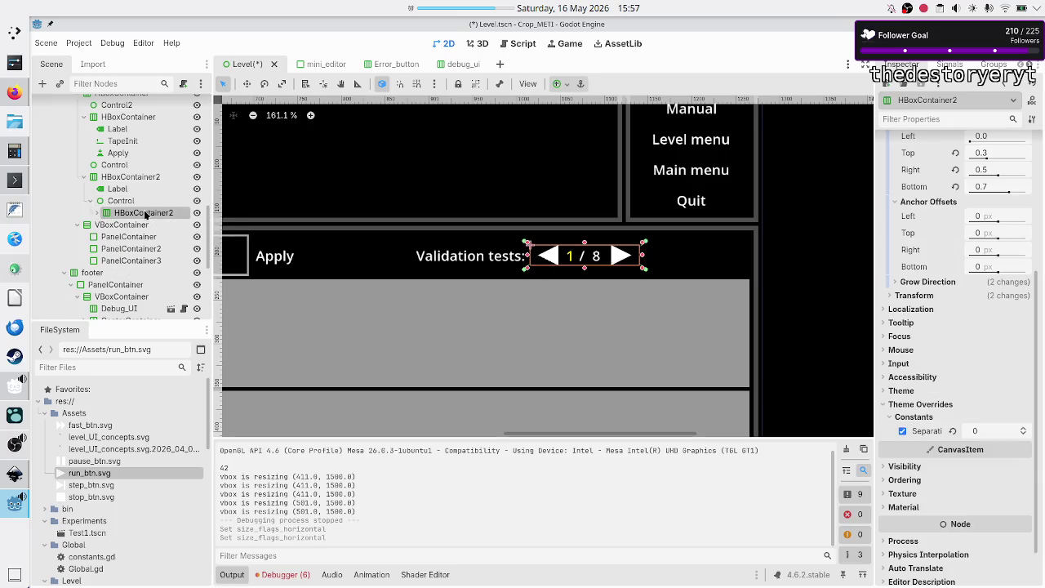
scroll(980, 231, up, 5)
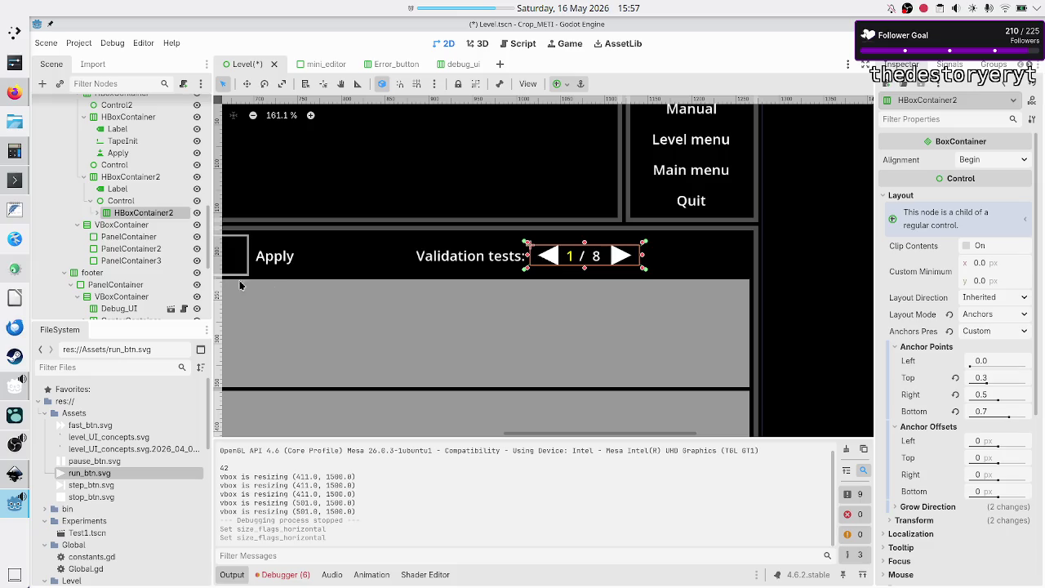
scroll(128, 186, up, 1)
click(126, 169)
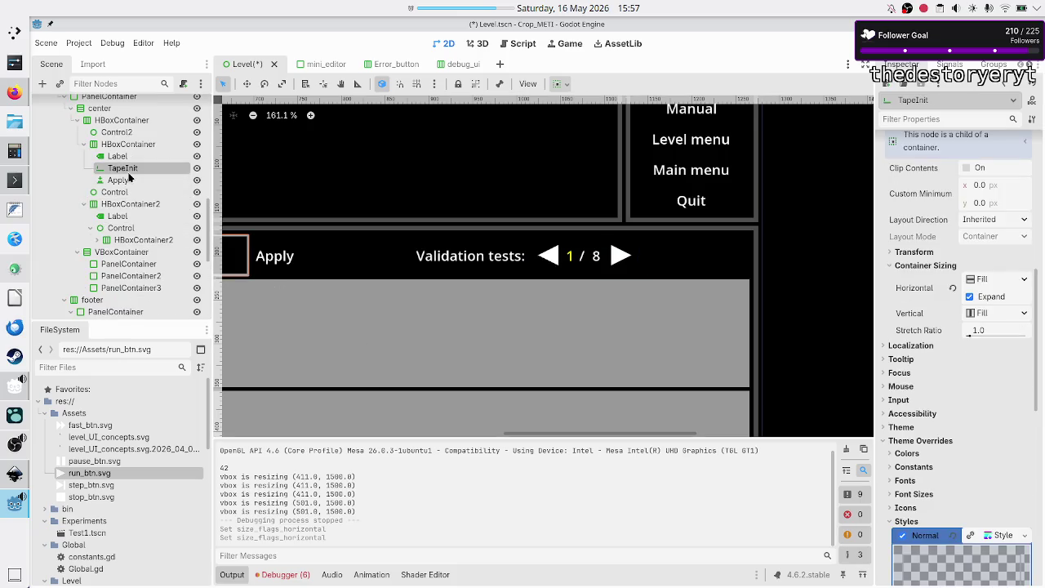
Step: Reset the Normal StyleBox border widths left, top, right and bottom to 0 px
scroll(589, 290, left, 6)
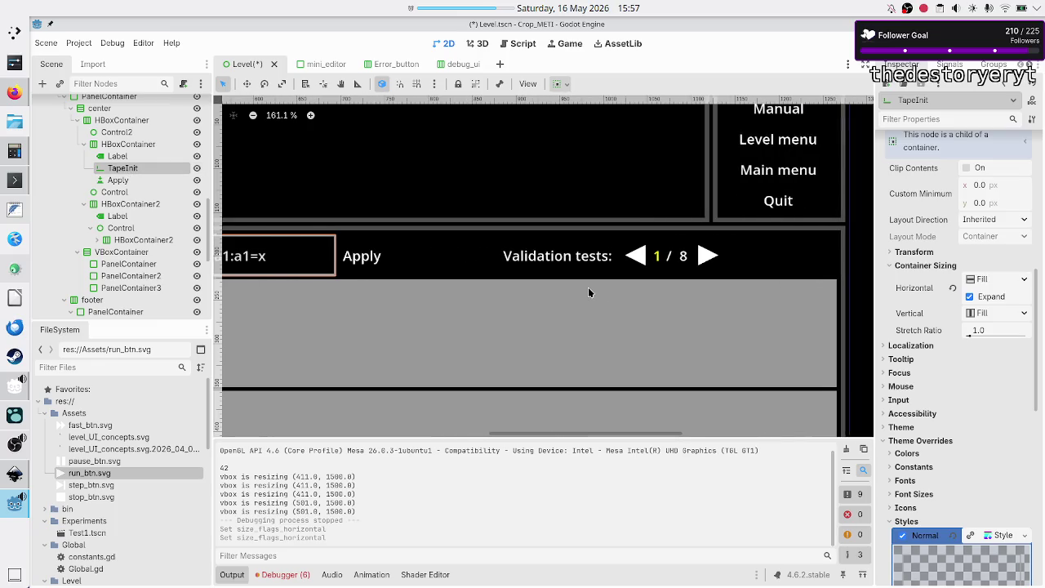
scroll(588, 289, left, 1)
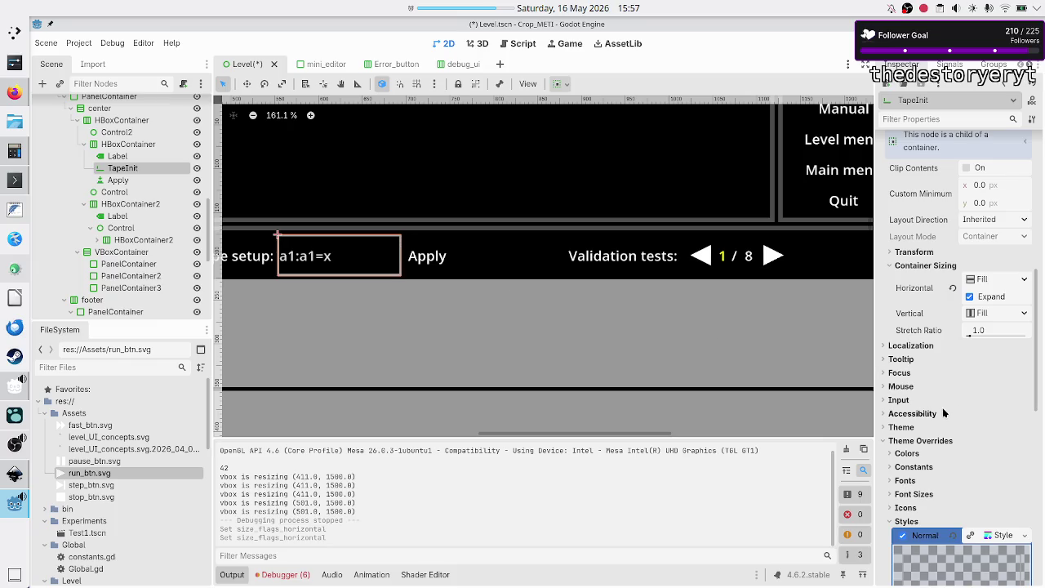
scroll(944, 413, up, 5)
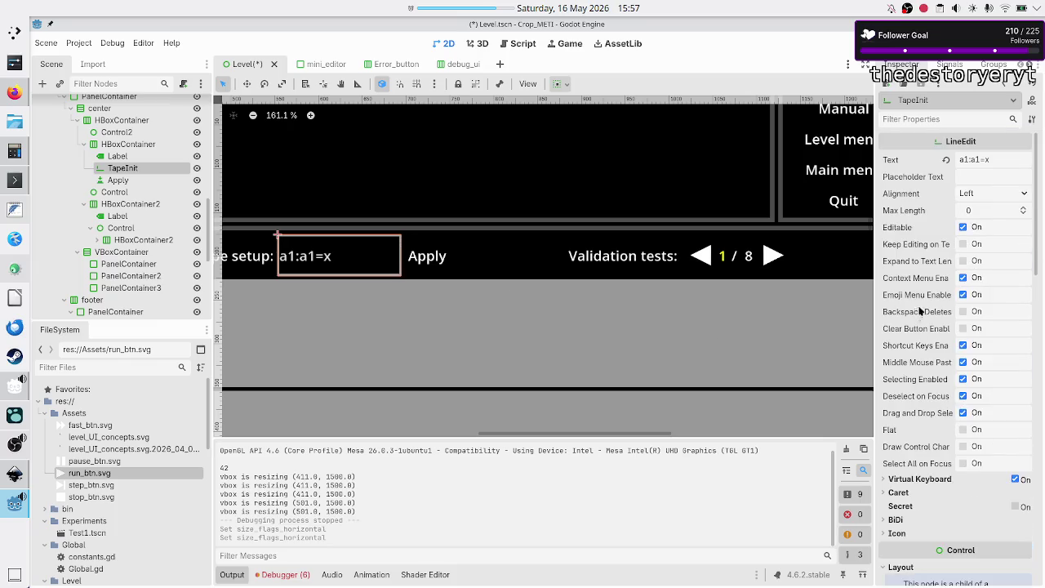
scroll(921, 245, down, 10)
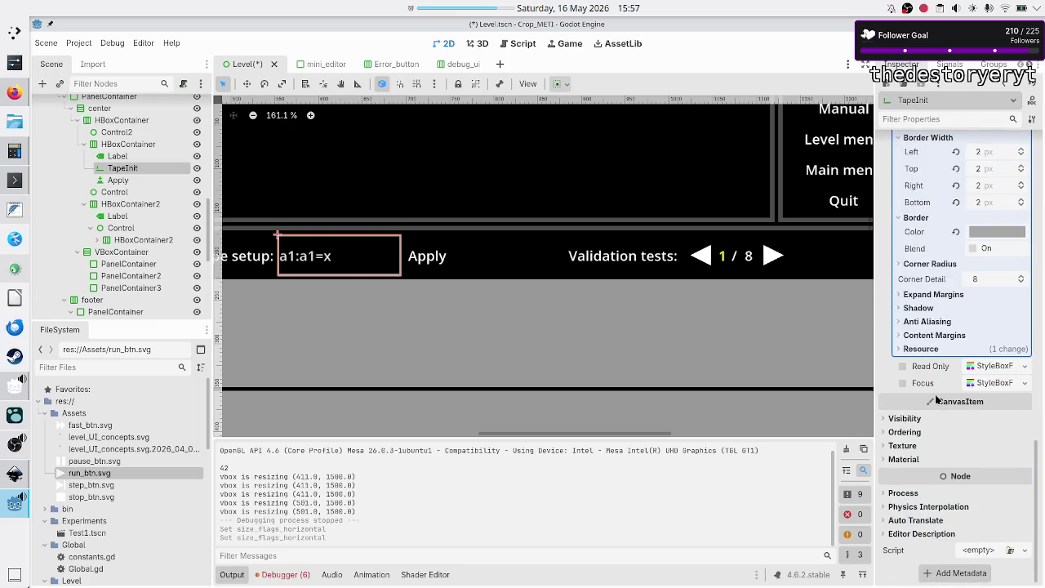
scroll(926, 459, up, 5)
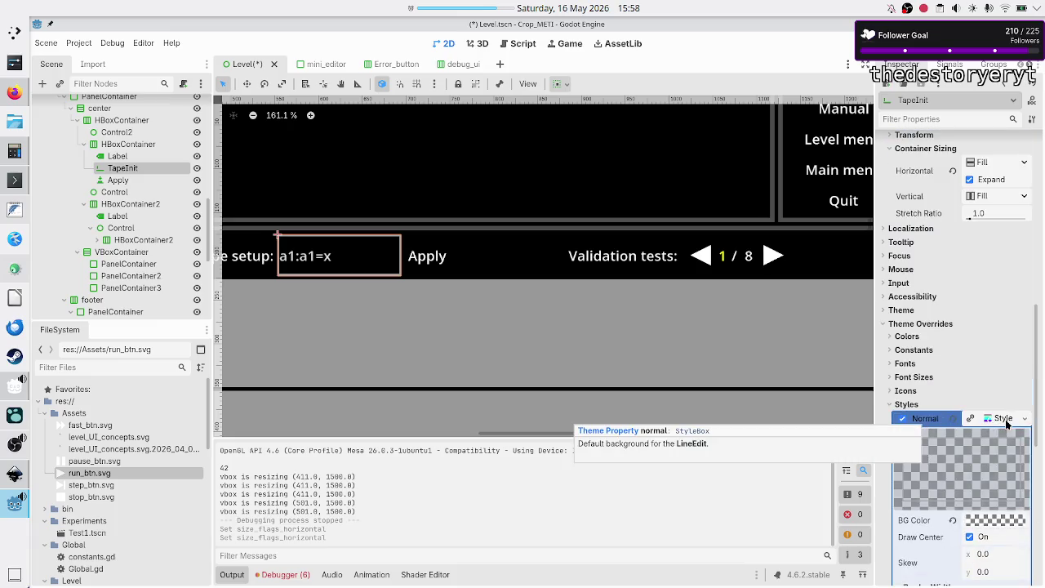
scroll(957, 501, down, 2)
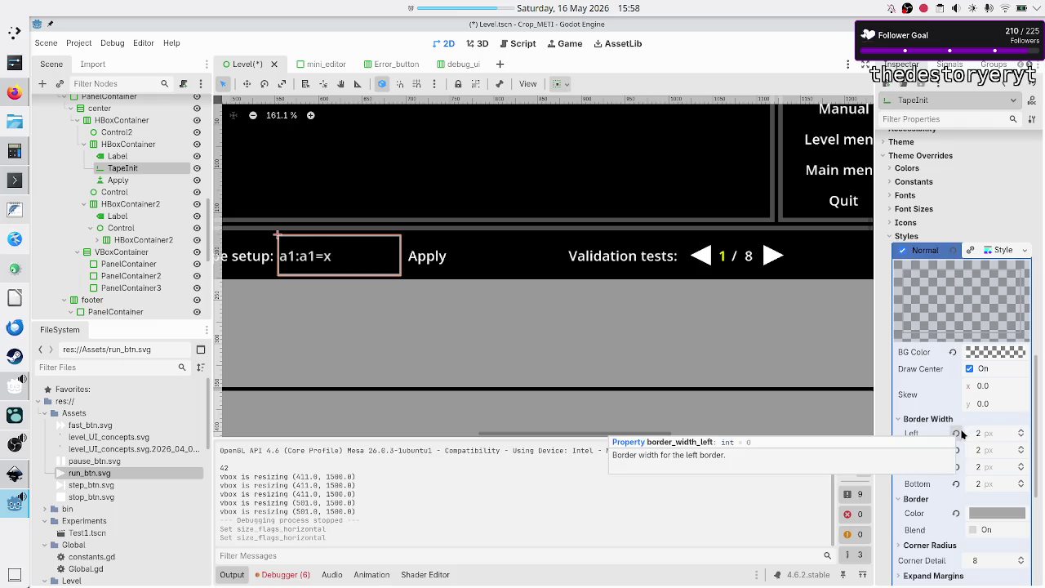
click(958, 432)
click(956, 449)
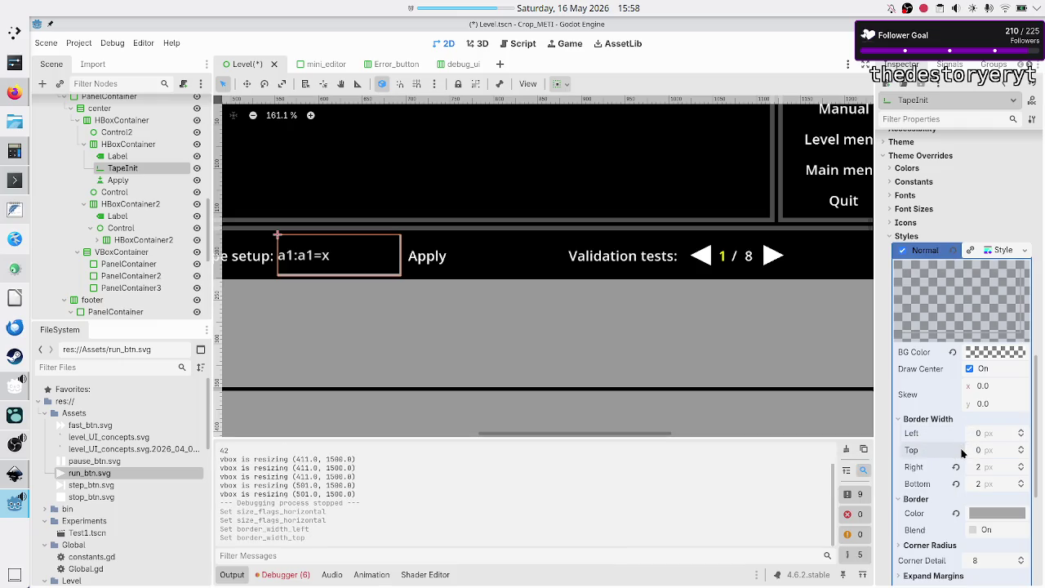
click(956, 467)
click(956, 484)
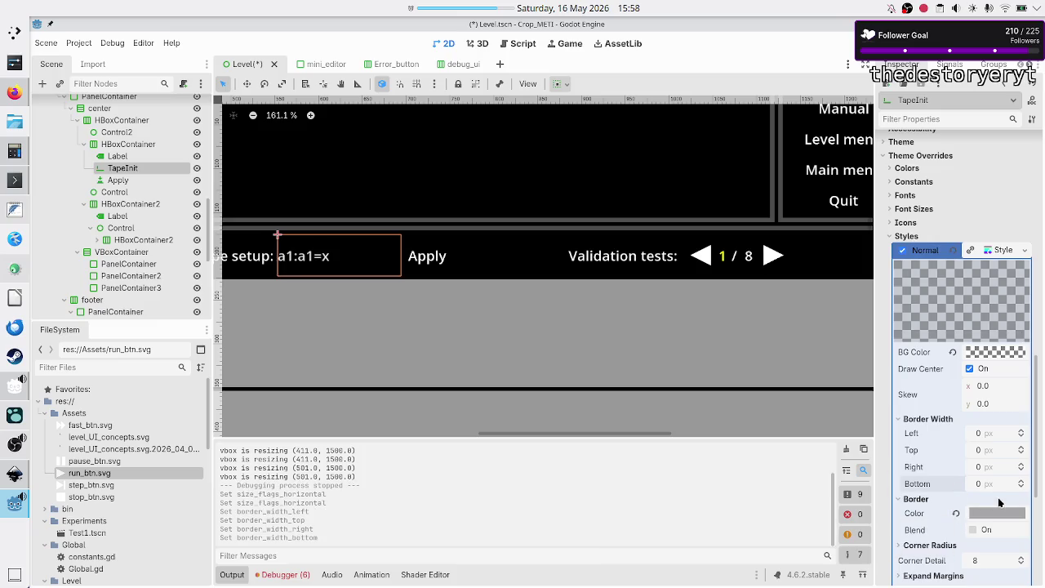
Step: Expand the Expand Margins and Content Margins sections, then save and run the level
scroll(995, 507, down, 3)
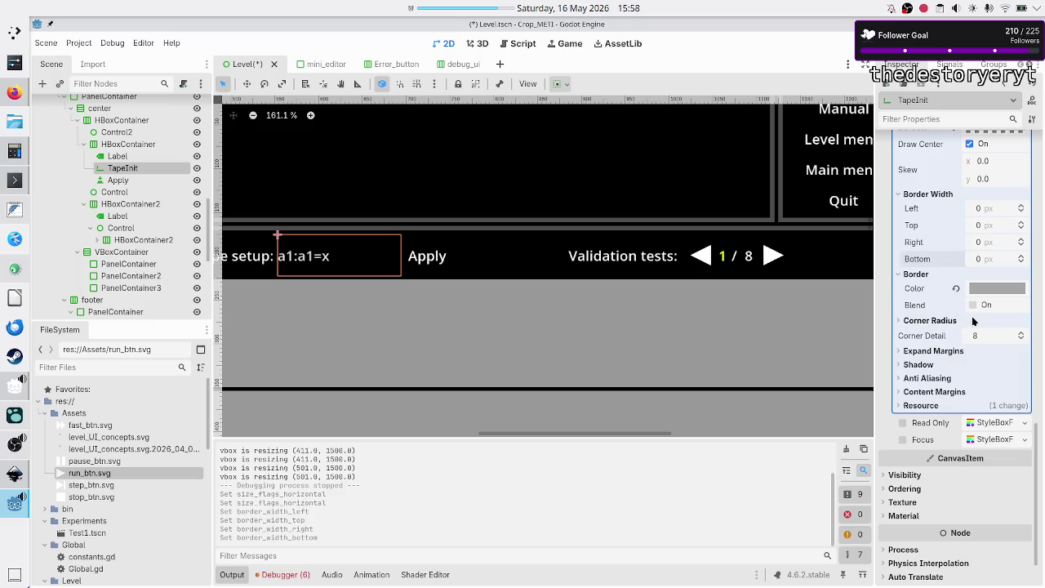
click(938, 352)
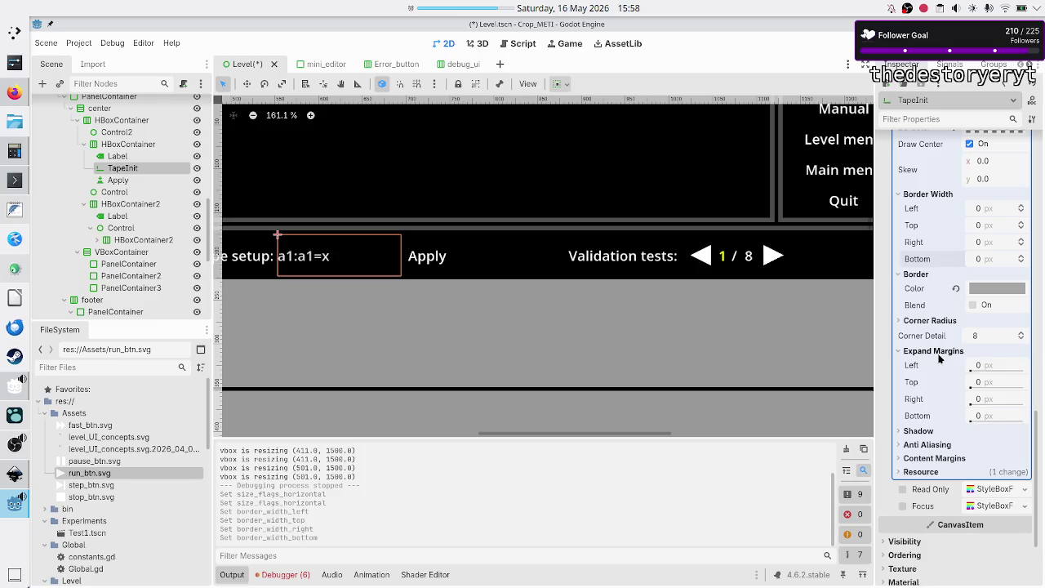
click(933, 459)
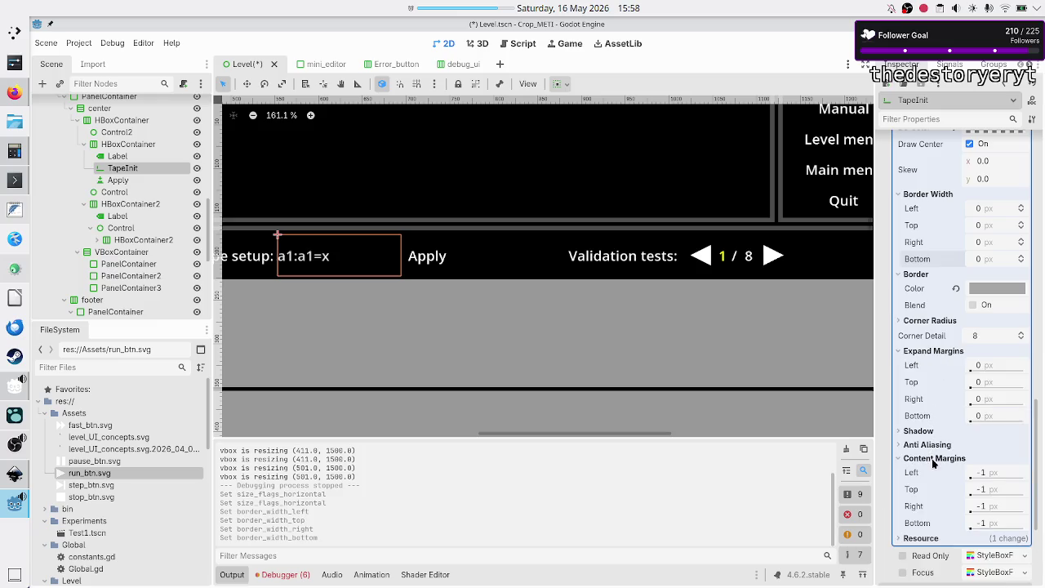
key(F6)
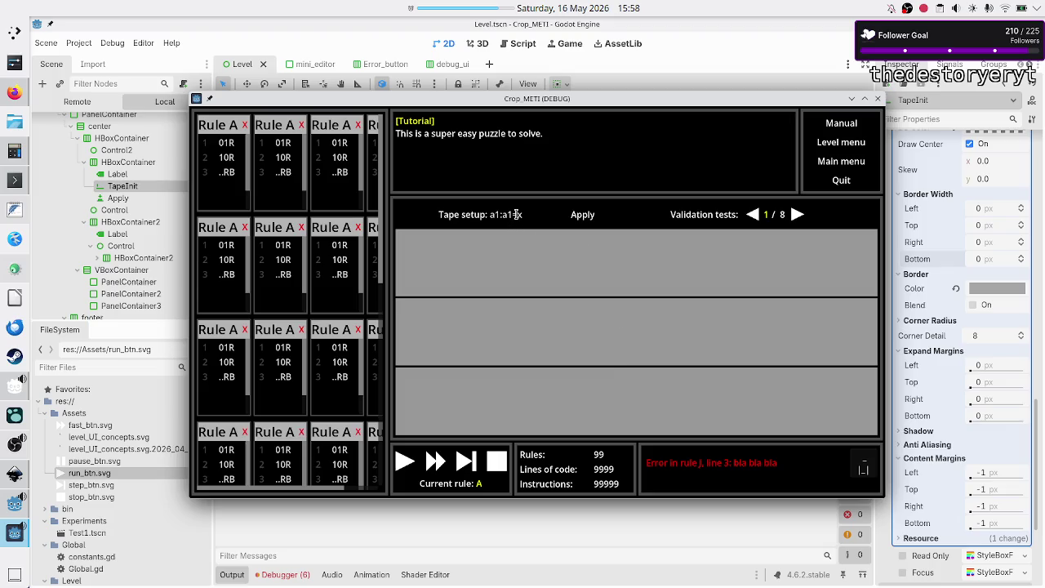
Step: Try editing the borderless Tape setup field and selecting several Rule A cards, then close the game
click(513, 214)
click(347, 269)
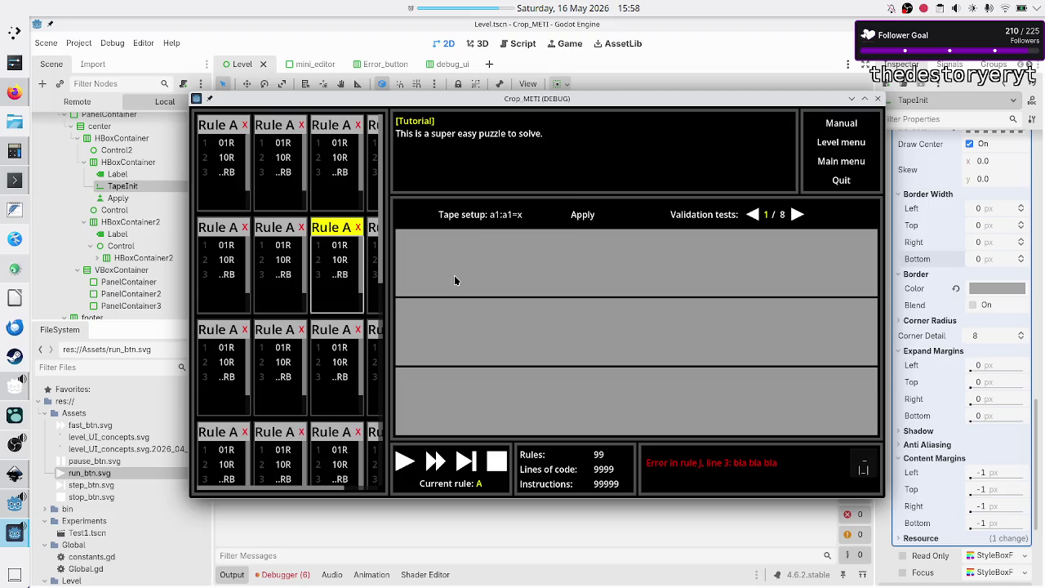
click(325, 382)
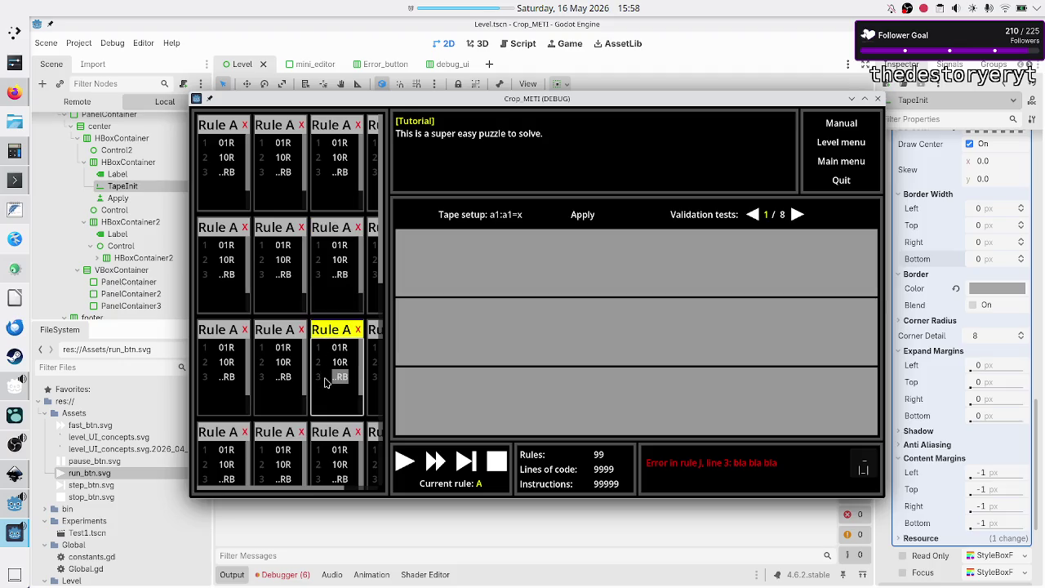
click(285, 365)
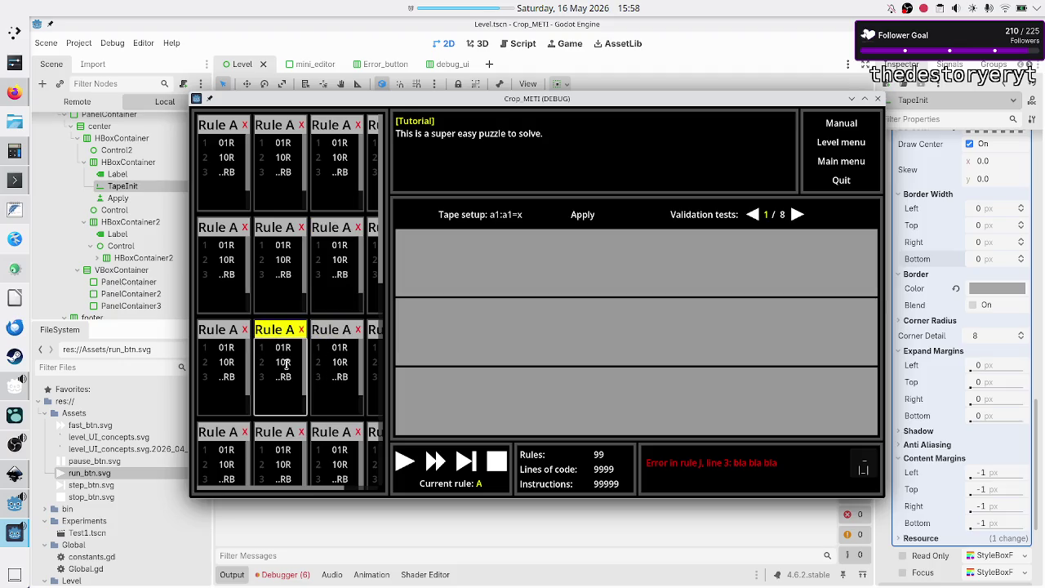
click(335, 377)
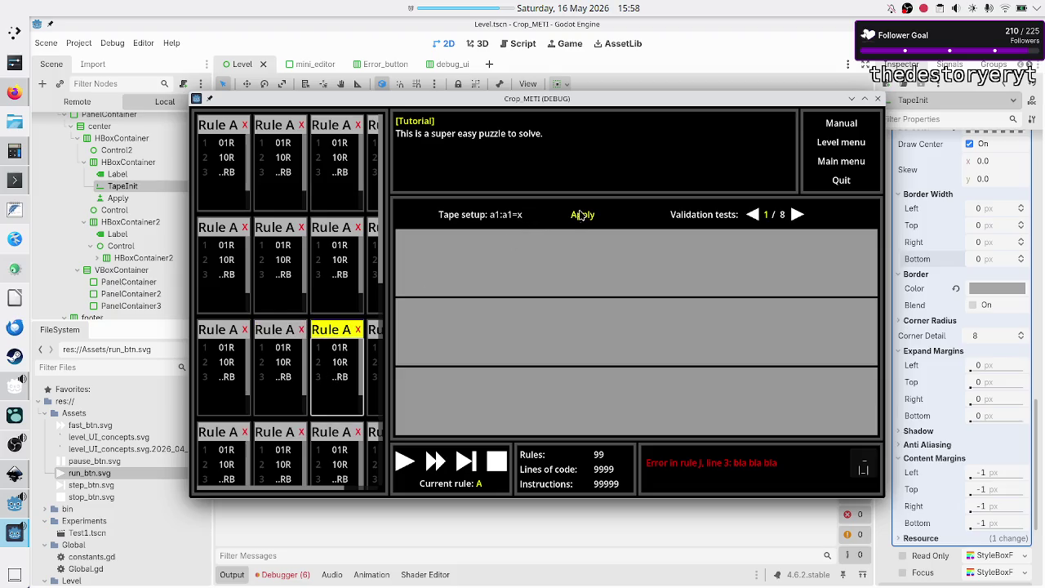
click(517, 214)
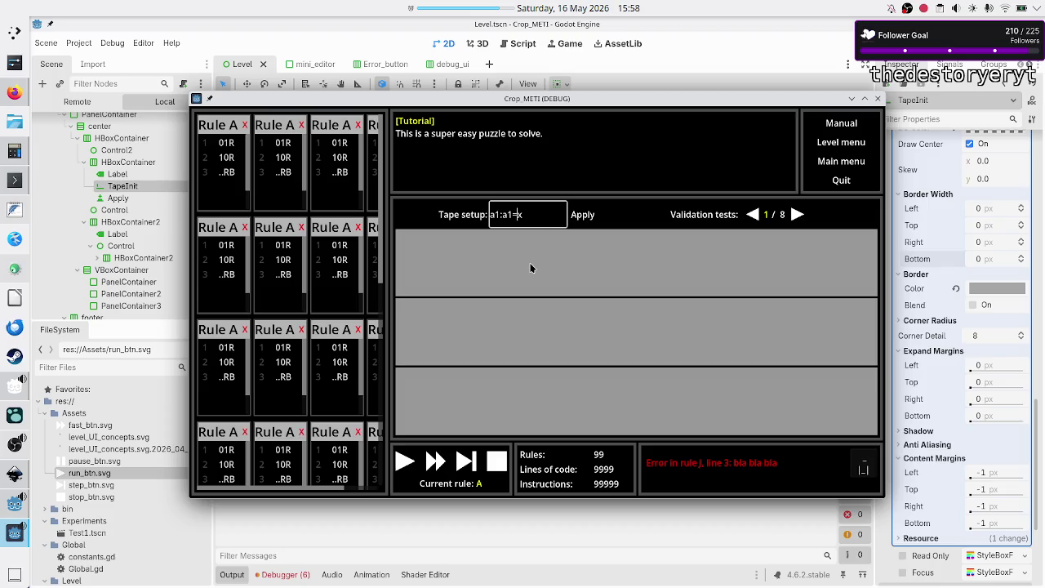
click(283, 377)
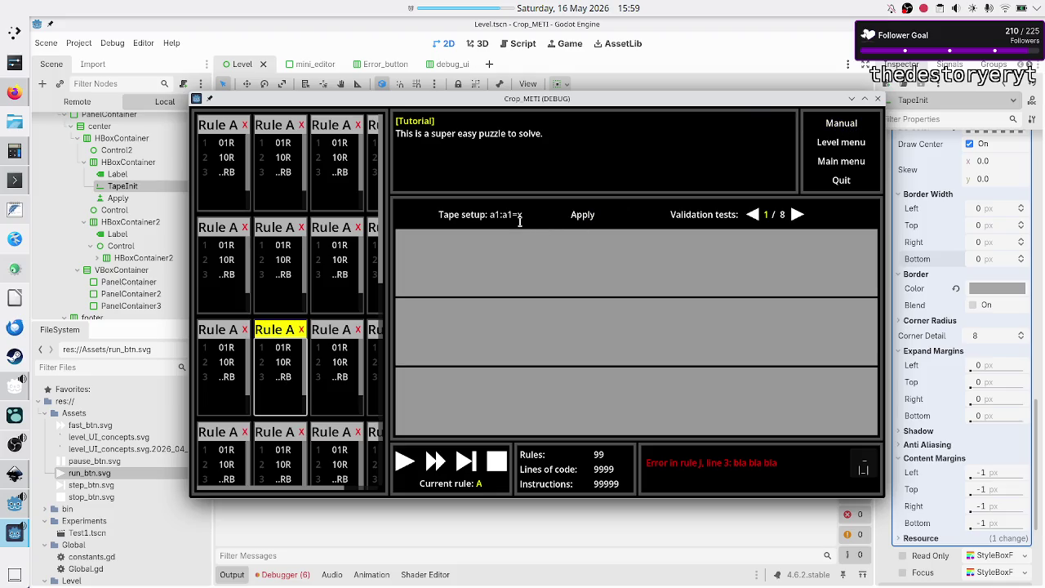
click(877, 98)
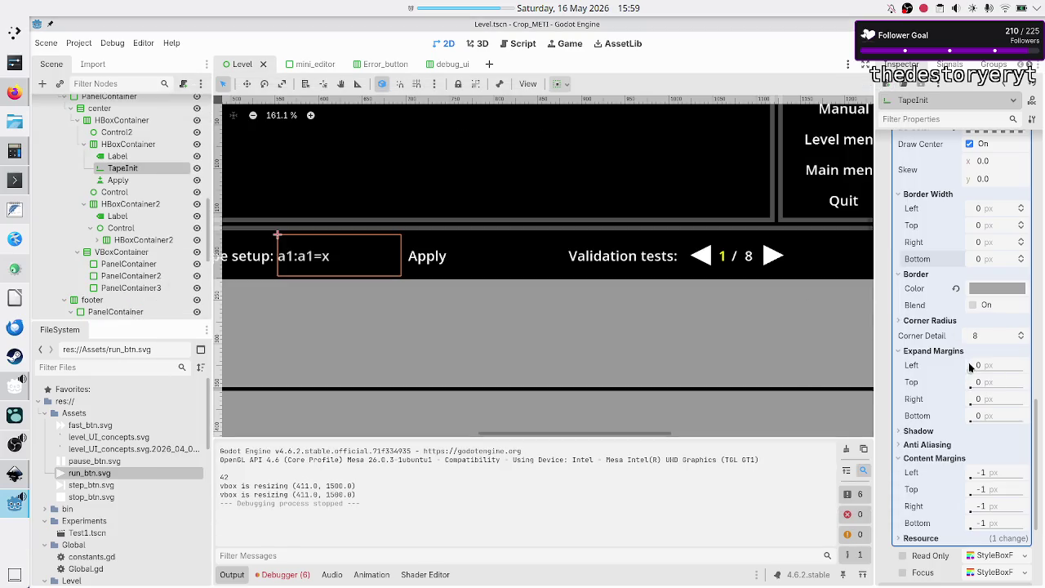
Step: Set all four TapeInit border widths to 1 px, then test-run the level and close it
scroll(990, 309, up, 3)
scroll(987, 298, down, 1)
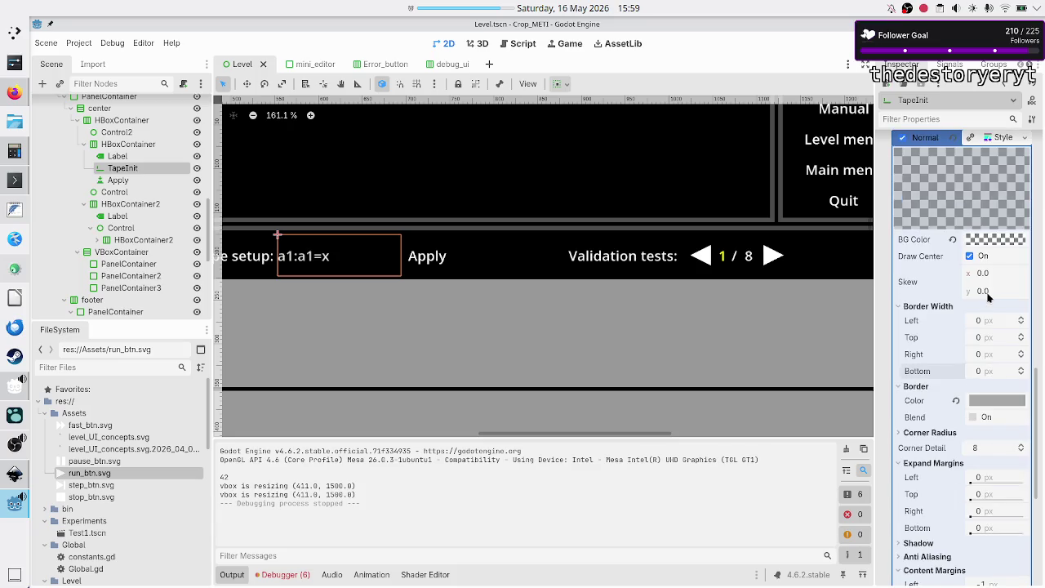
click(1021, 317)
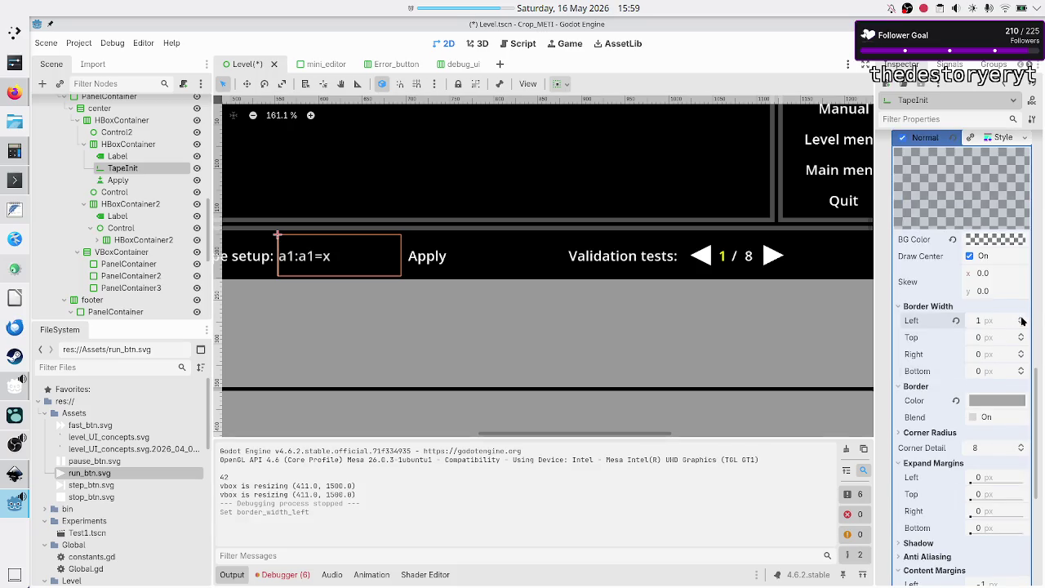
click(1021, 335)
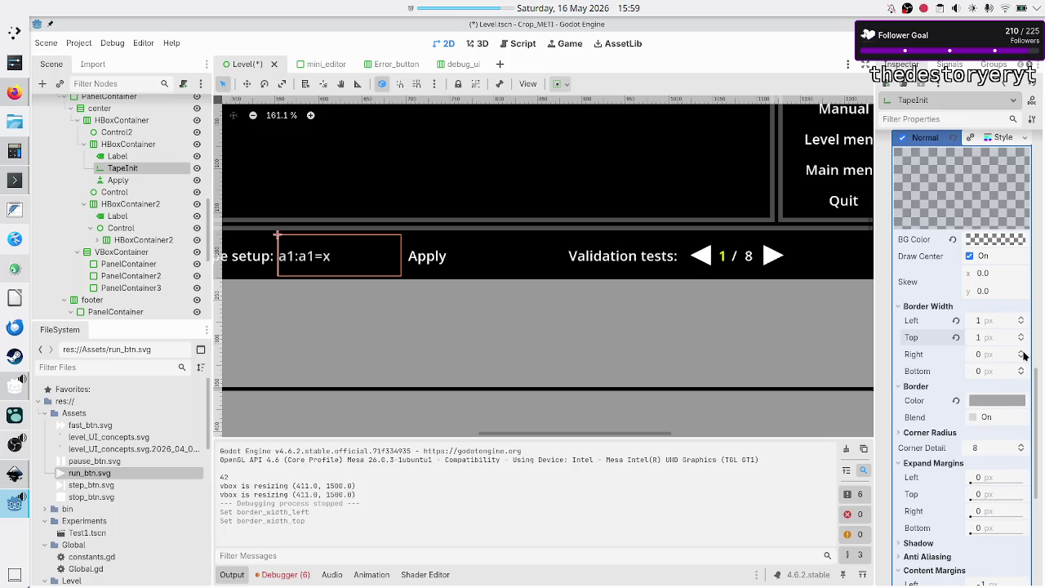
click(1021, 352)
click(1021, 369)
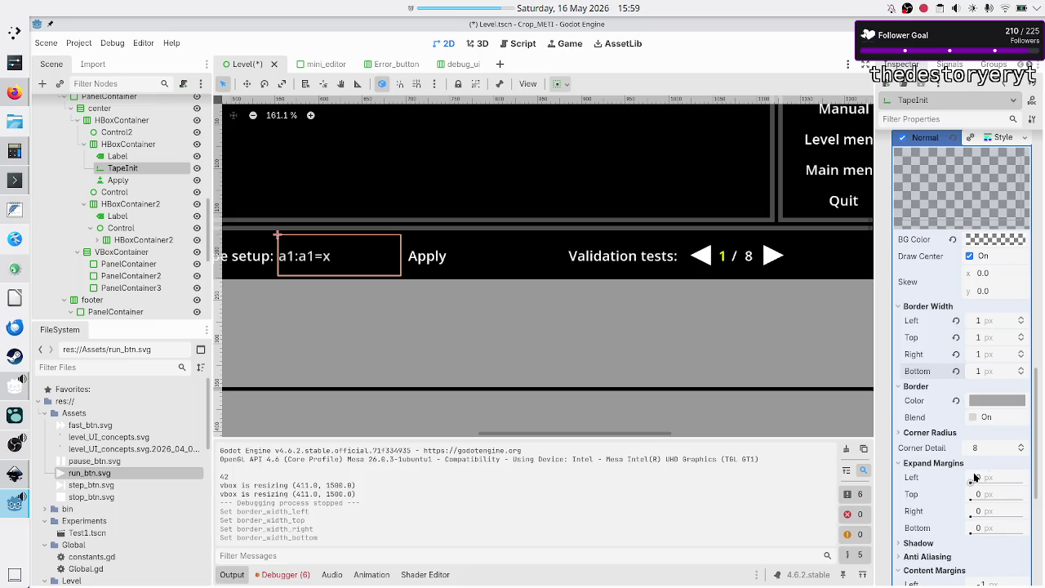
key(F6)
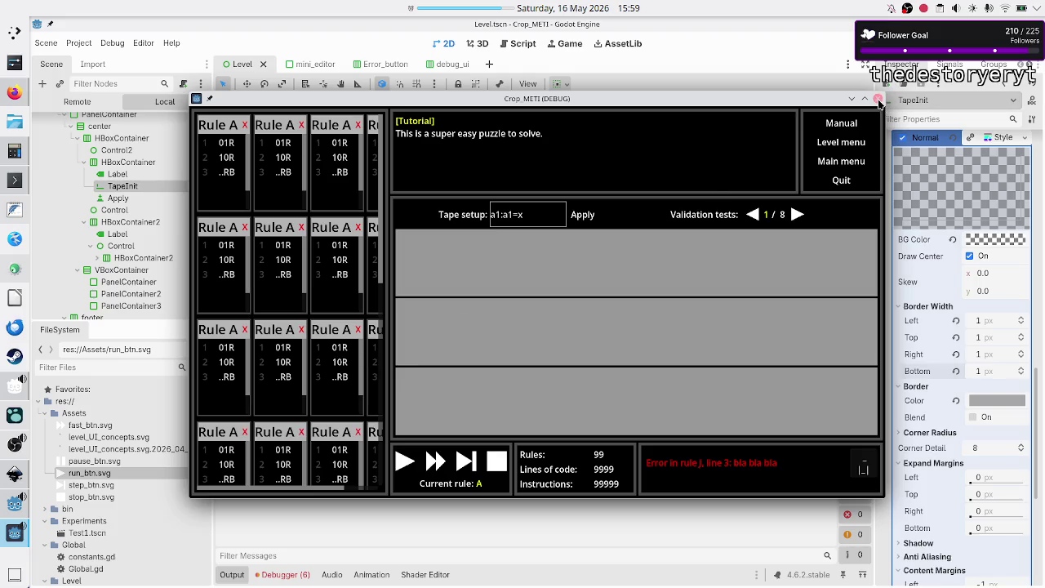
click(879, 100)
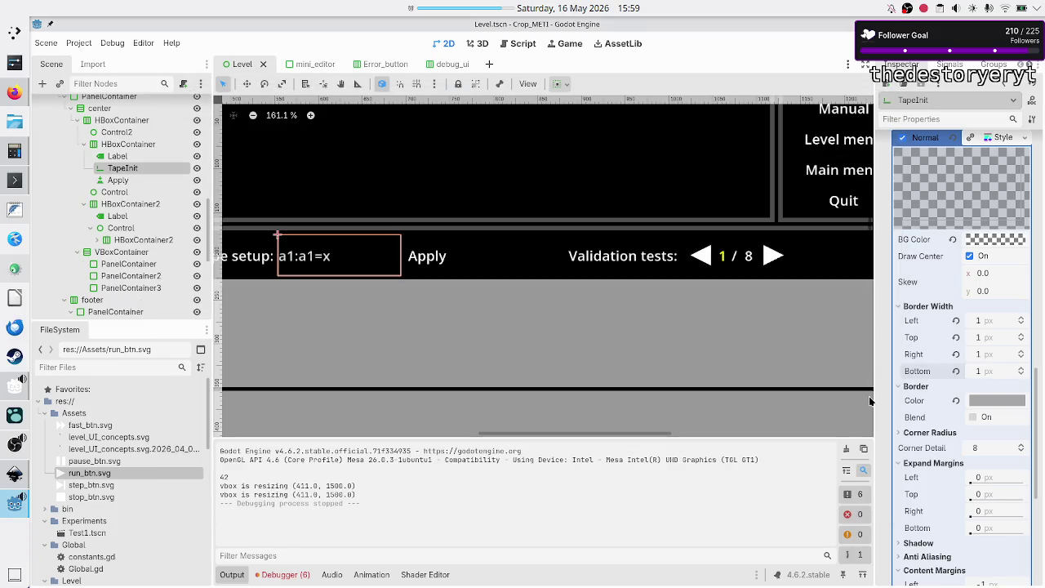
Step: Pan to the Tape setup box's grey bars in Inkscape and pick the Dropper tool
click(4, 478)
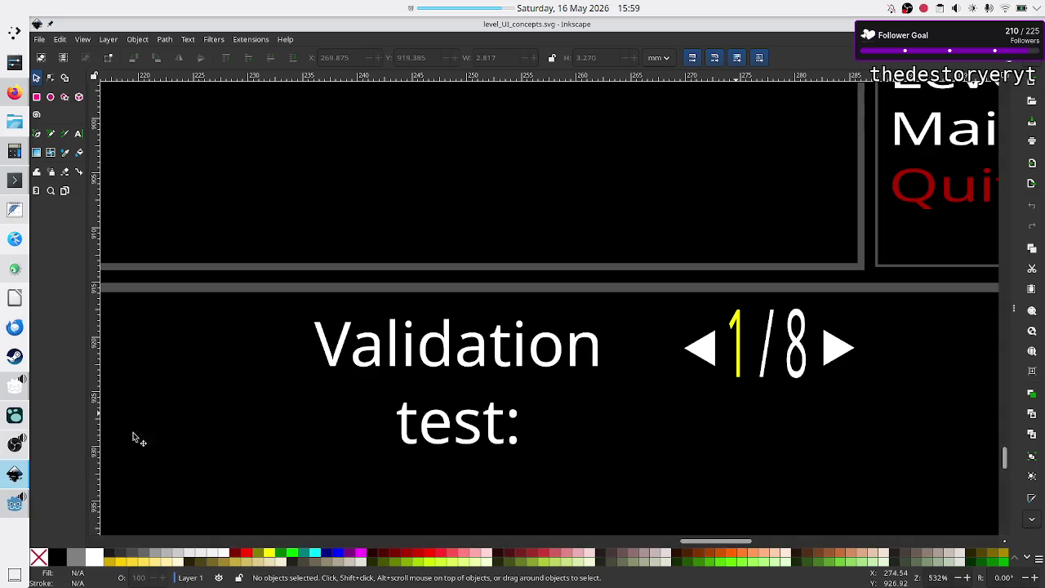
scroll(576, 354, left, 10)
scroll(600, 354, right, 1)
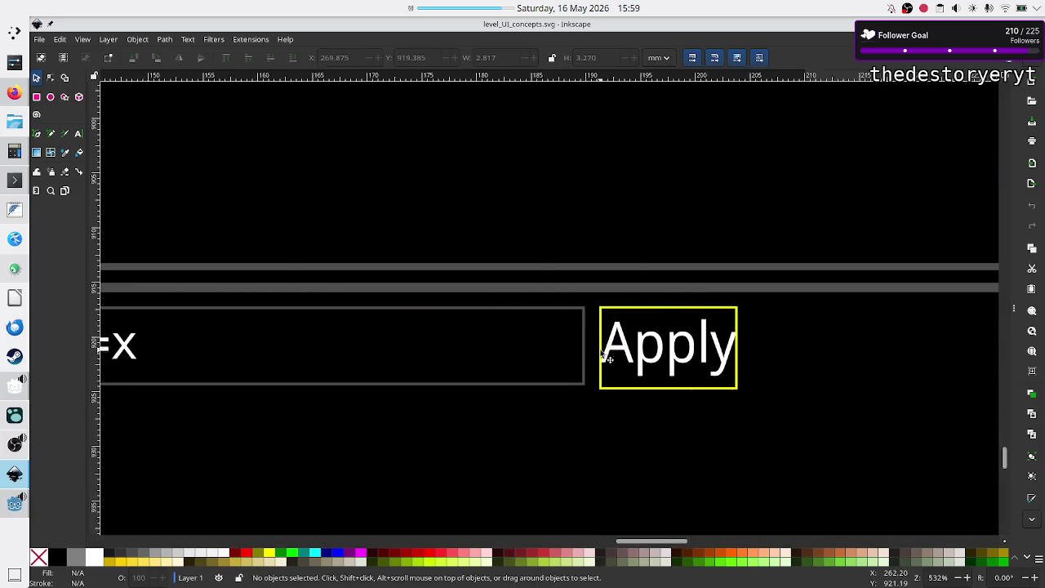
scroll(600, 353, left, 10)
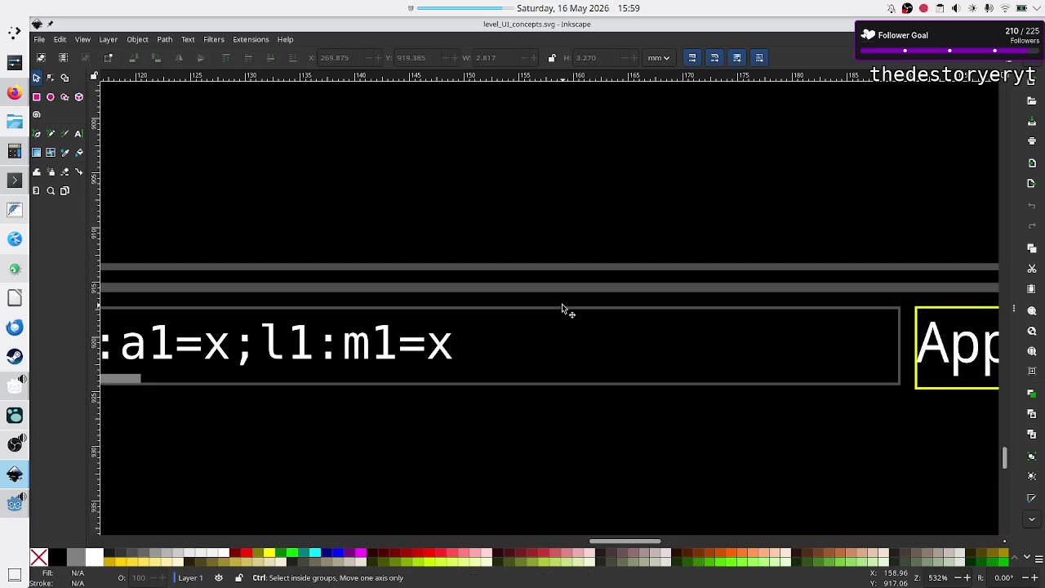
ctrl+scroll(561, 307, up, 4)
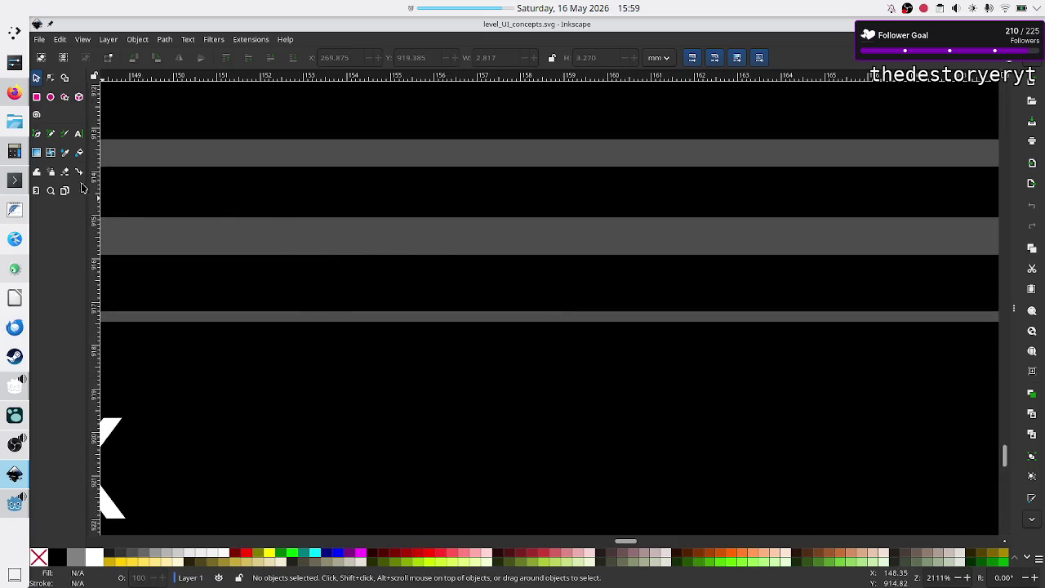
click(65, 153)
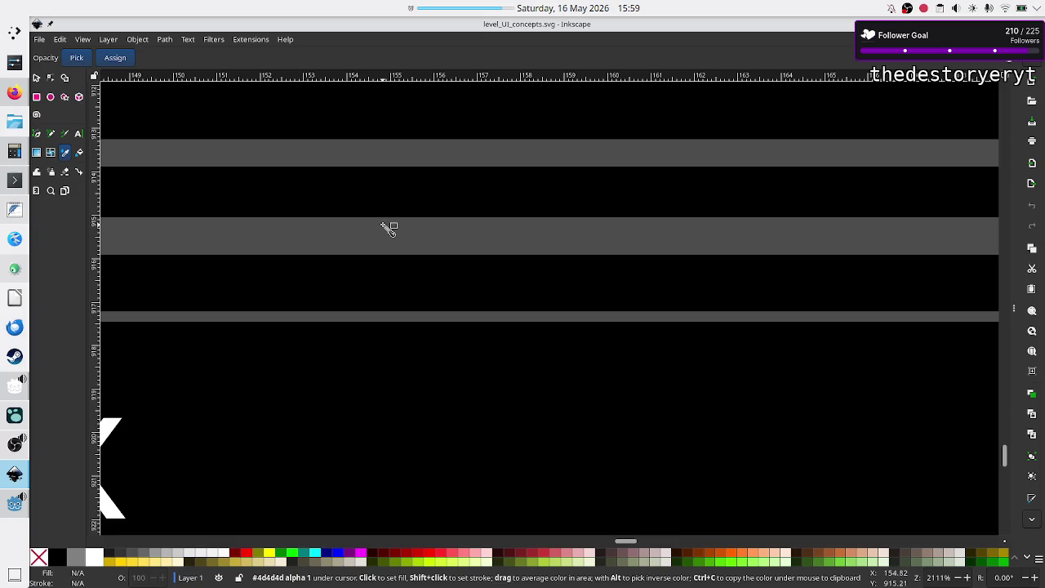
click(15, 503)
Step: Paste 4d4d4d as TapeInit's border colour, then save and run the level to preview
click(987, 403)
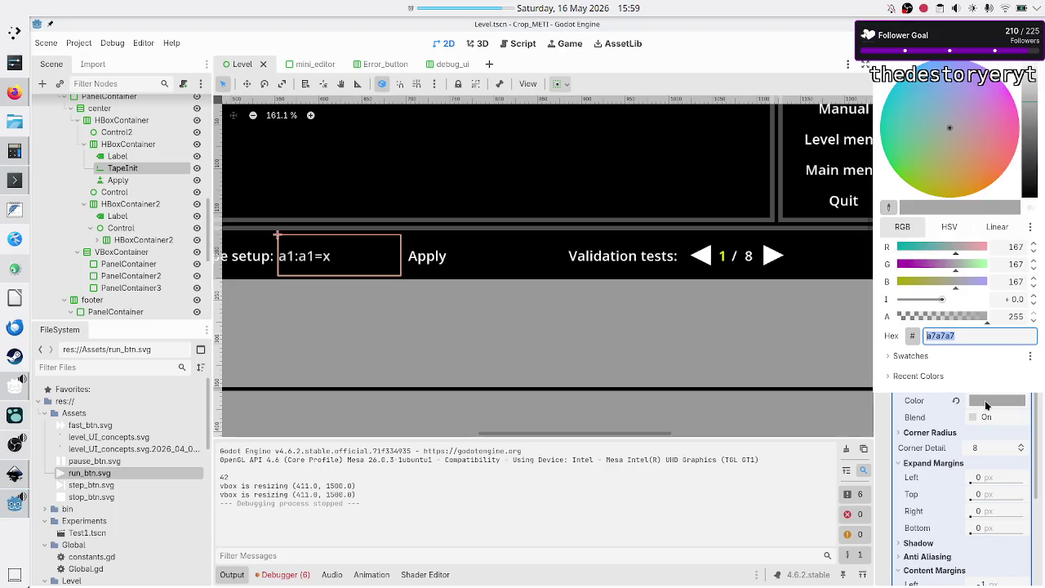
key(Return)
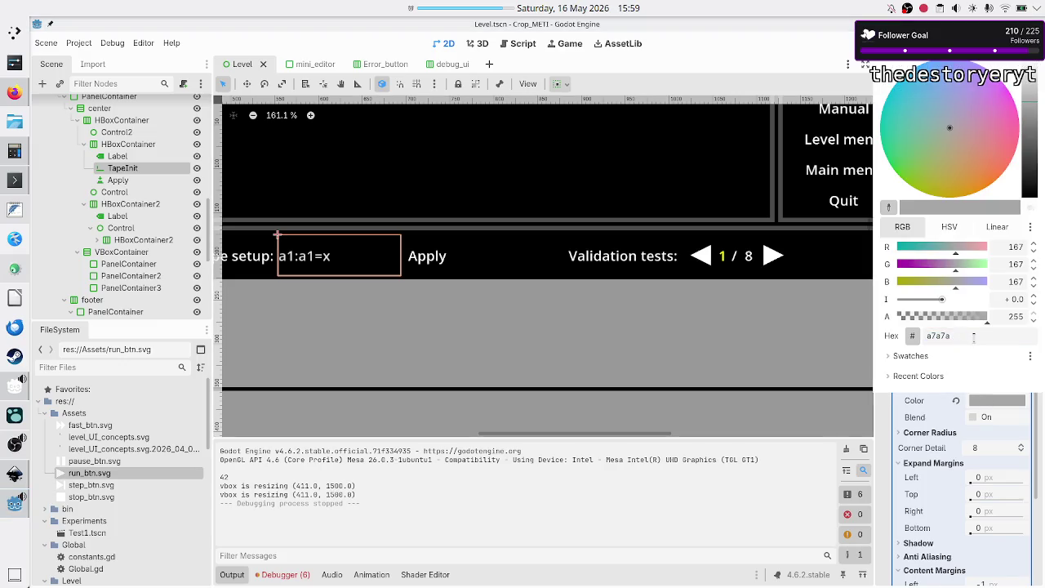
text(4d4d4dff)
key(Escape)
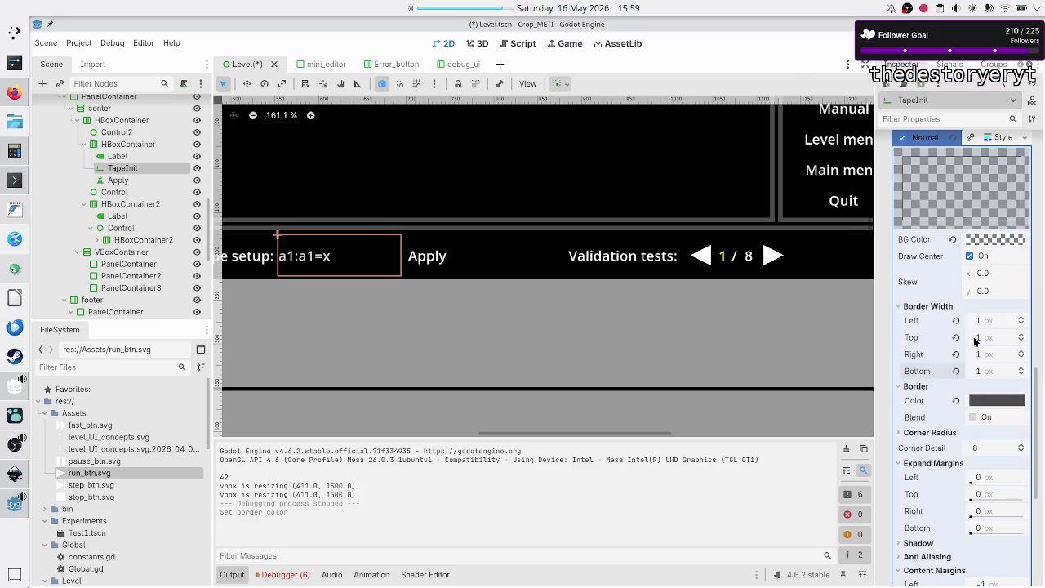
key(F5)
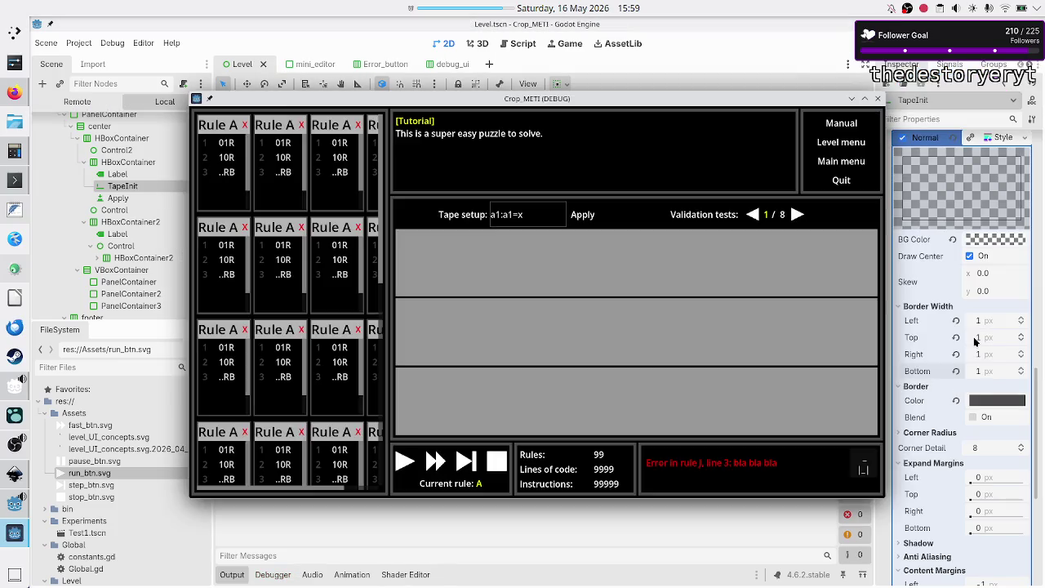
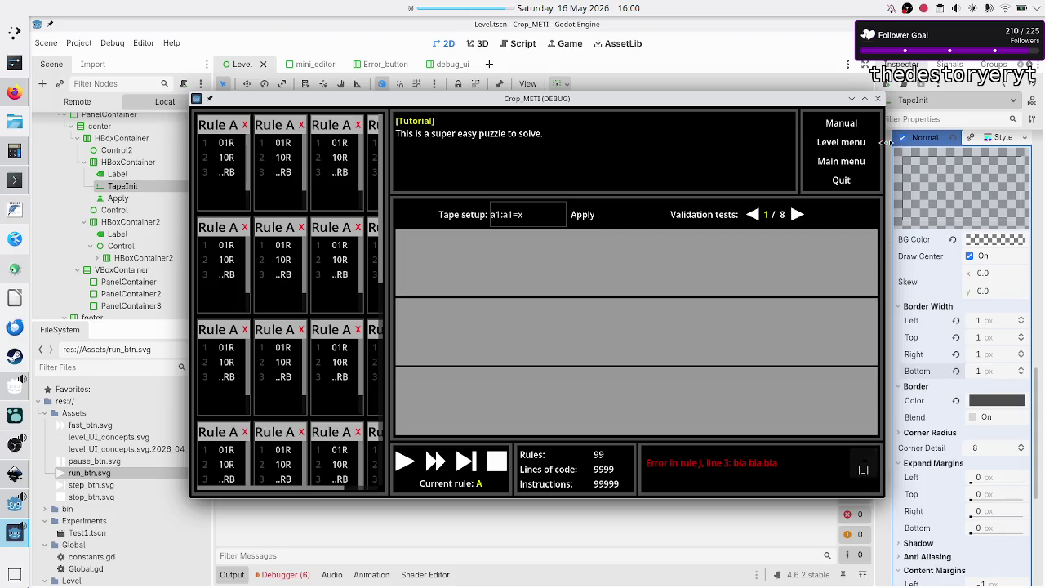
Step: Stop the running game and jump from the Errors list to the failing line in debug_ui.gd
click(878, 98)
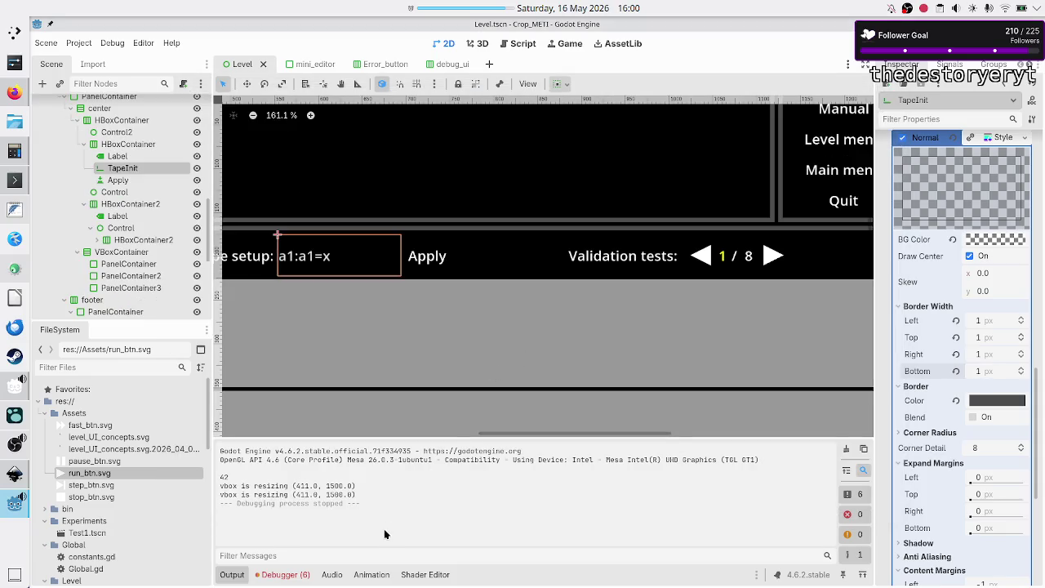
click(284, 573)
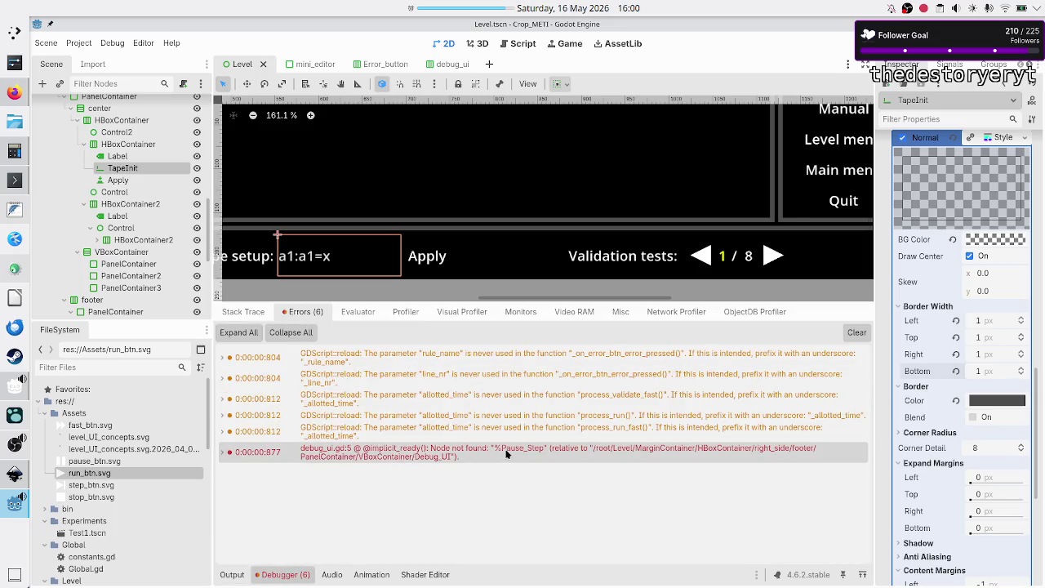
click(555, 454)
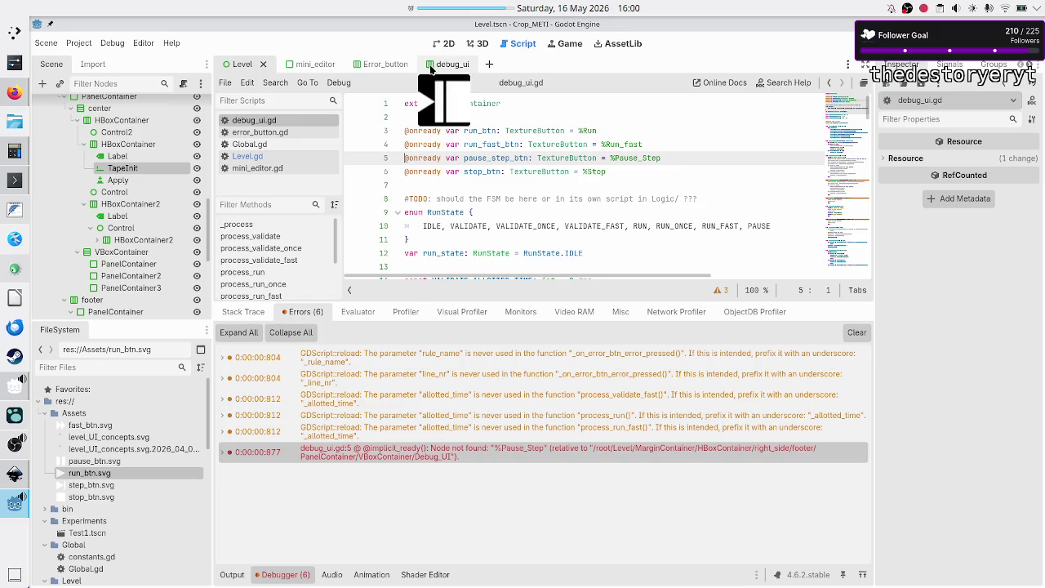
Step: Rename the Run_Step node in the debug_ui scene to Pause_Step
click(442, 66)
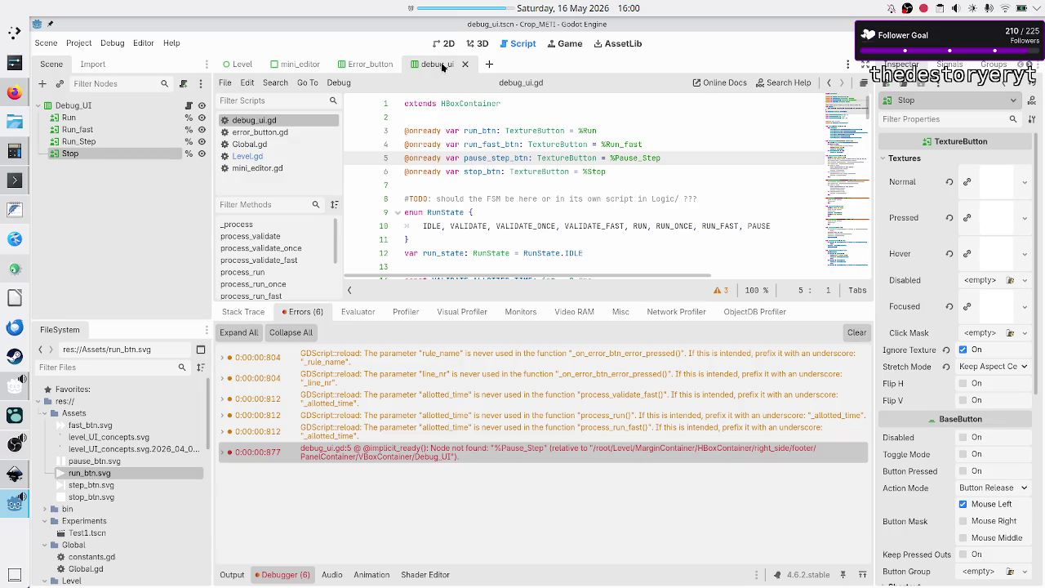
click(118, 141)
click(118, 141)
key(Delete)
key(Delete)
key(Delete)
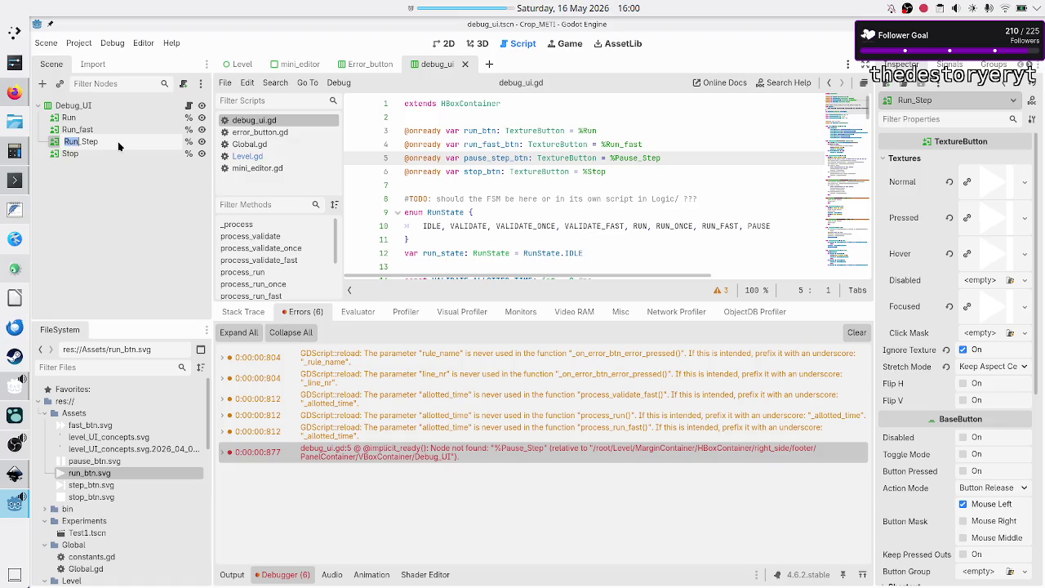
text(Pause)
key(Return)
Step: Run the game with F5 to test the fix, then close it
key(F5)
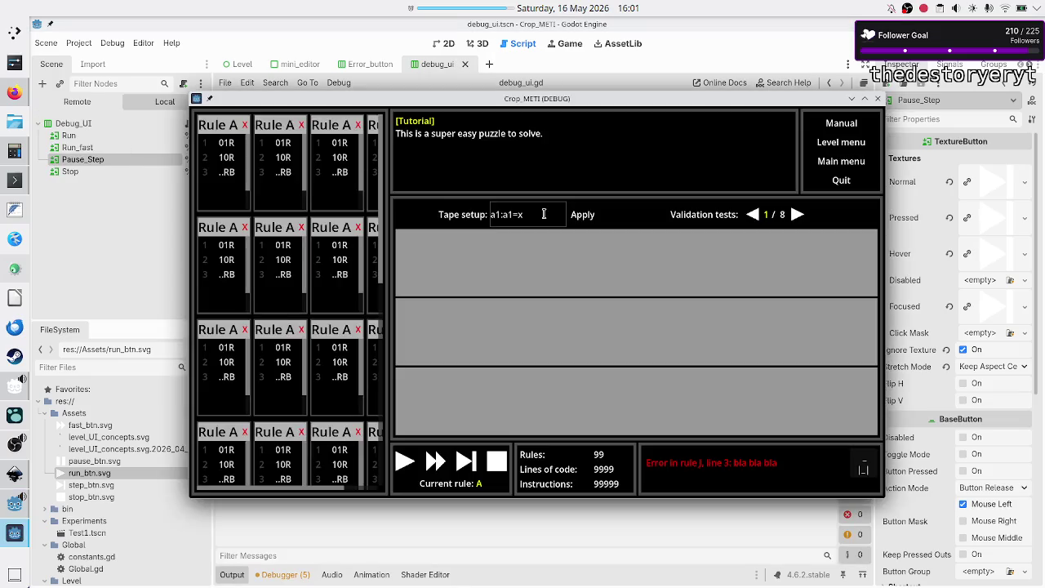
click(877, 98)
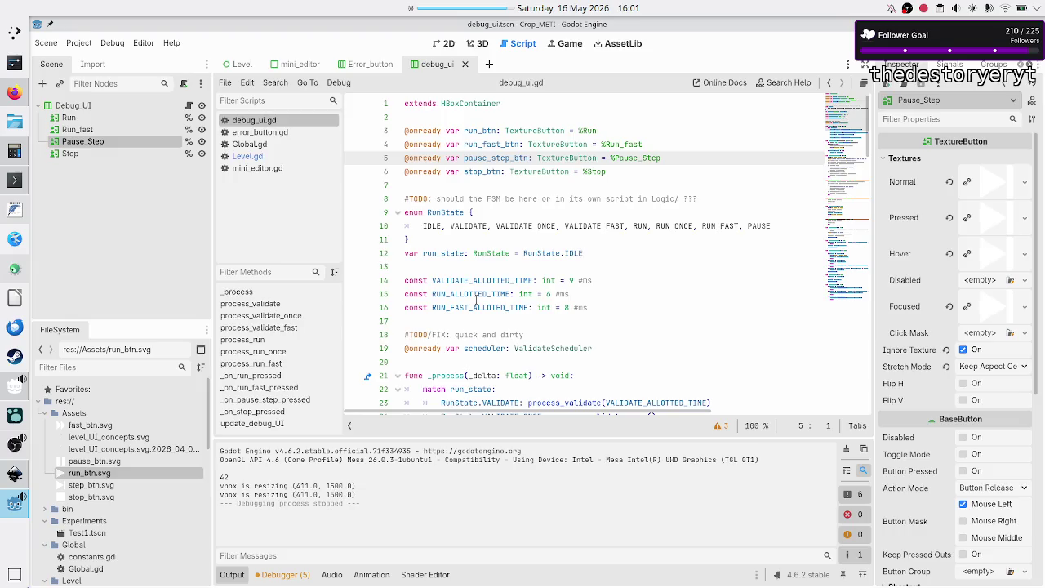
key(alt+Tab)
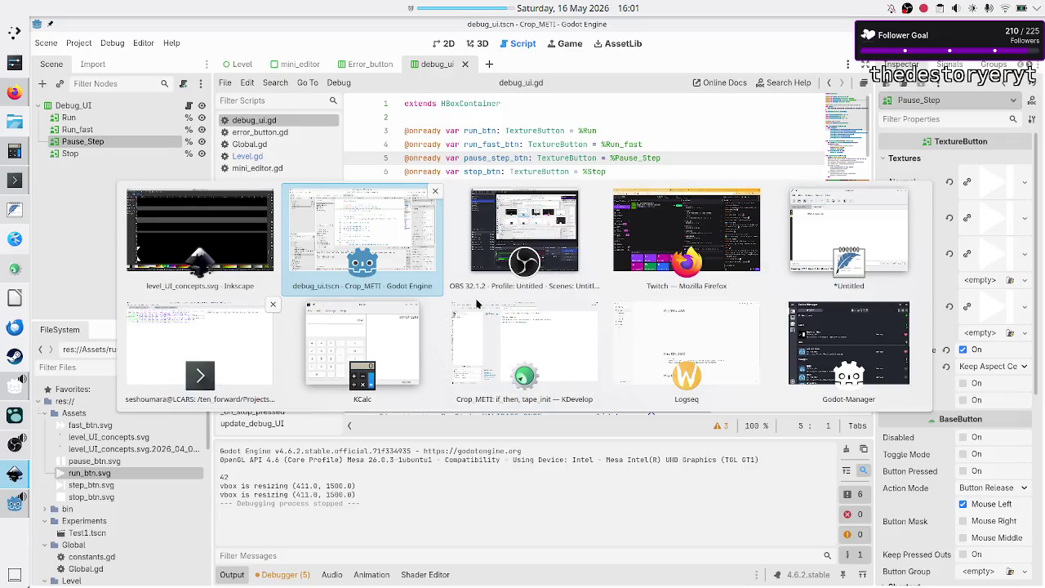
Step: Search the web for 'copy button icons' in a new browser tab
key(alt+Tab)
scroll(494, 270, down, 2)
scroll(494, 270, down, 10)
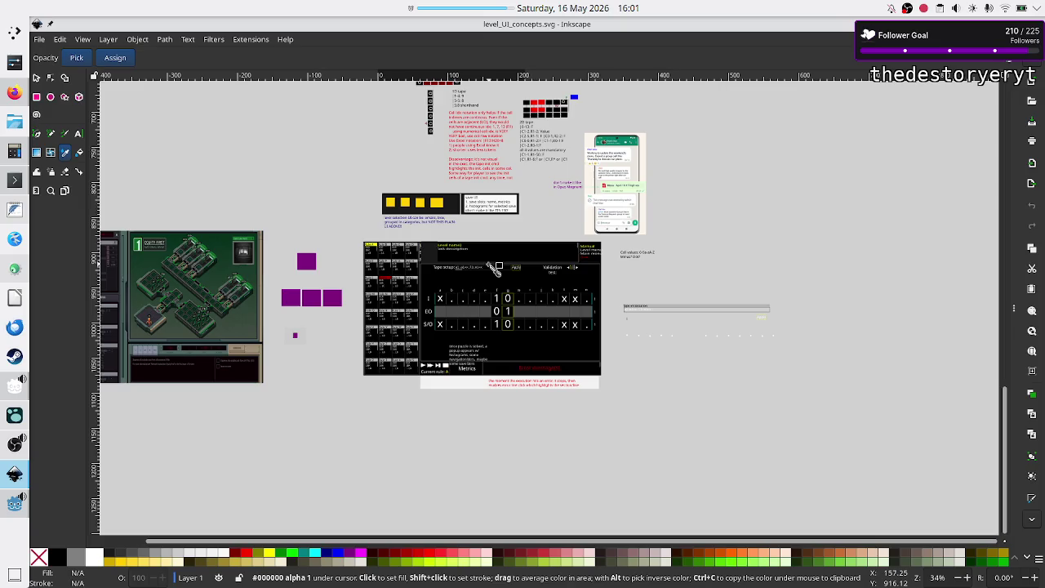
click(15, 98)
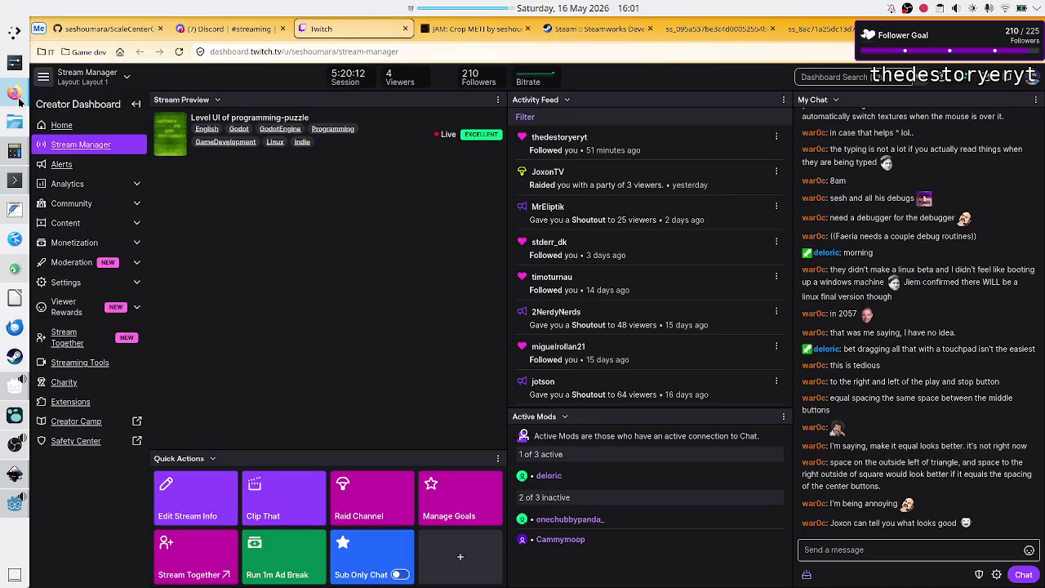
click(859, 29)
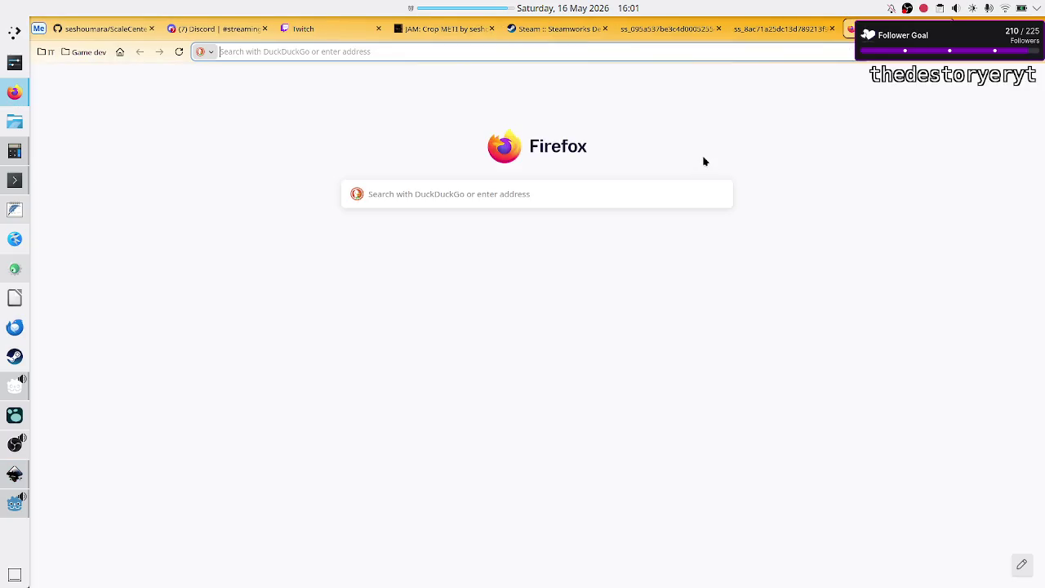
text(copy but)
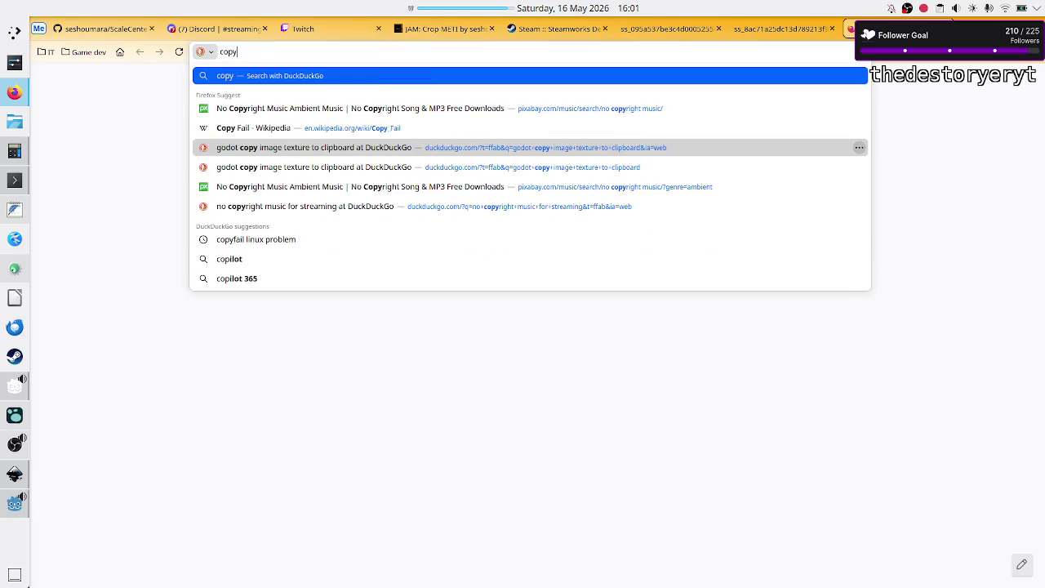
text(ton icons)
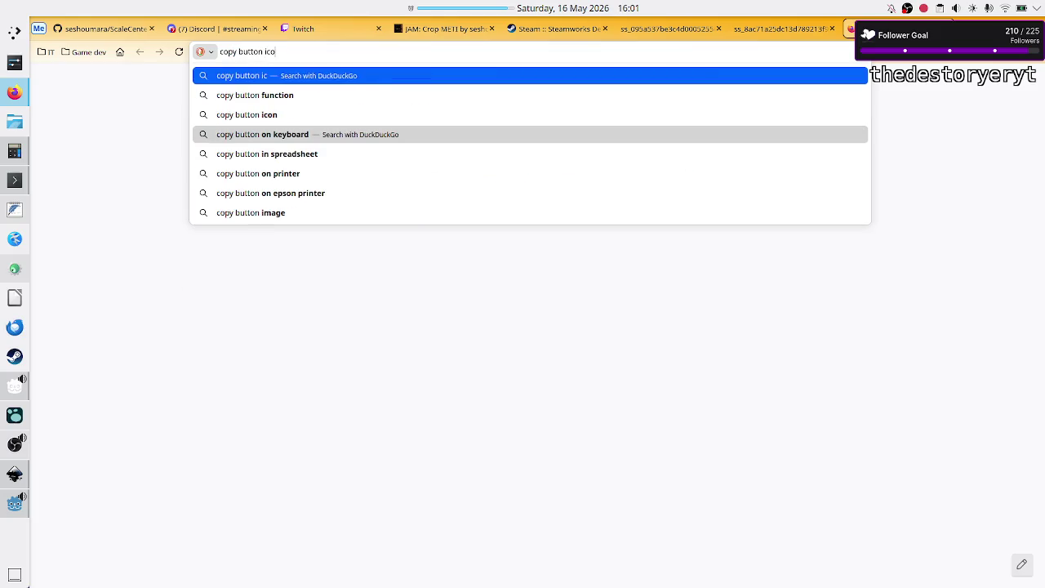
key(Return)
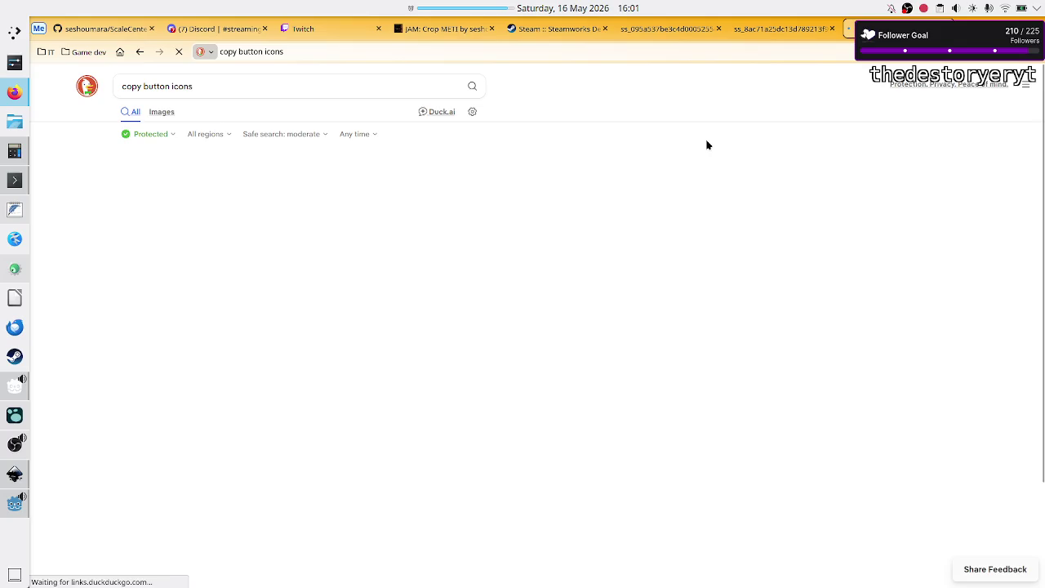
Step: Show image results for the search, filtered to Clipart
click(163, 111)
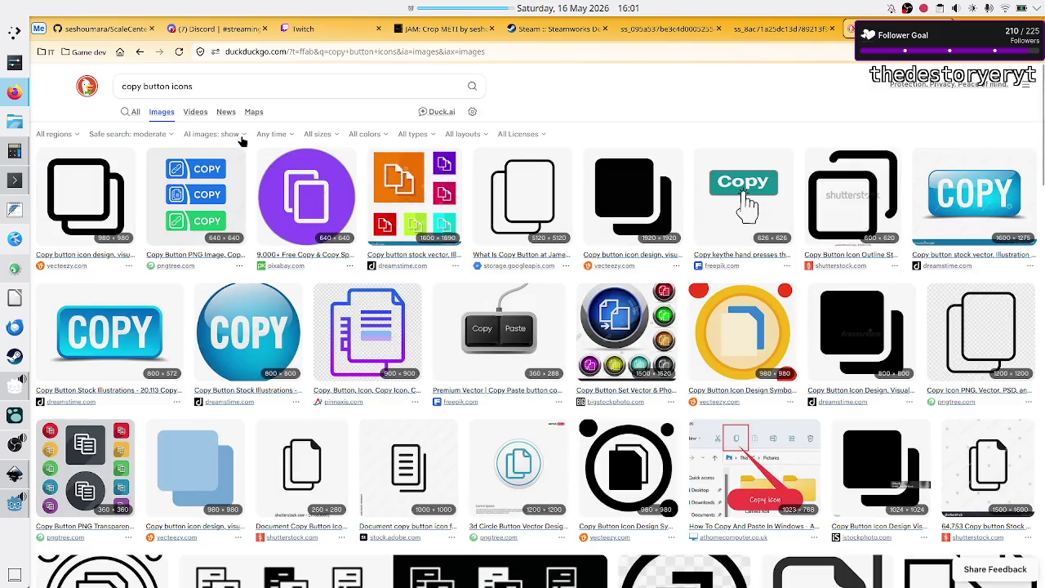
click(422, 137)
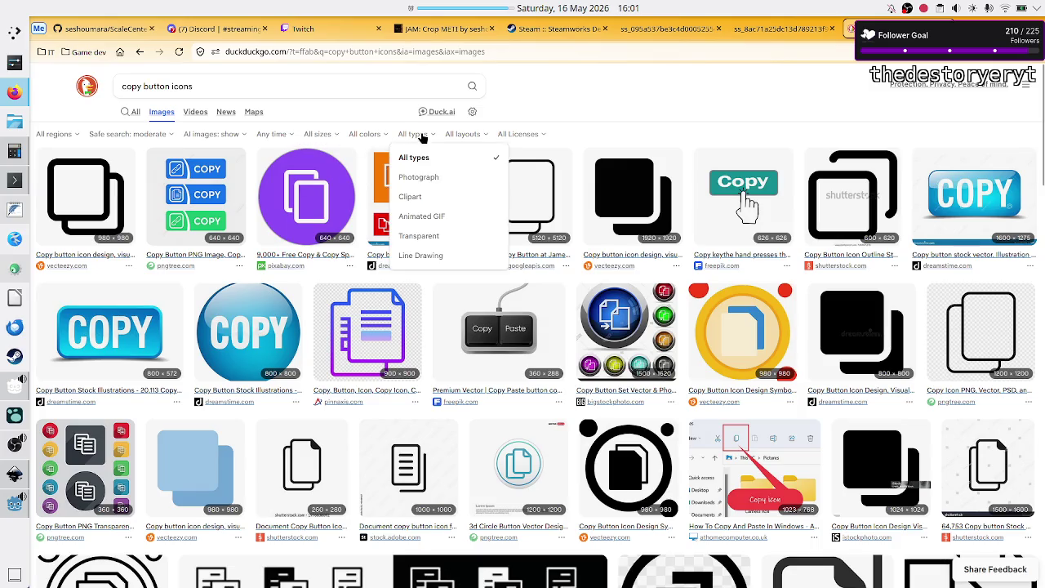
click(445, 199)
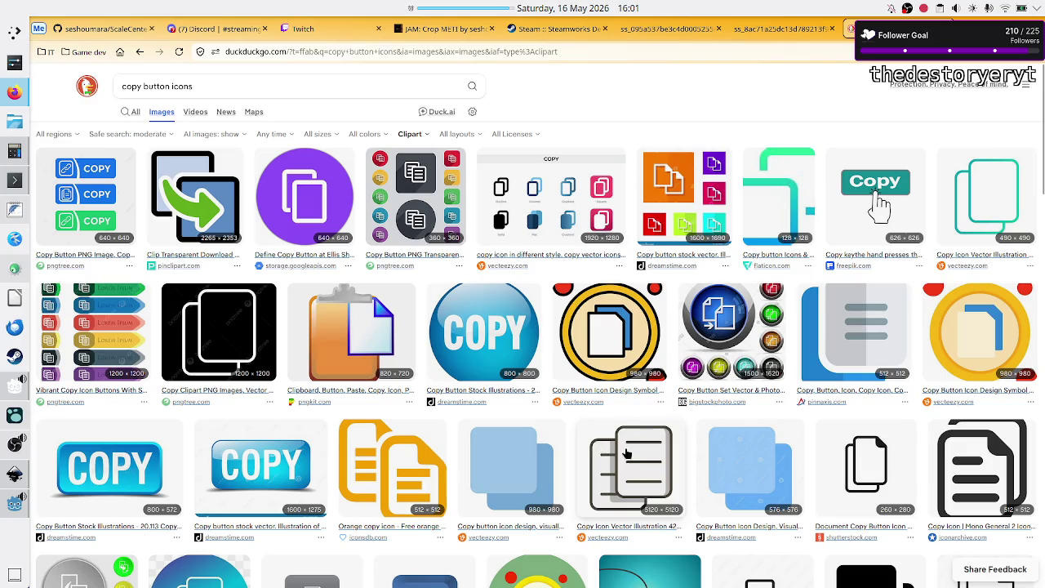
Step: Preview a copy icon styles image, then close the search tab and return to Inkscape
click(570, 190)
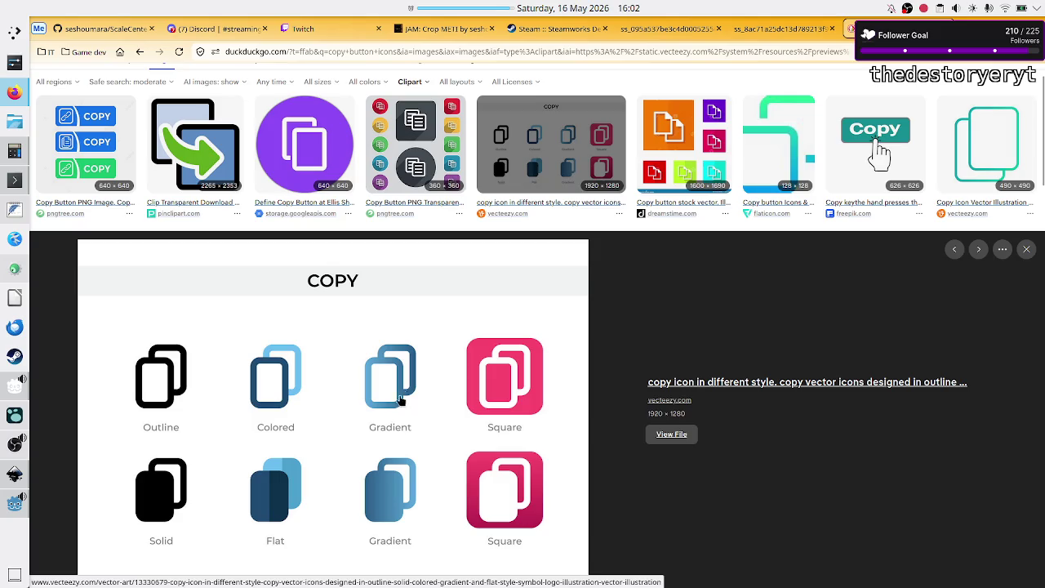
scroll(469, 277, down, 10)
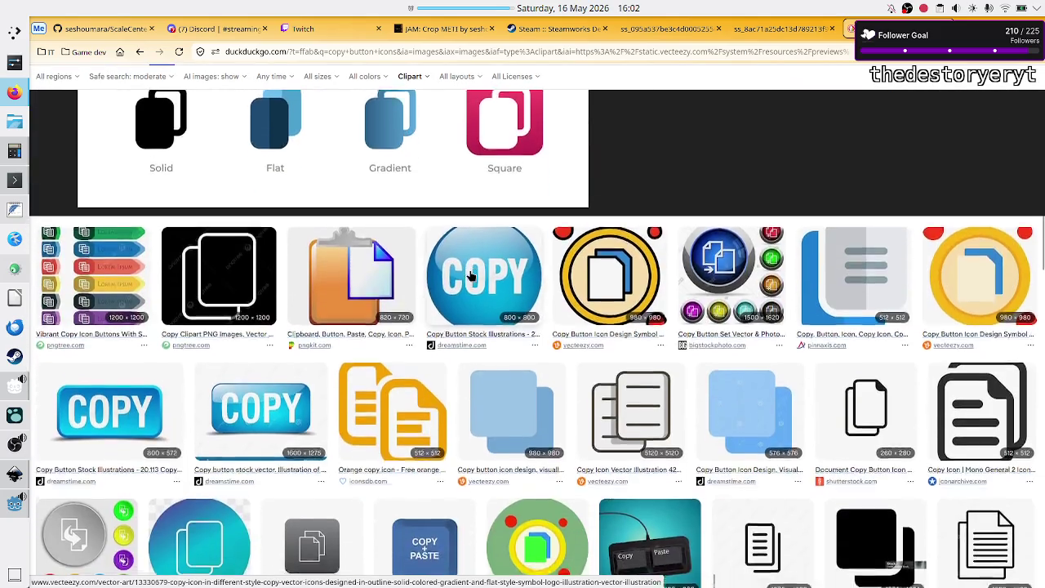
scroll(470, 276, down, 4)
scroll(470, 276, up, 2)
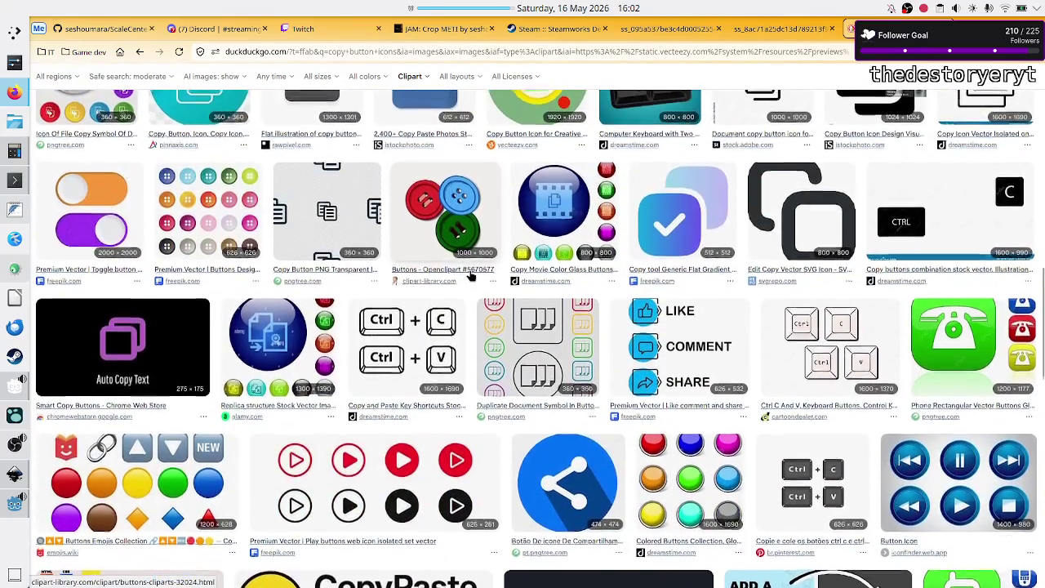
scroll(470, 276, up, 9)
scroll(471, 275, down, 3)
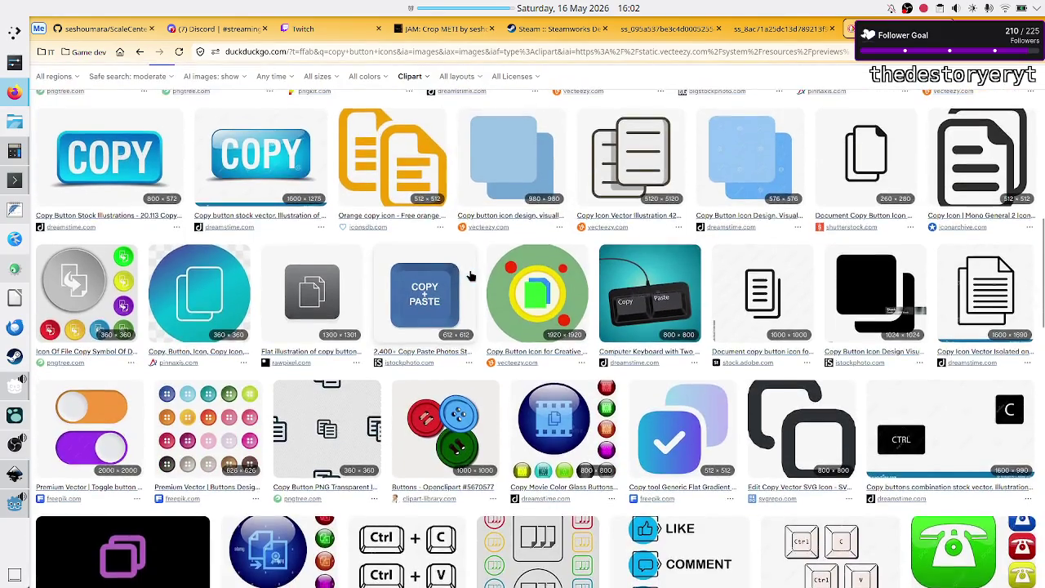
scroll(470, 276, up, 1)
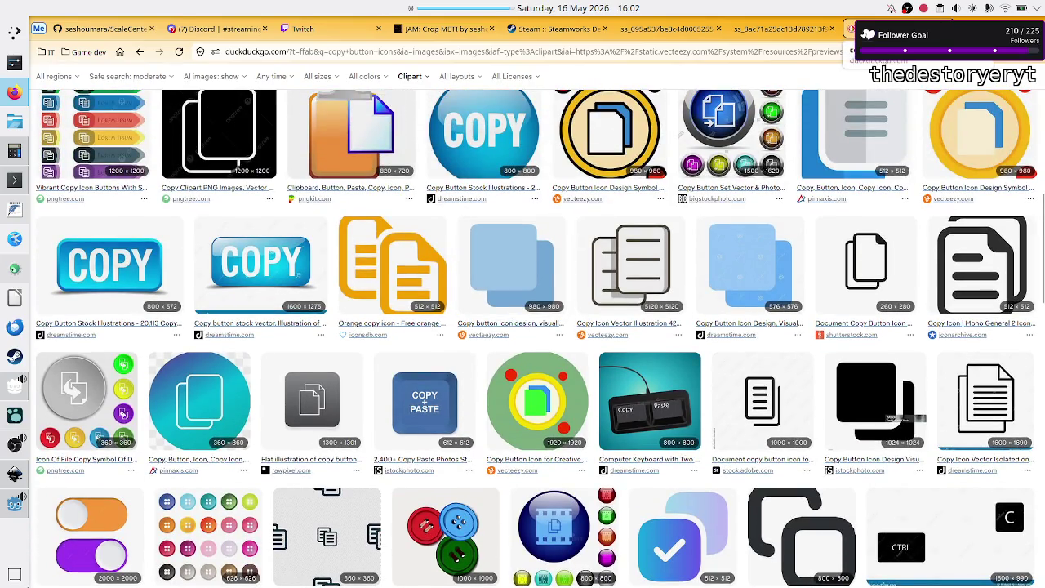
key(ctrl+w)
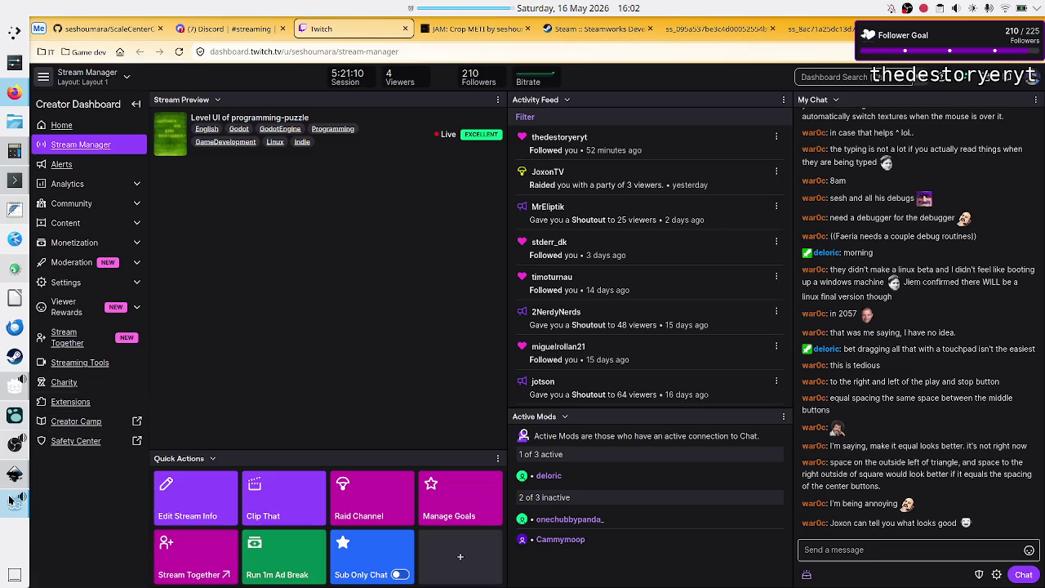
click(10, 504)
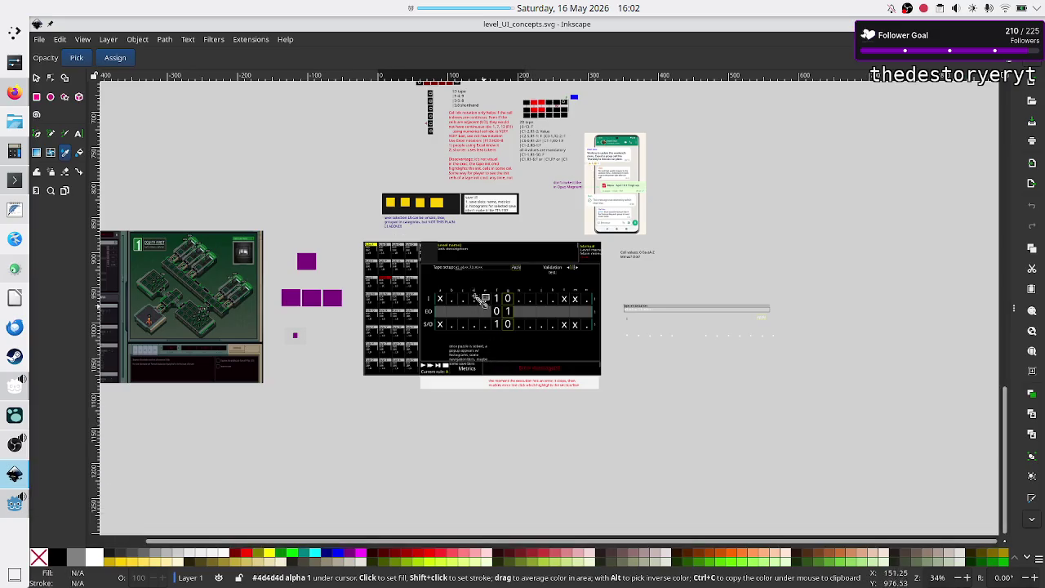
Step: Create a new blank document and open its Document Properties
click(39, 39)
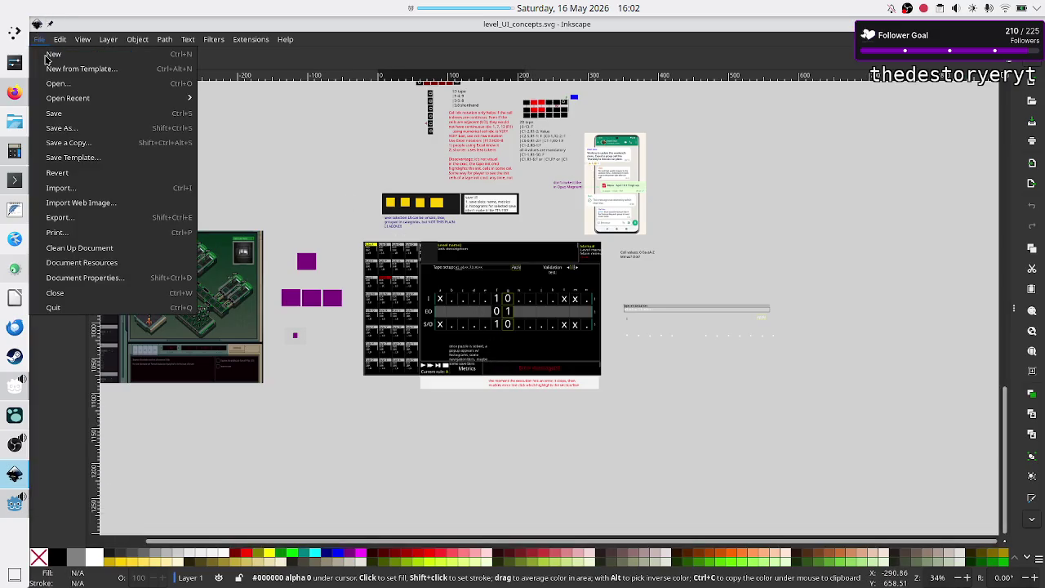
click(69, 57)
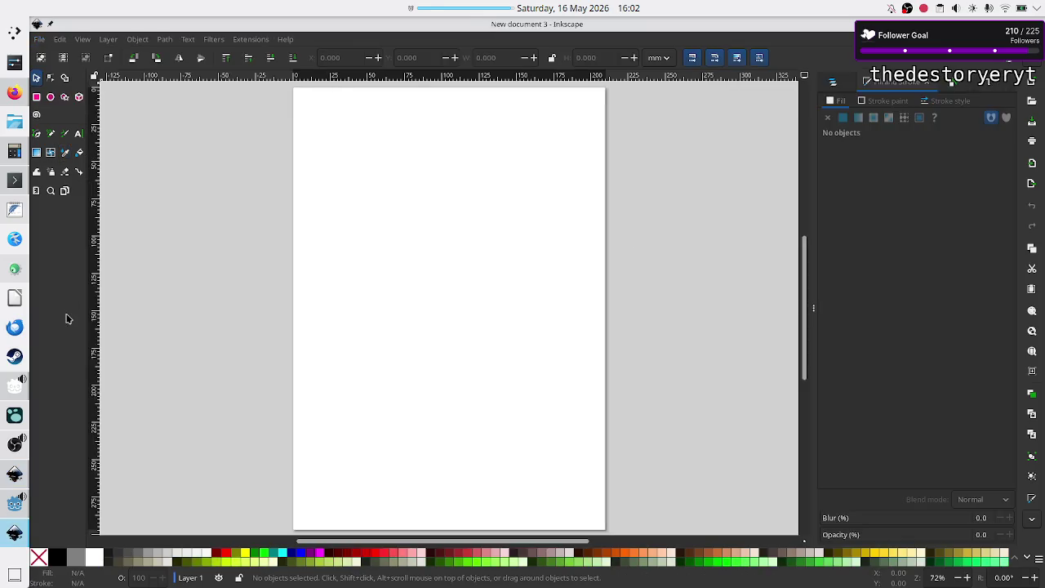
click(60, 41)
mouse_move(39, 40)
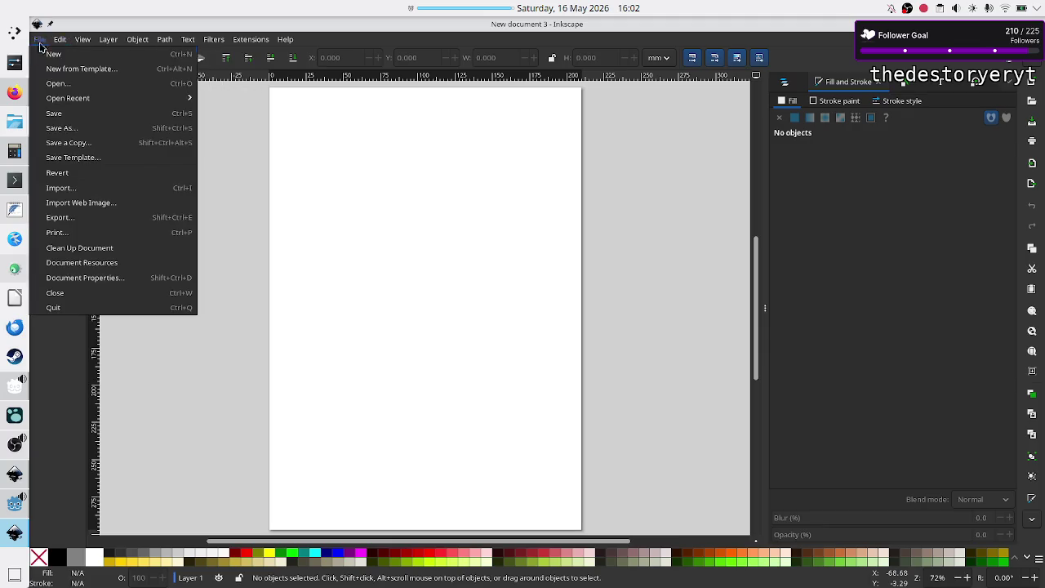
click(97, 277)
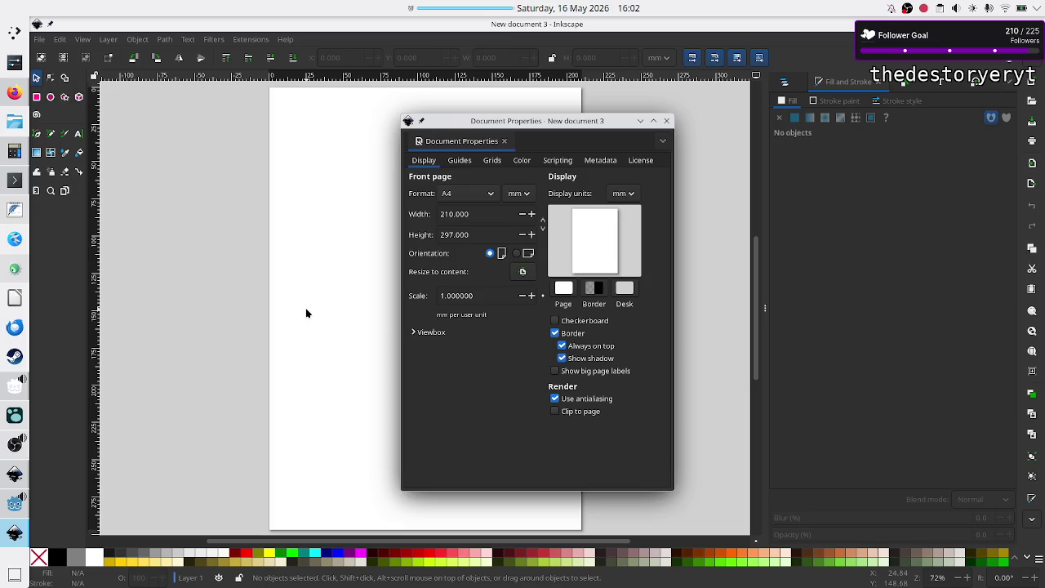
Step: Switch page size units to px and set Width 64 and Height 64
triple_click(499, 220)
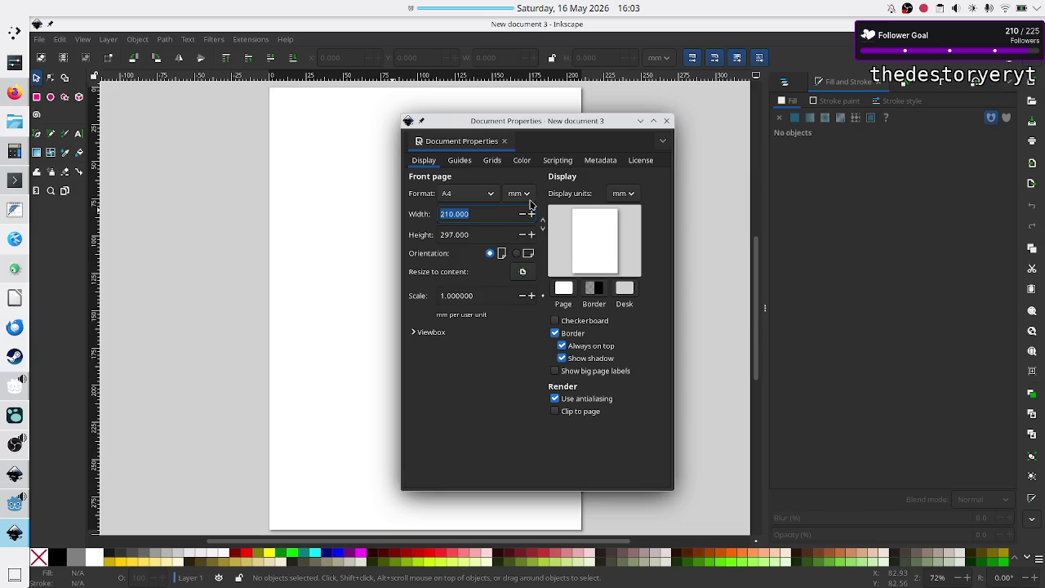
click(492, 195)
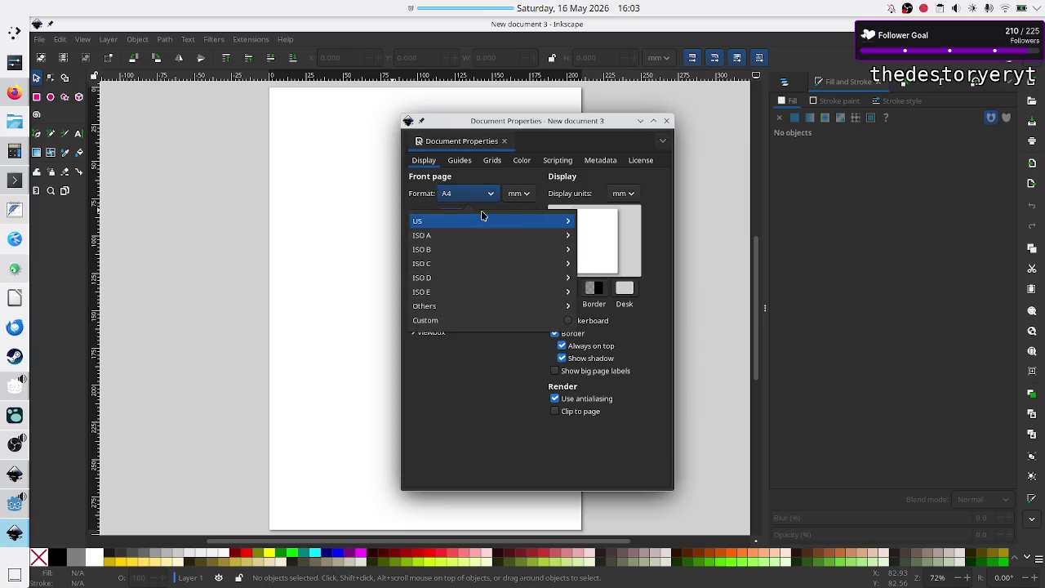
click(454, 324)
click(527, 196)
click(525, 213)
drag(471, 214, 438, 214)
text(64)
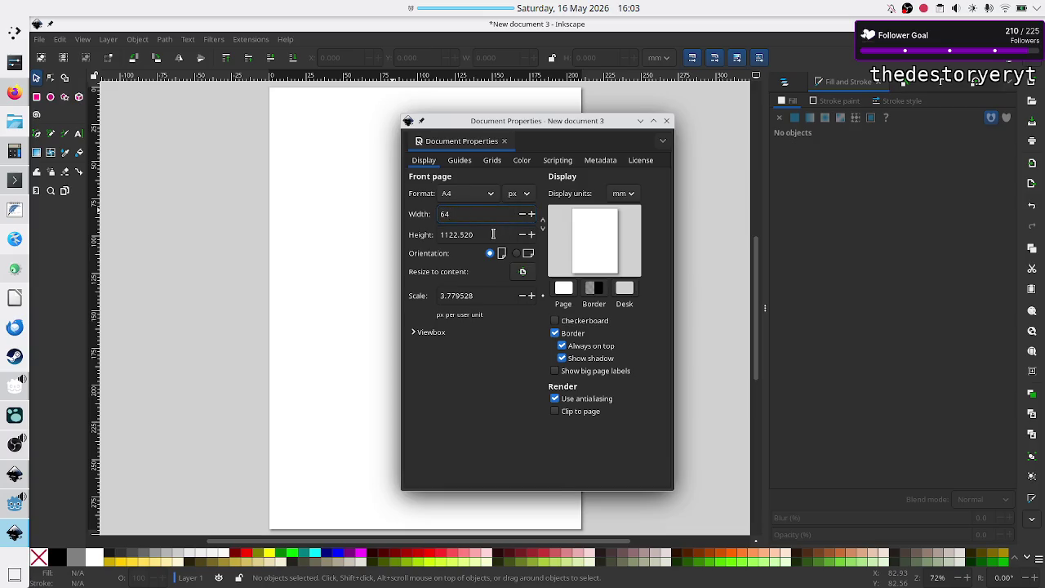
key(Tab)
click(493, 234)
triple_click(493, 235)
text(64)
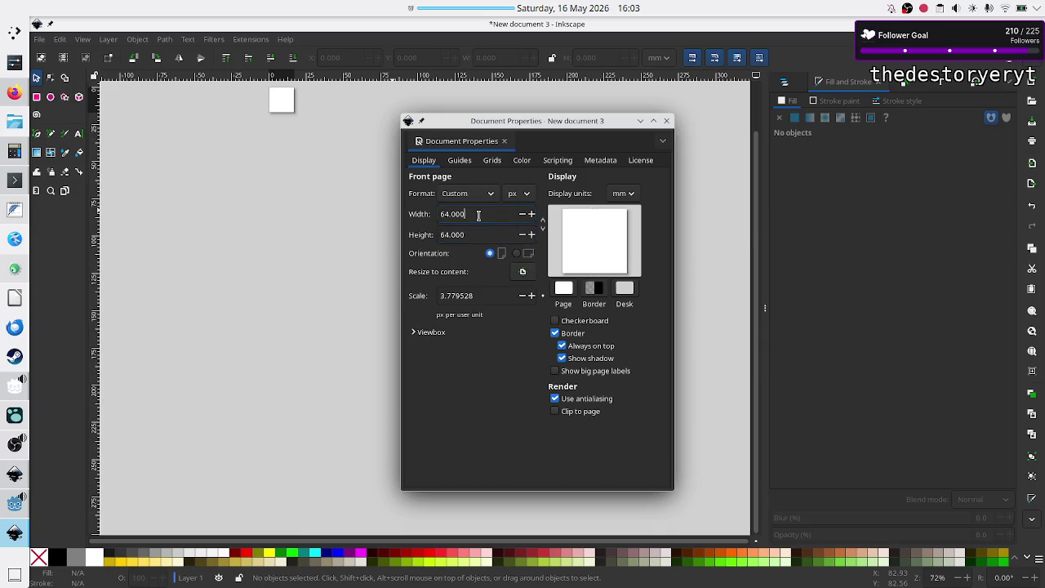
key(Tab)
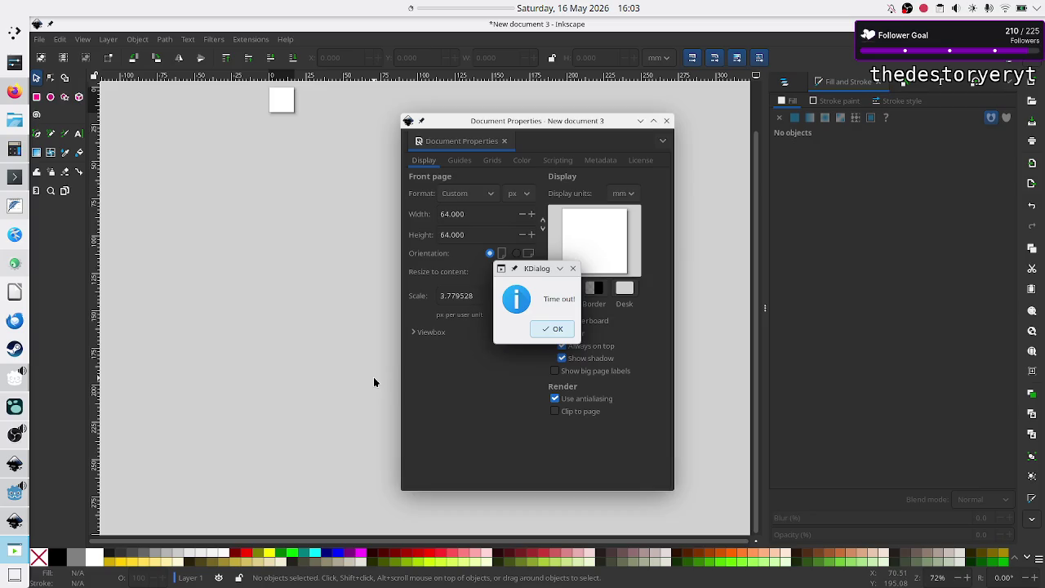
Step: Dismiss the time-out notice, start a three-minute break timer, and show the BRB 3 minutes note
click(552, 329)
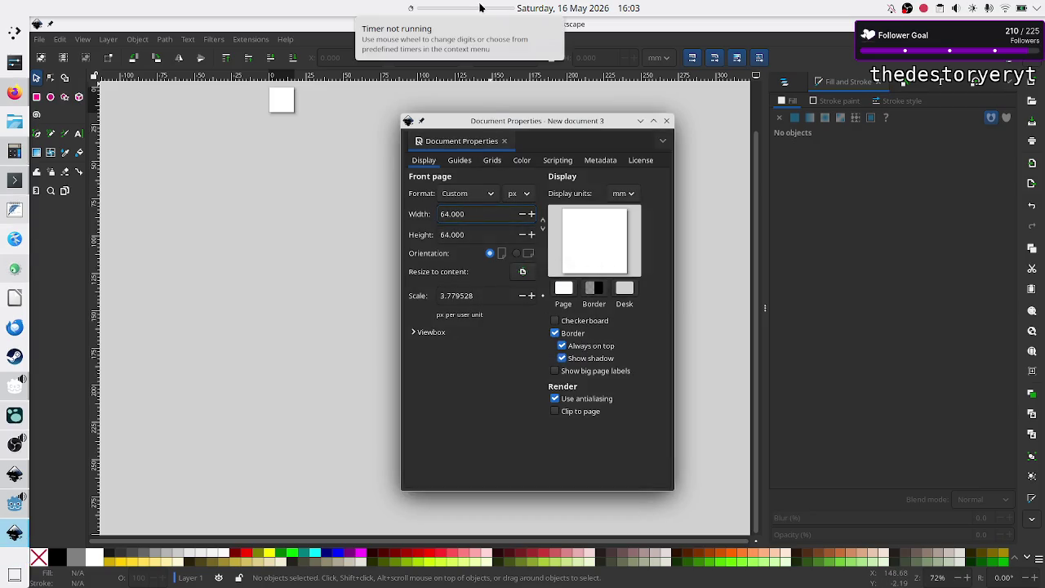
right_click(480, 8)
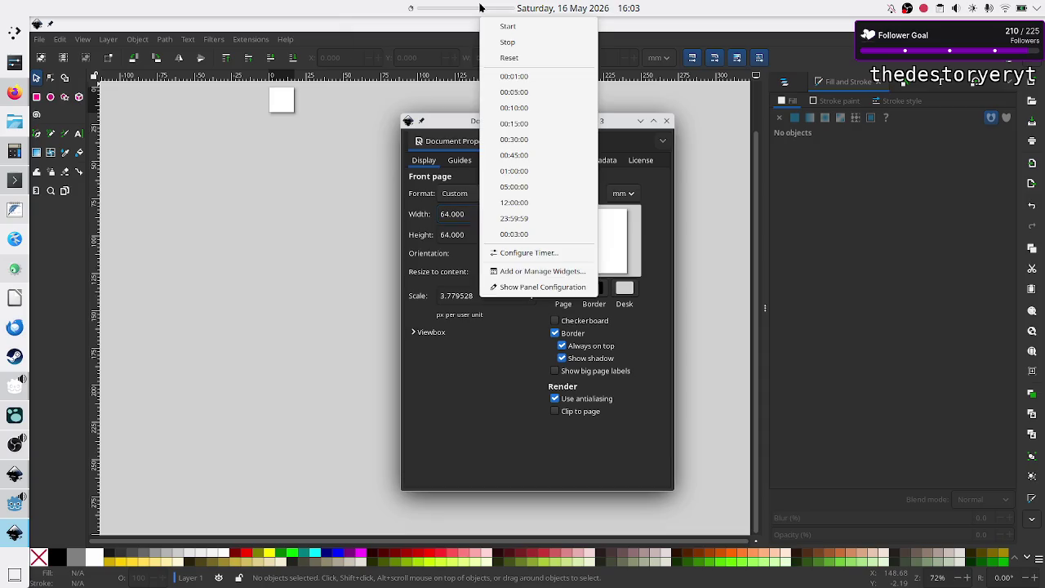
click(520, 233)
click(14, 209)
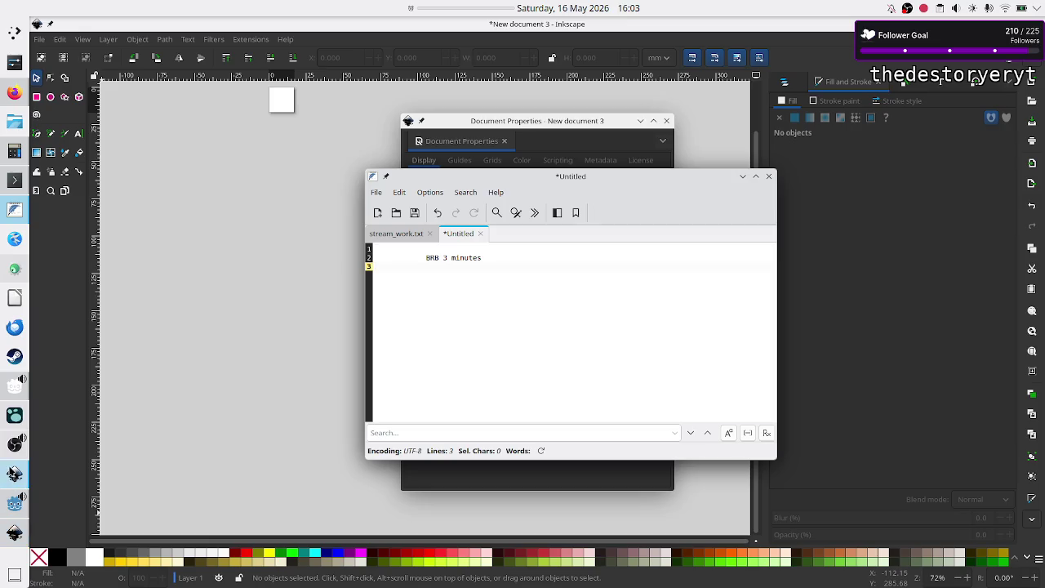
Step: Mute the Microphone in OBS's Audio Mixer and minimize OBS
click(14, 443)
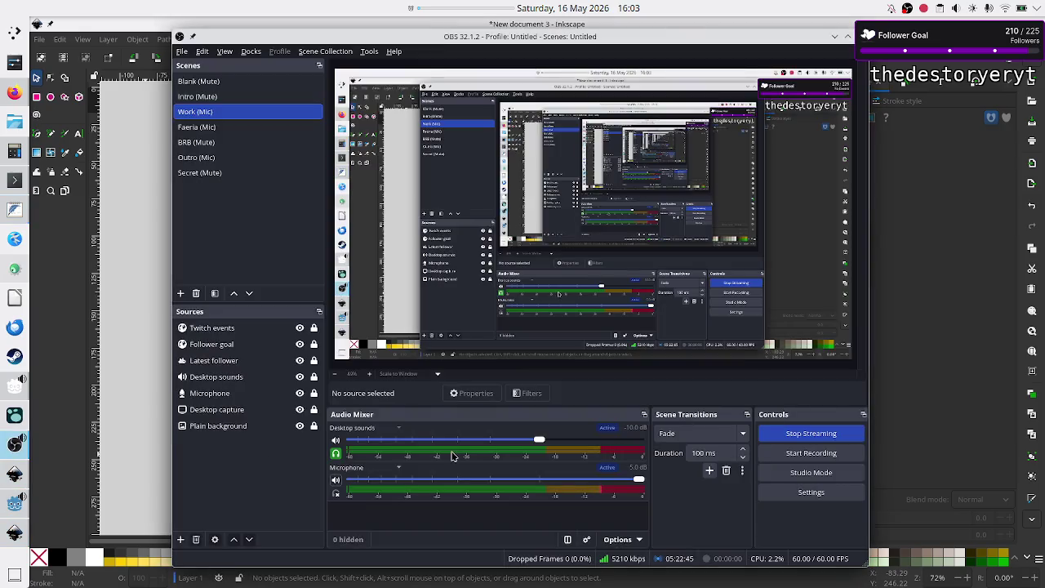
click(335, 480)
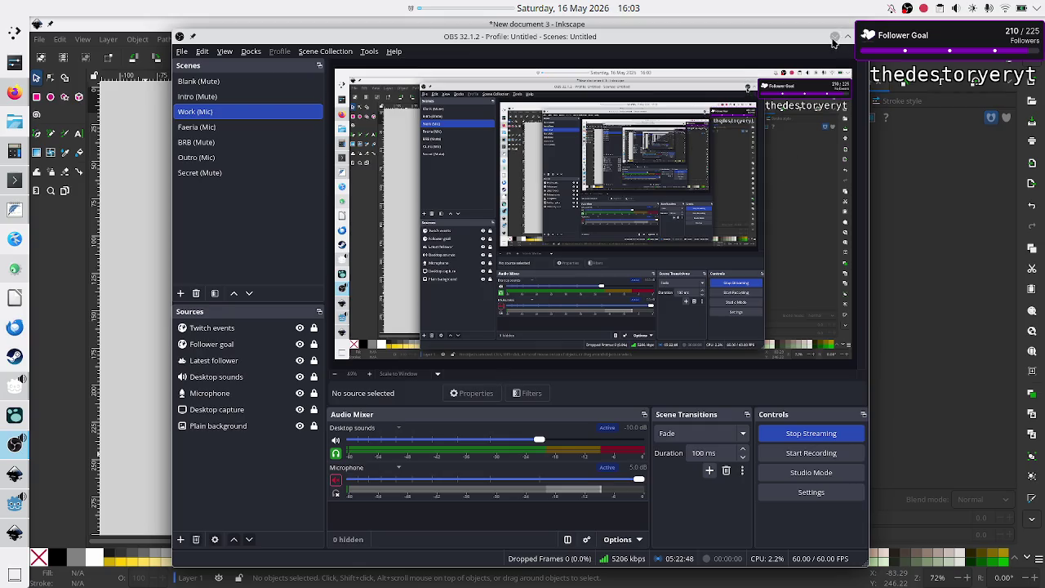
click(834, 36)
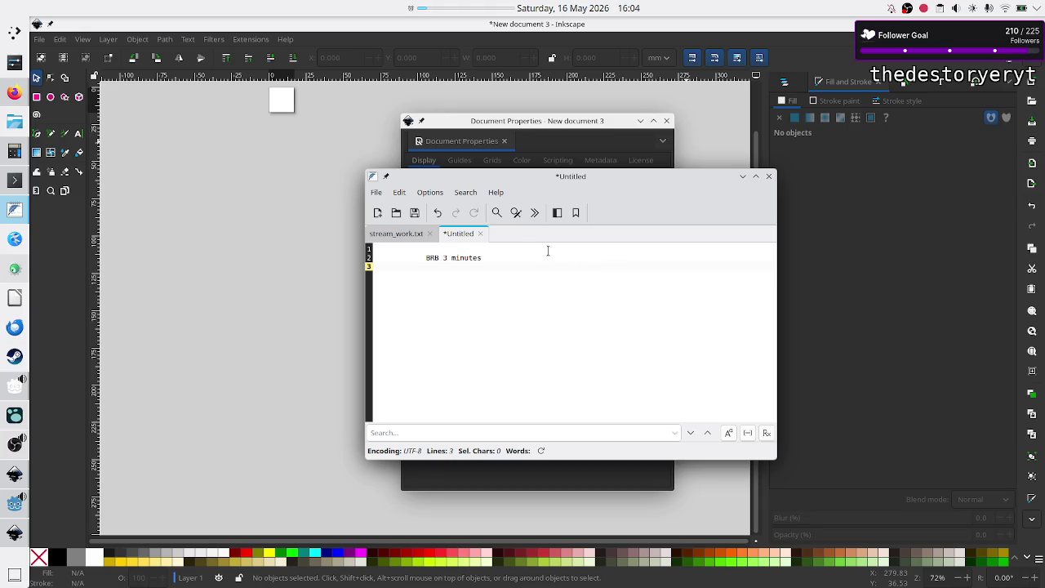
Step: Put away the BRB note, unmute the Microphone in OBS, and dismiss the time-out notice
click(449, 6)
click(742, 177)
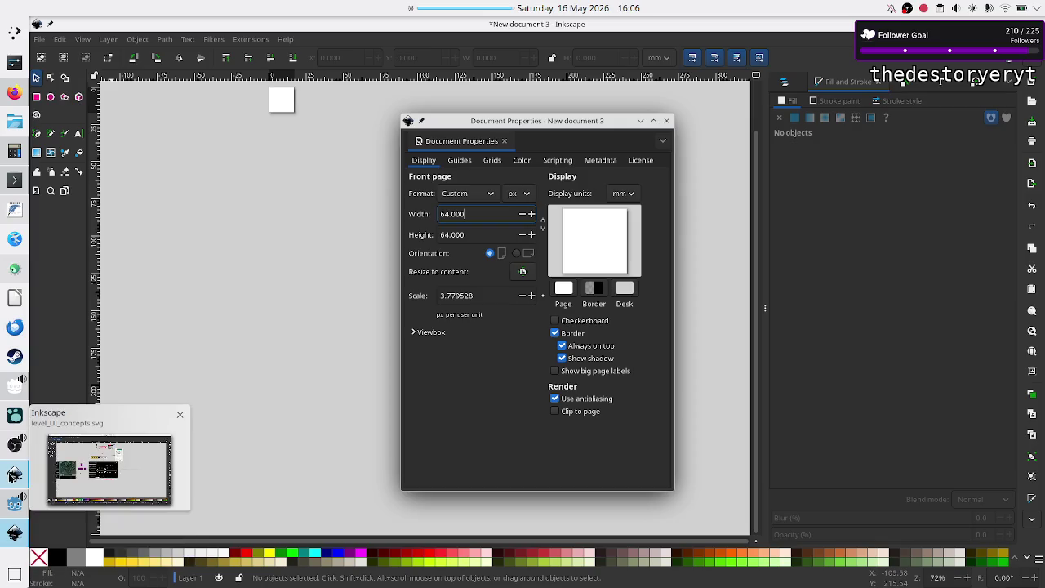
click(15, 443)
click(336, 479)
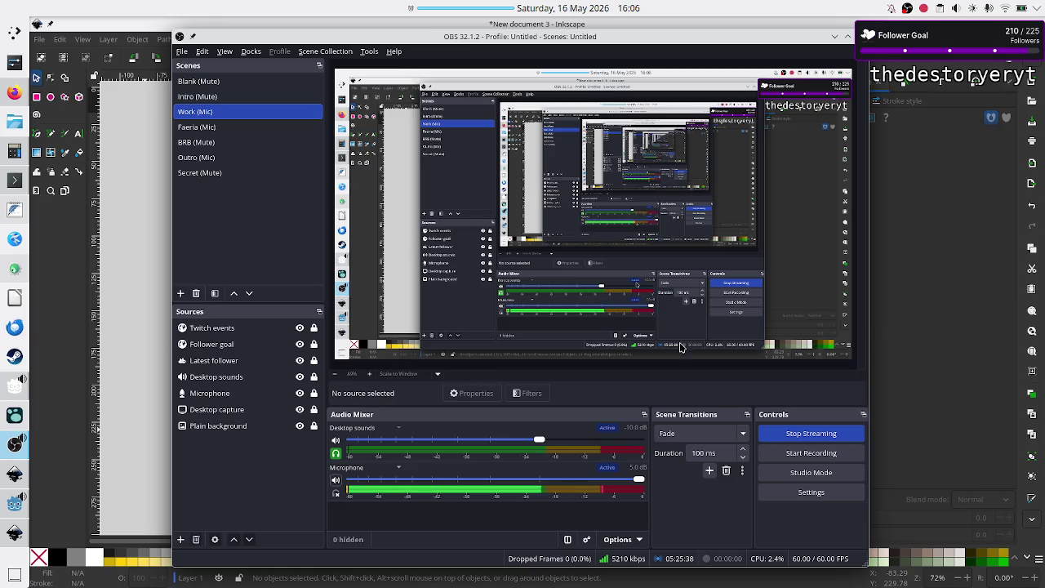
click(834, 38)
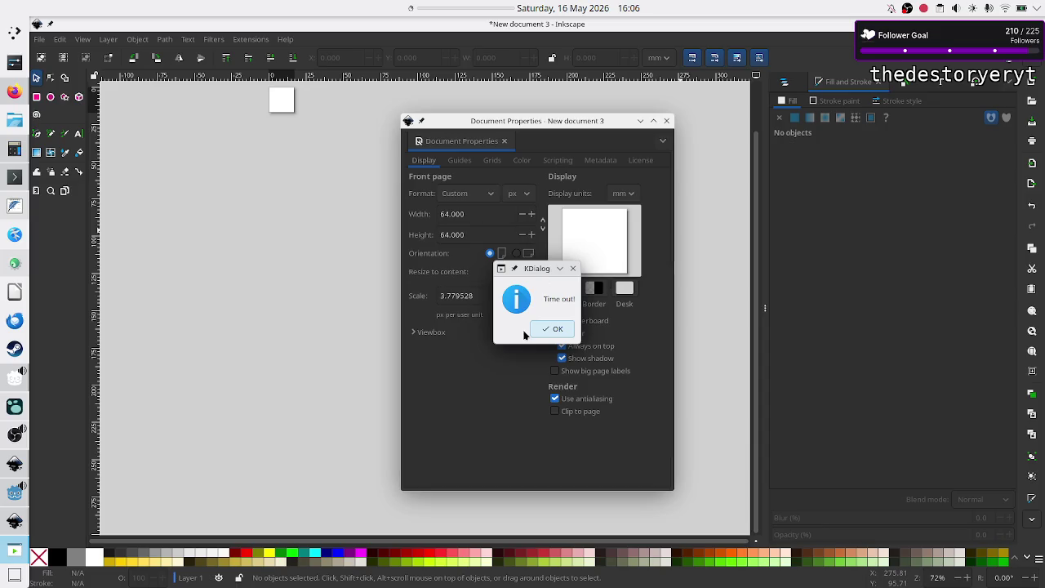
click(553, 328)
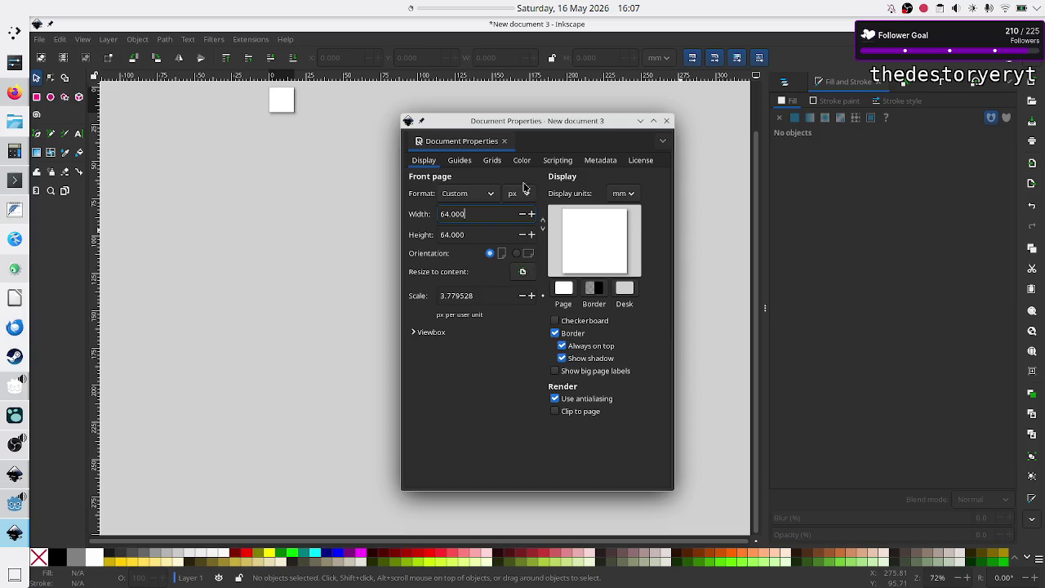
Step: Open the desktop timer's preset durations menu
right_click(466, 13)
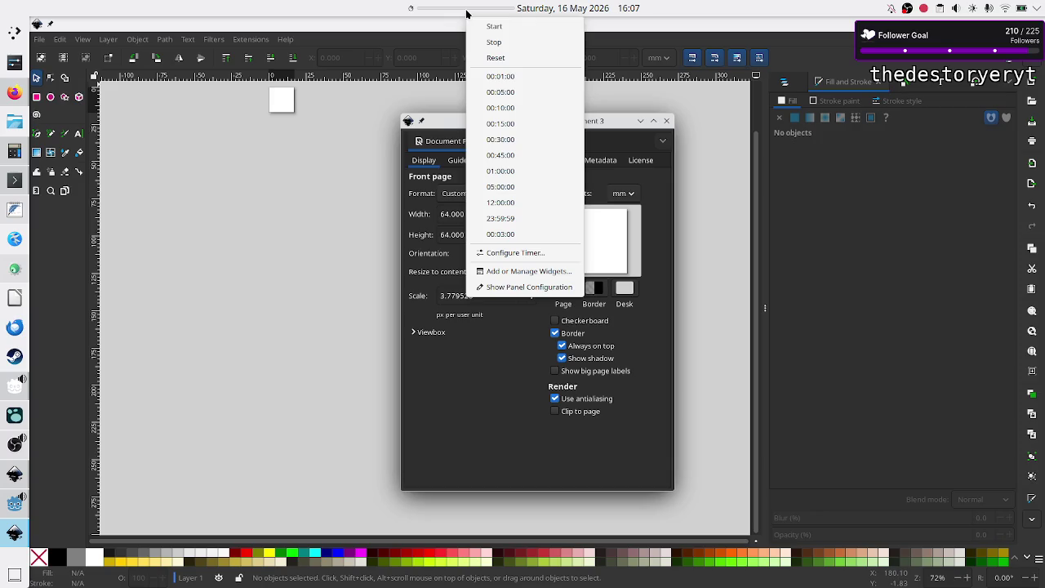
Step: Start a 01:00:00 timer and close Document Properties, back on the 64 × 64 px canvas
click(525, 170)
key(Tab)
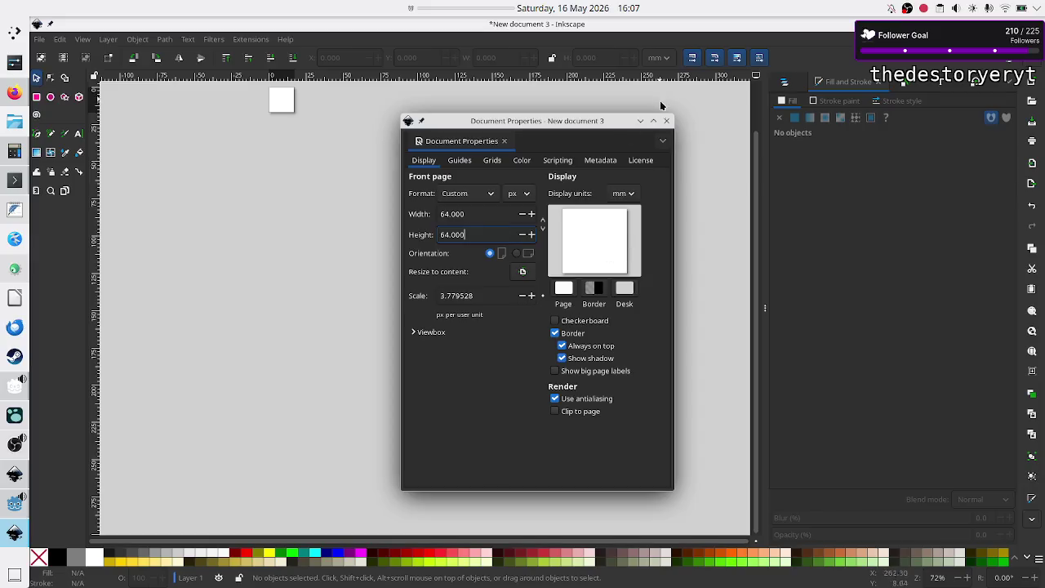
click(666, 120)
ctrl+scroll(324, 147, up, 15)
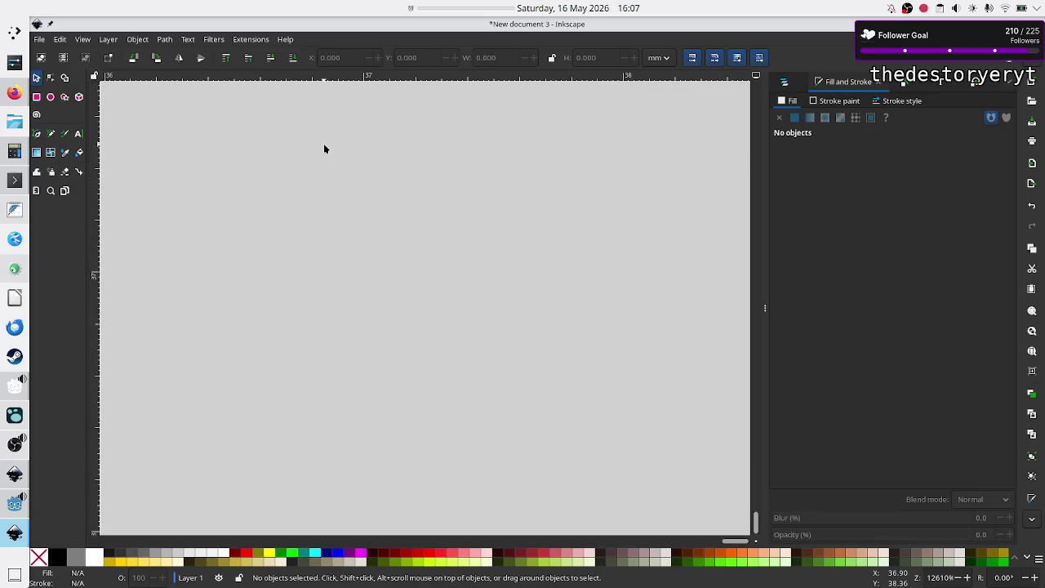
scroll(324, 148, up, 5)
scroll(324, 148, up, 15)
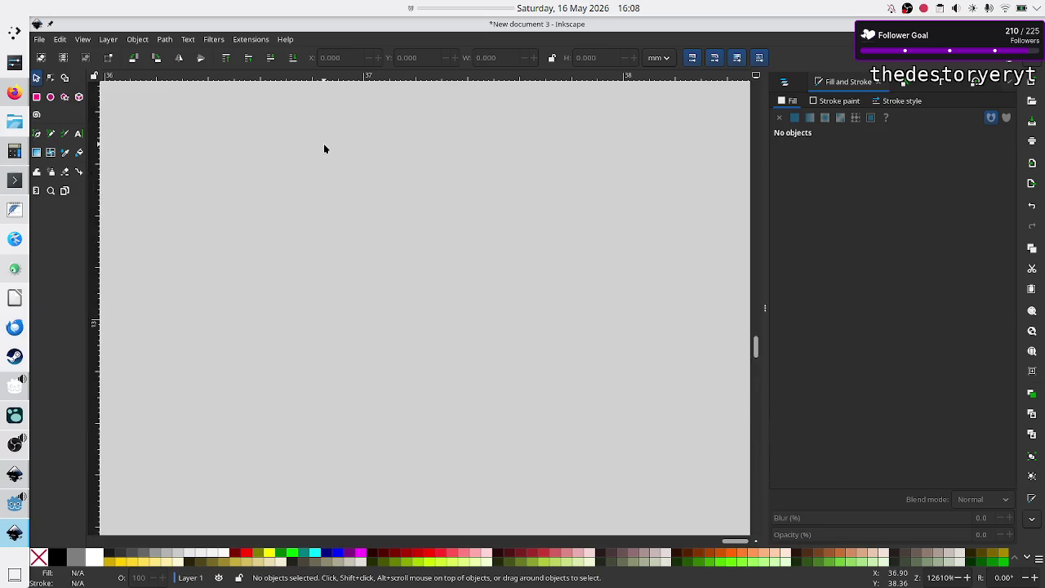
scroll(324, 148, up, 3)
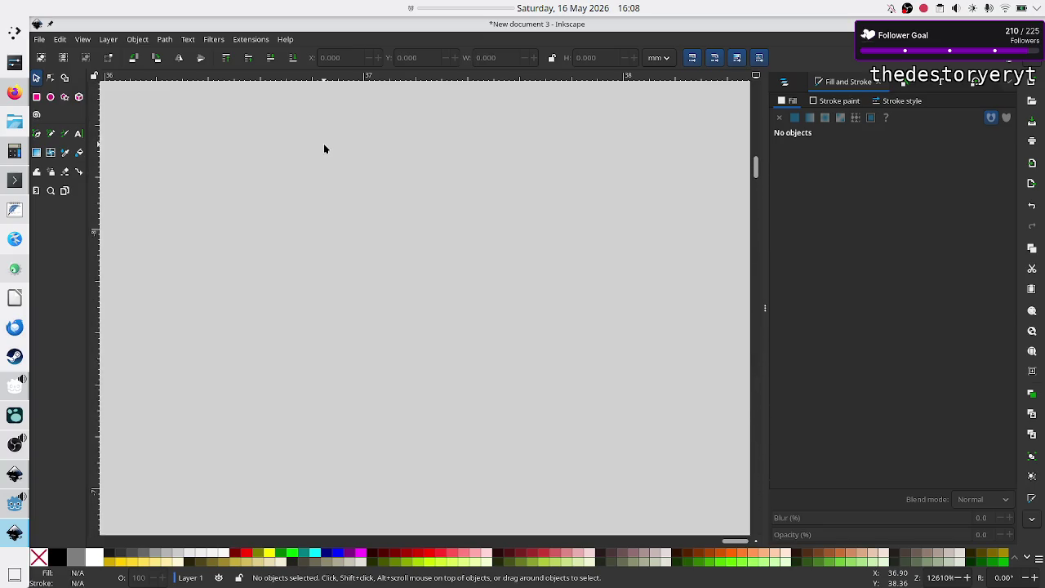
scroll(403, 271, left, 4)
scroll(403, 270, left, 10)
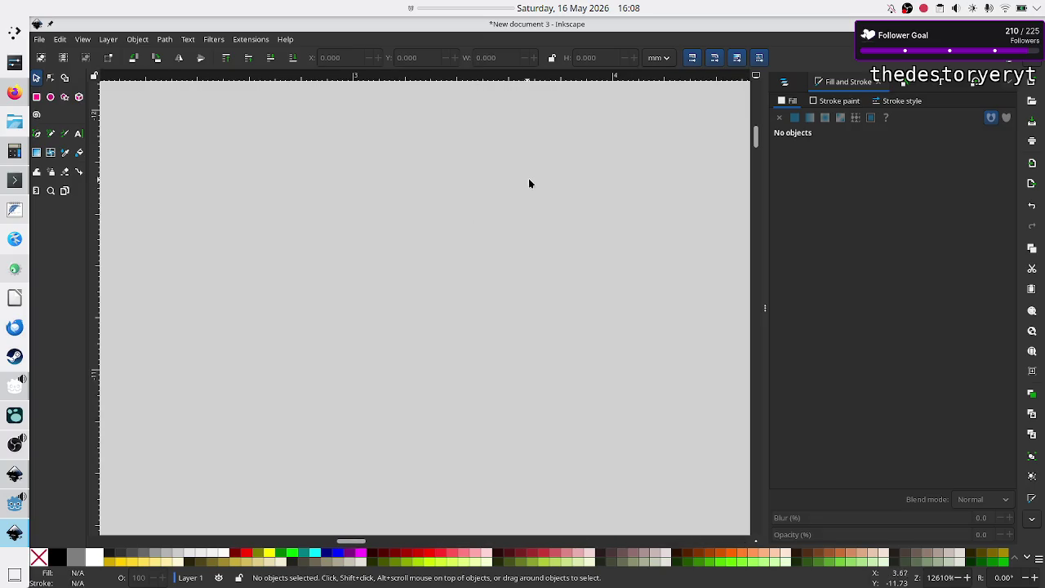
scroll(528, 181, down, 20)
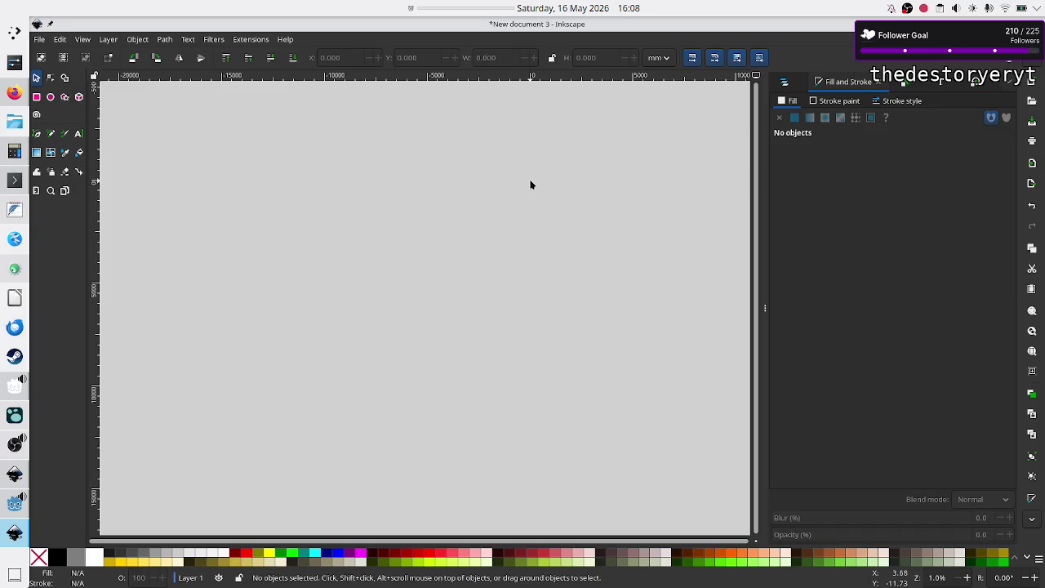
scroll(530, 185, down, 5)
scroll(530, 185, down, 3)
scroll(530, 184, left, 10)
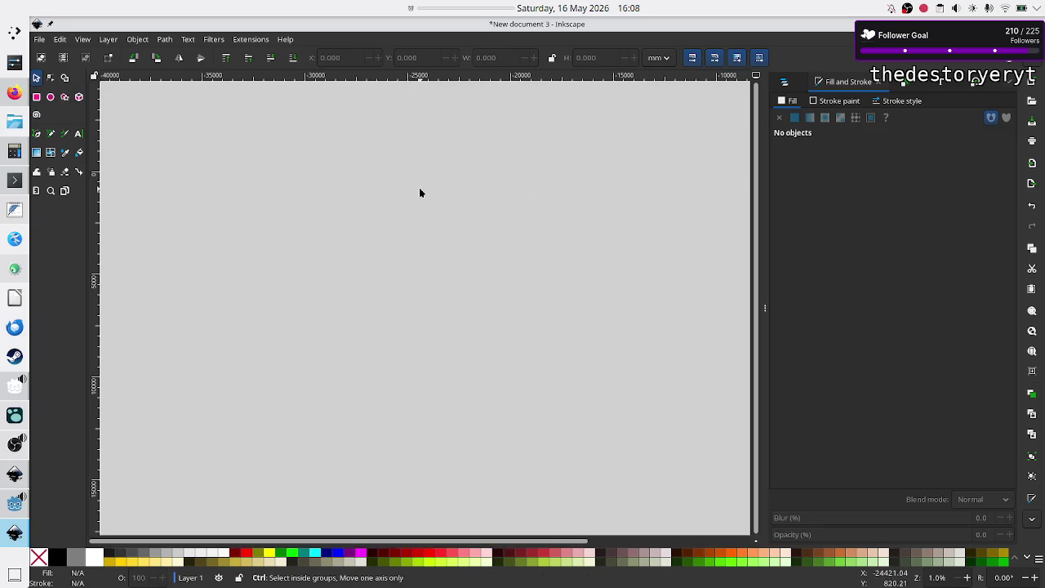
scroll(515, 179, down, 10)
scroll(514, 179, down, 15)
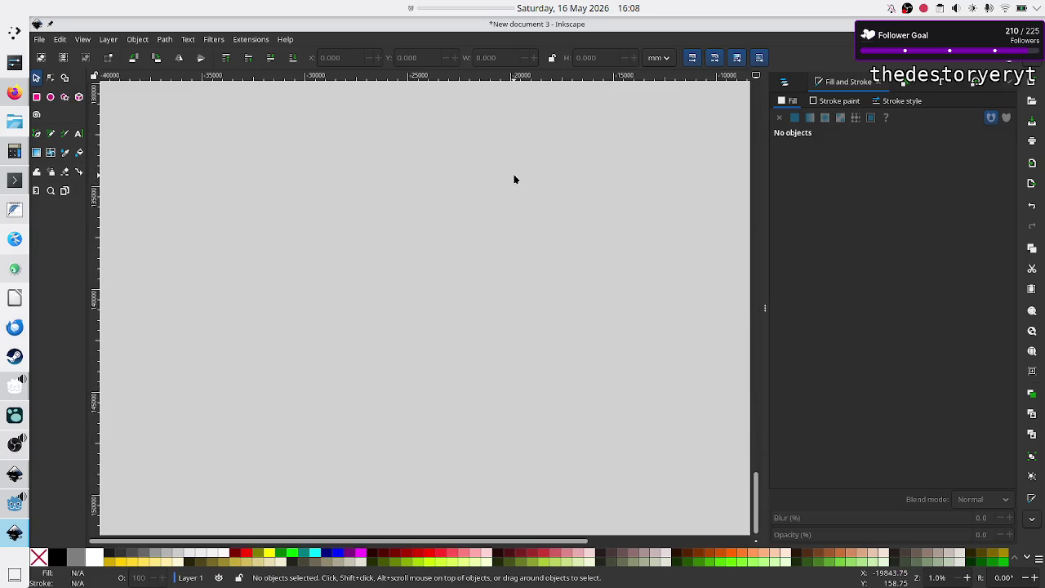
scroll(514, 179, left, 10)
scroll(514, 179, left, 15)
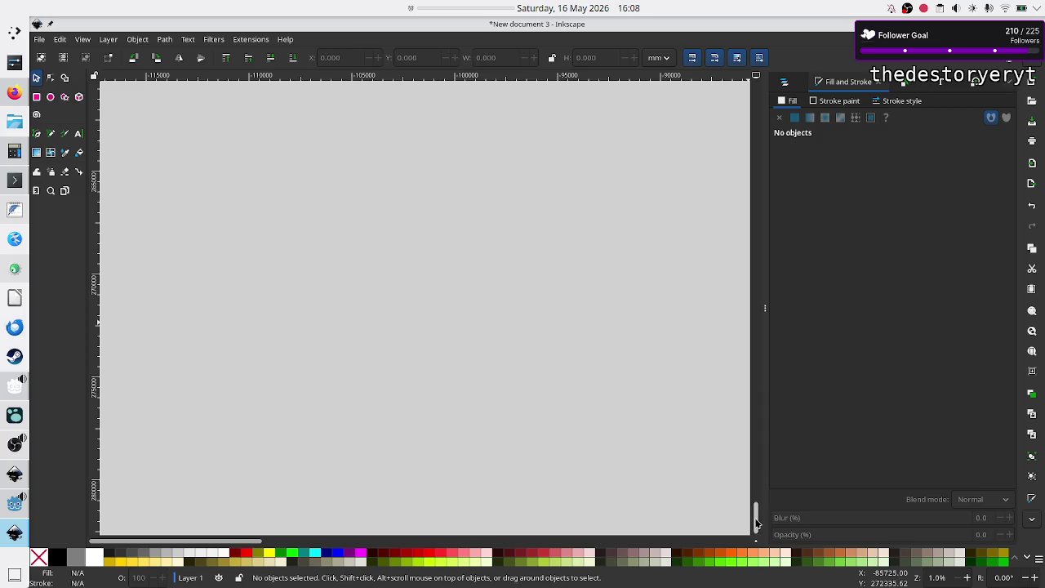
drag(756, 516, 756, 310)
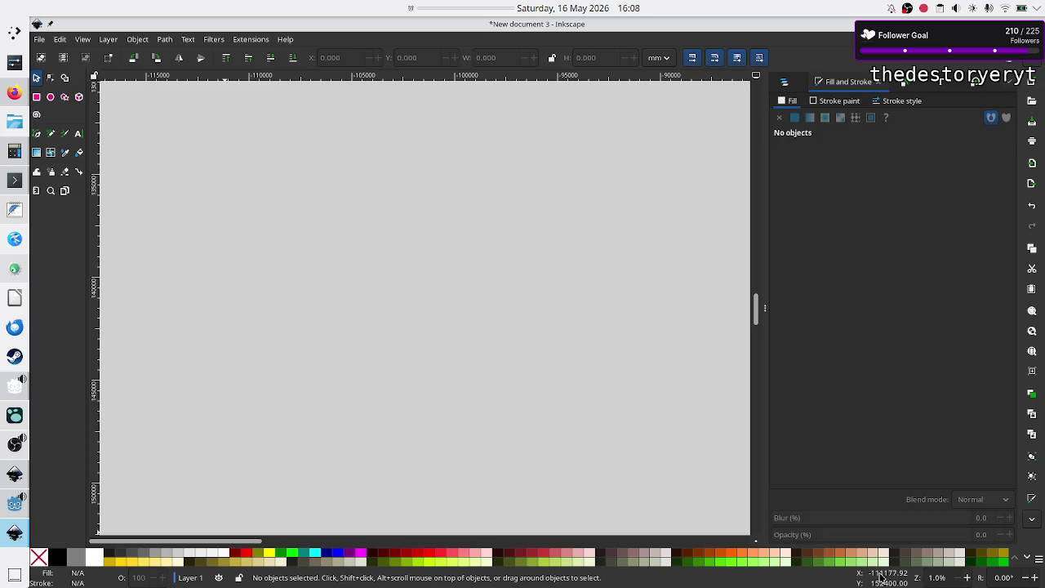
scroll(527, 415, right, 10)
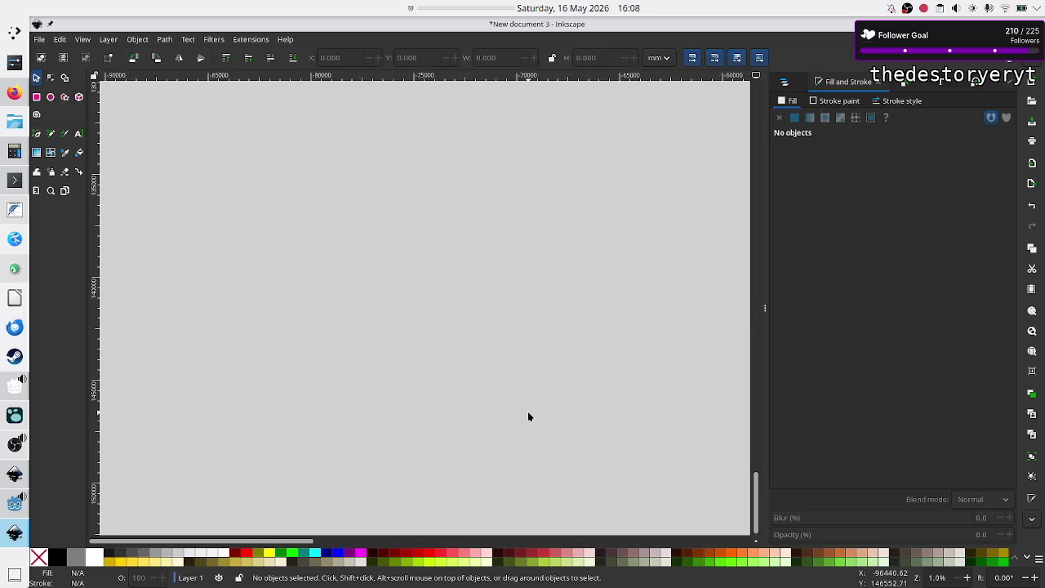
scroll(529, 416, right, 3)
scroll(528, 417, up, 10)
scroll(528, 417, up, 10)
scroll(528, 416, right, 2)
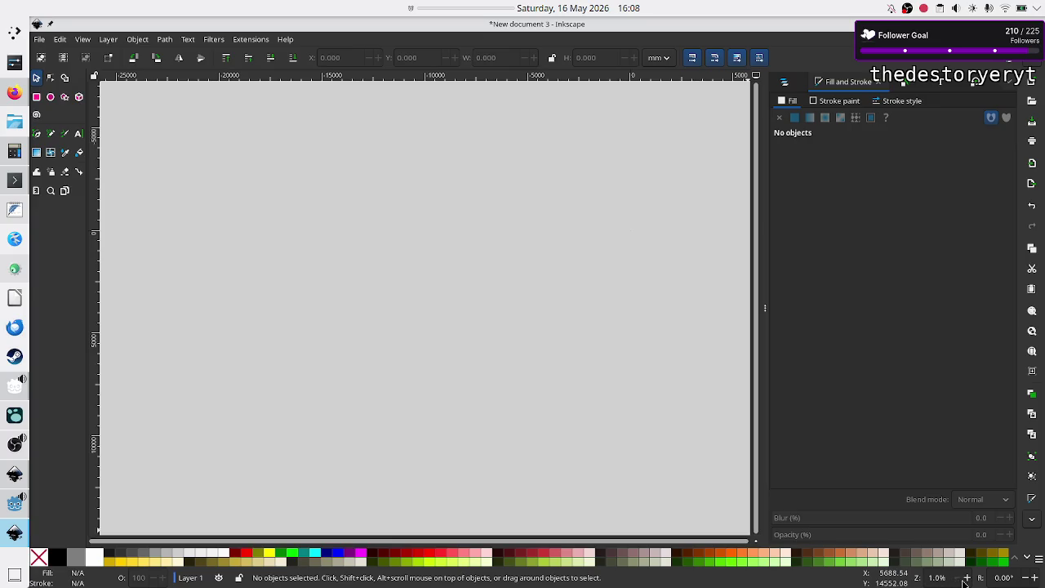
click(968, 579)
Step: Set the canvas zoom to 100% and zoom in on the blank page
click(968, 580)
click(969, 579)
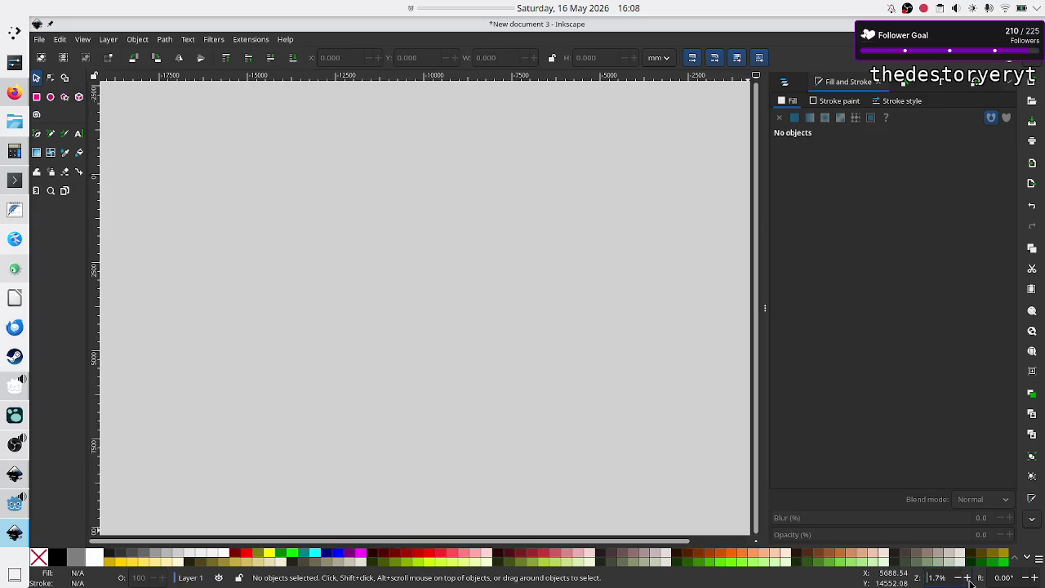
text(100)
key(Return)
scroll(651, 425, up, 20)
scroll(651, 425, up, 15)
scroll(651, 425, up, 15)
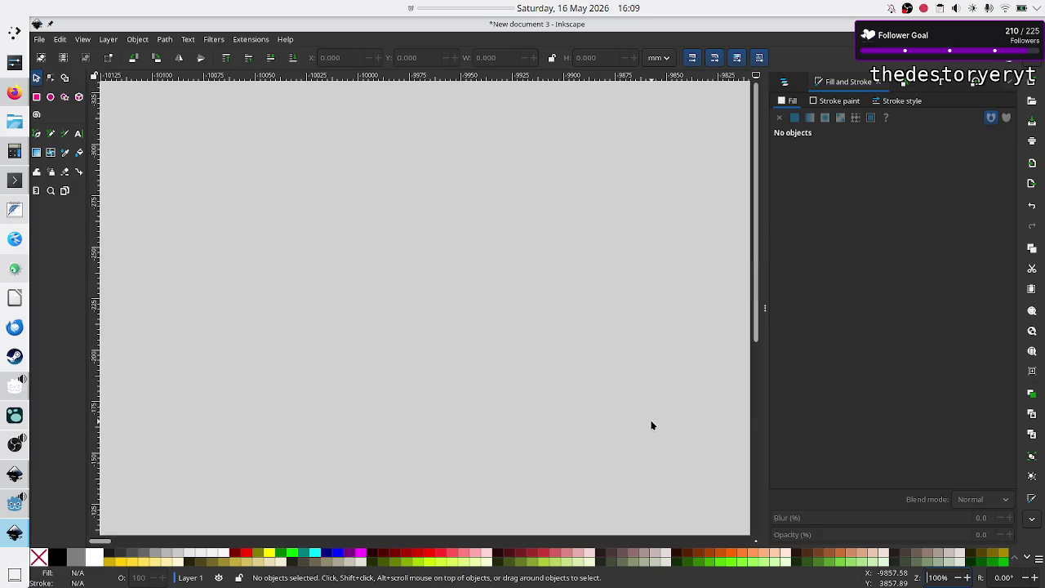
scroll(312, 478, up, 5)
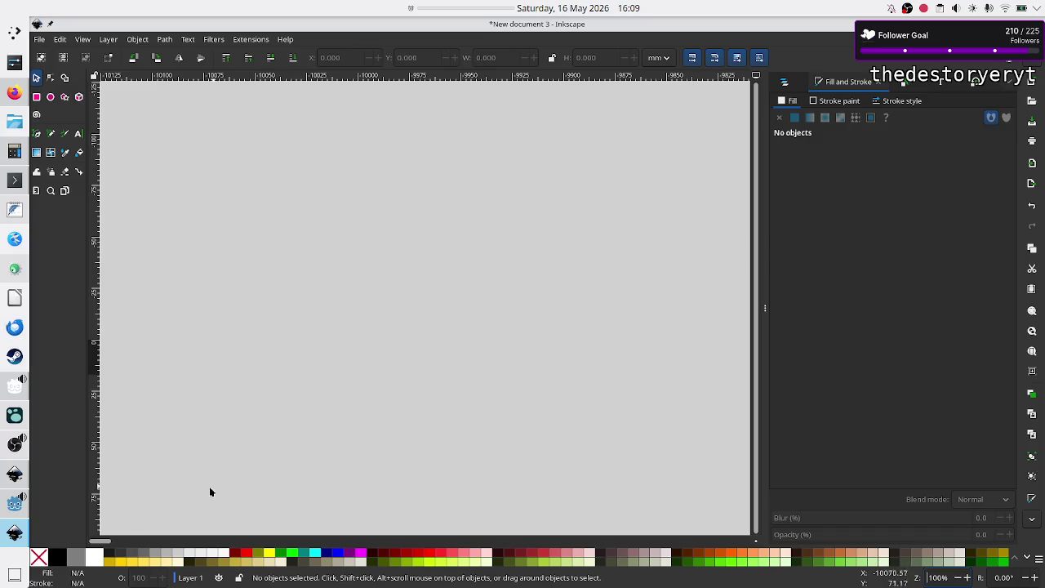
mouse_move(99, 545)
mouse_down()
mouse_move(396, 510)
mouse_move(514, 506)
mouse_move(774, 526)
mouse_up()
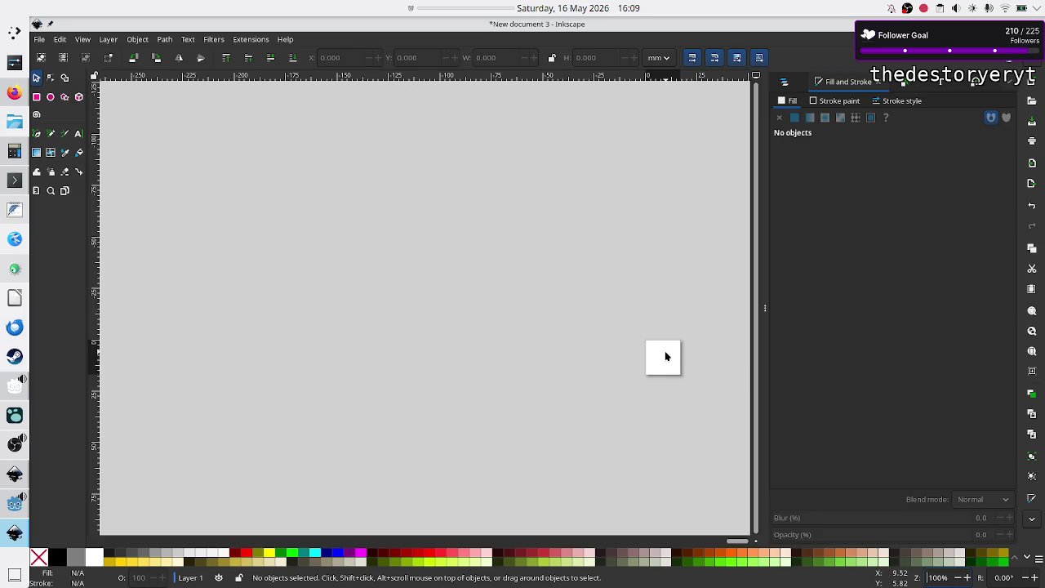
scroll(666, 356, up, 3)
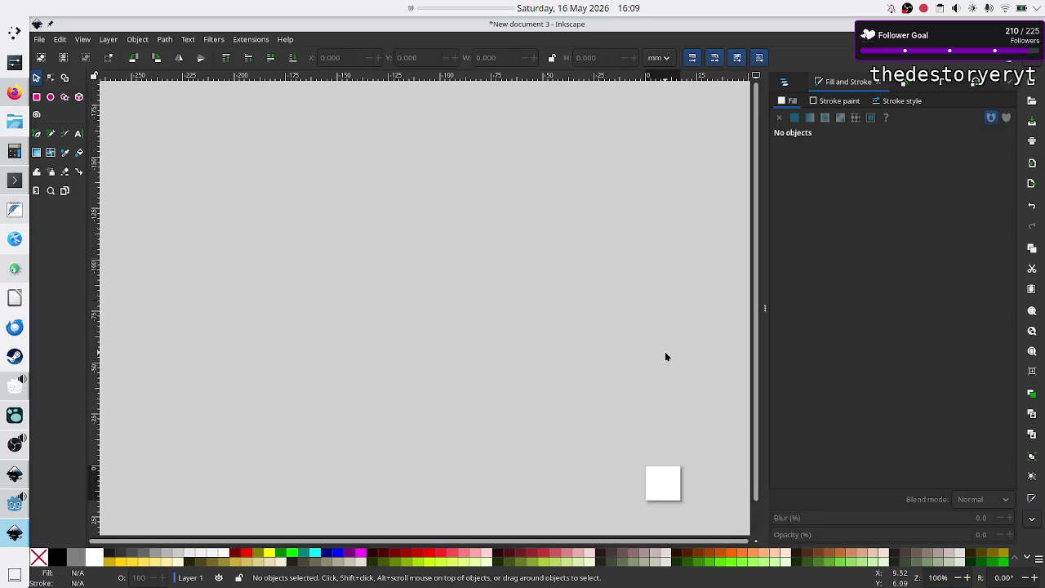
scroll(666, 357, down, 3)
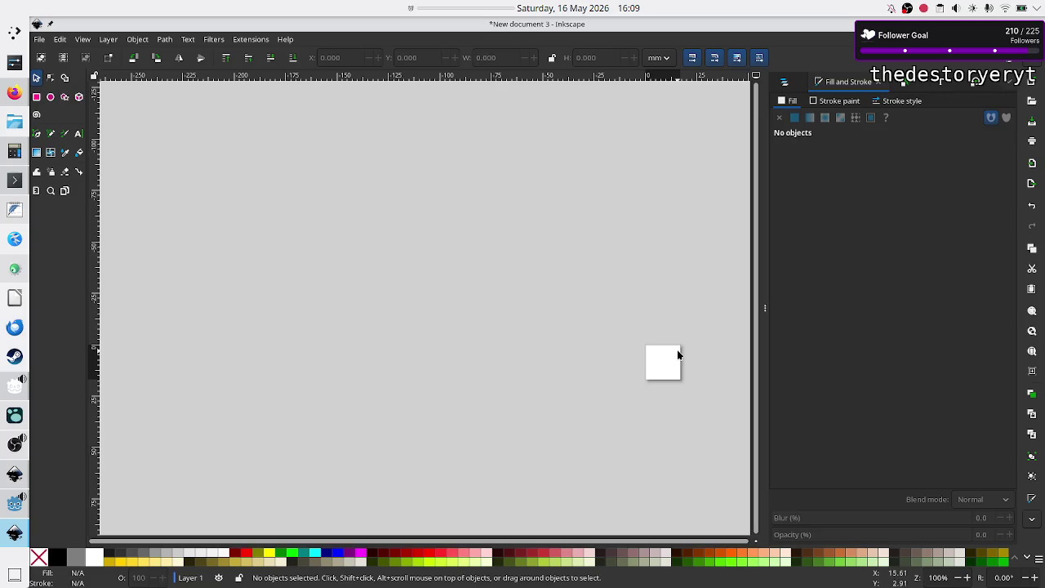
ctrl+scroll(690, 366, up, 6)
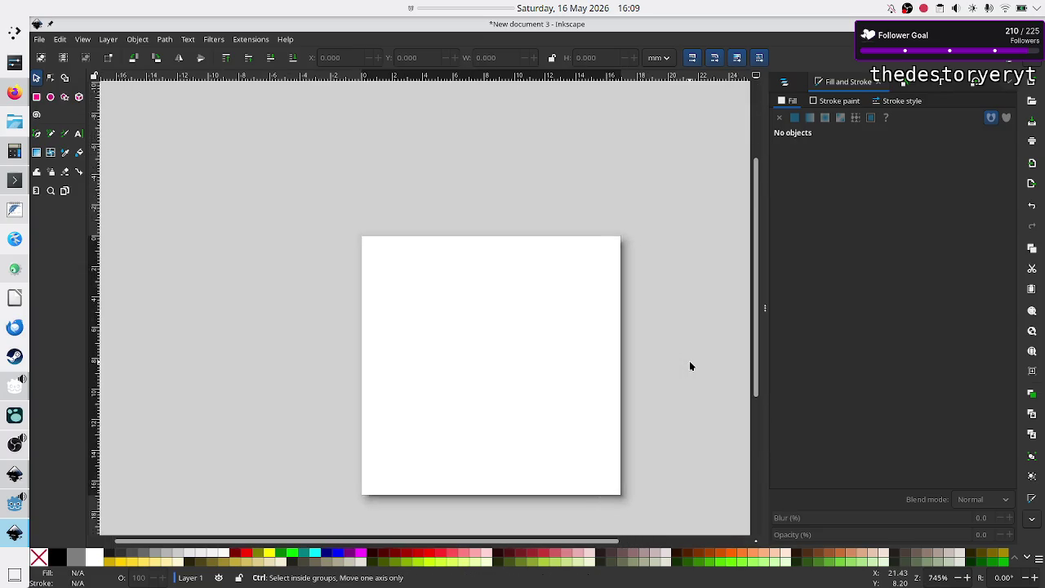
ctrl+scroll(690, 366, up, 1)
scroll(655, 332, down, 3)
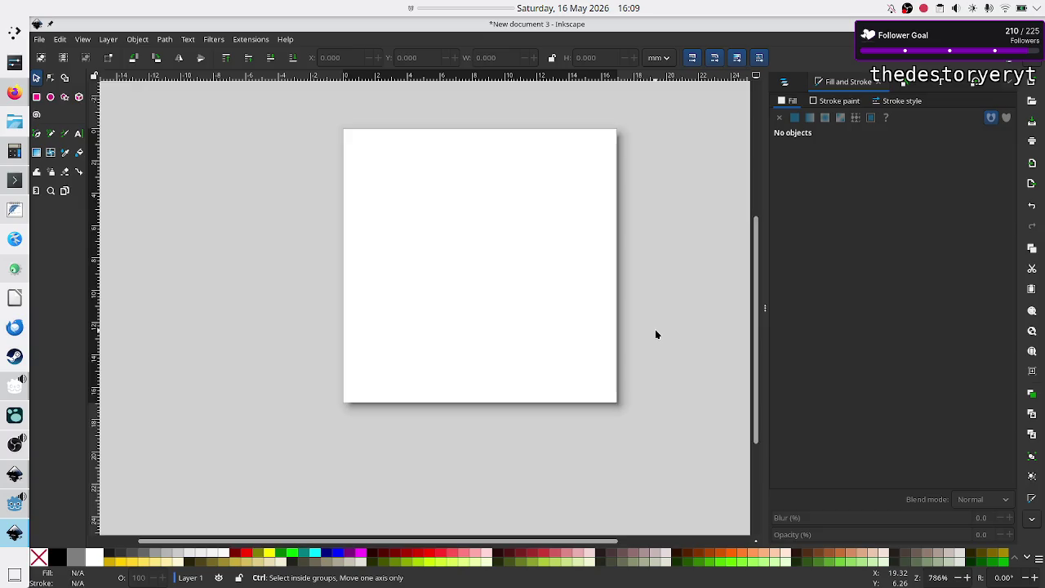
ctrl+scroll(656, 334, up, 3)
scroll(655, 333, left, 3)
scroll(654, 334, right, 3)
scroll(655, 334, up, 2)
scroll(654, 334, left, 1)
scroll(654, 334, up, 1)
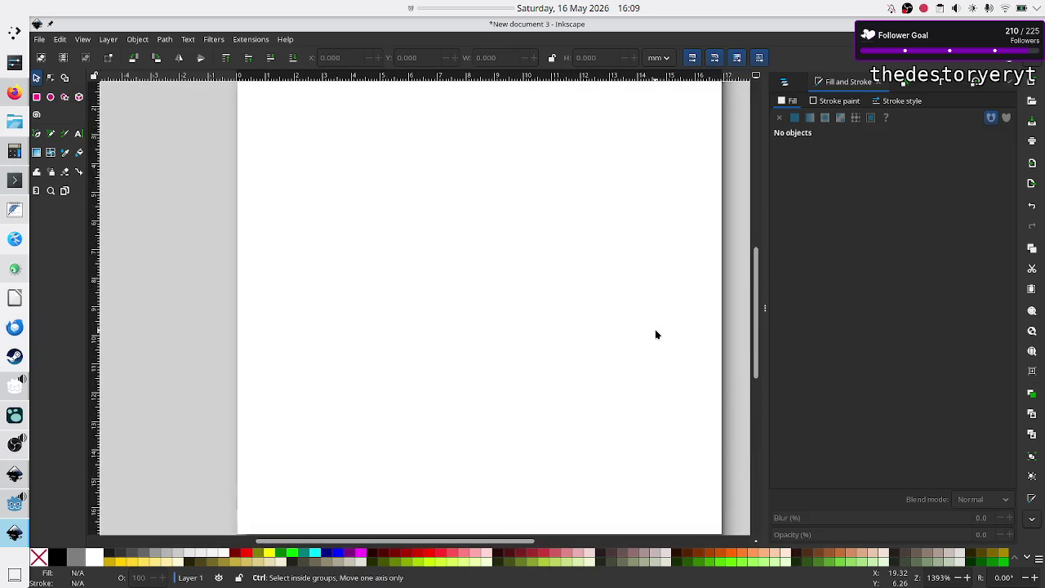
ctrl+scroll(655, 333, down, 2)
scroll(674, 323, right, 2)
scroll(675, 324, right, 1)
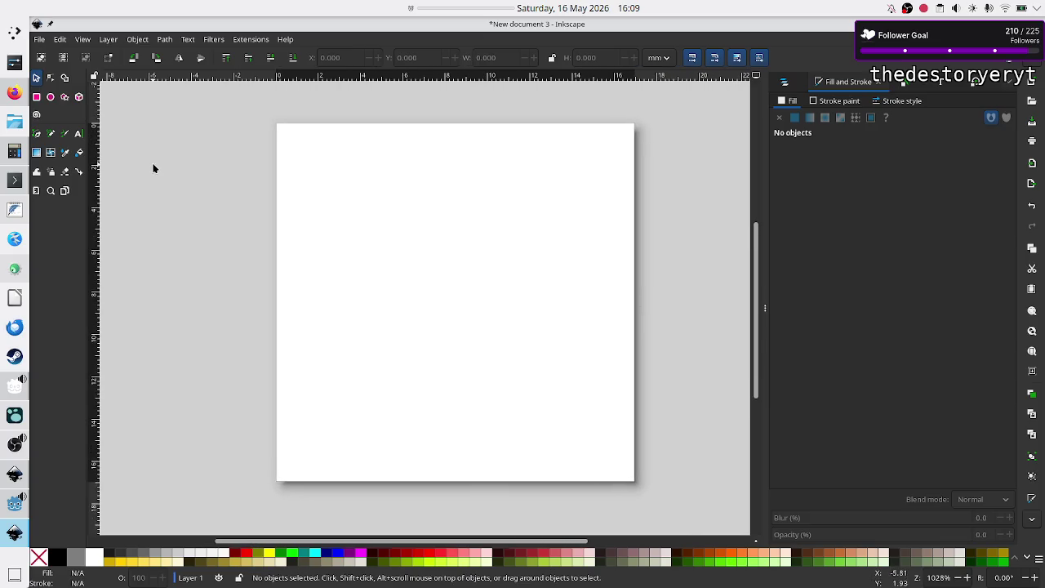
Step: Draw a small rectangle near the page's top-left, then bring up the level UI concepts mockup
click(37, 97)
drag(318, 181, 408, 256)
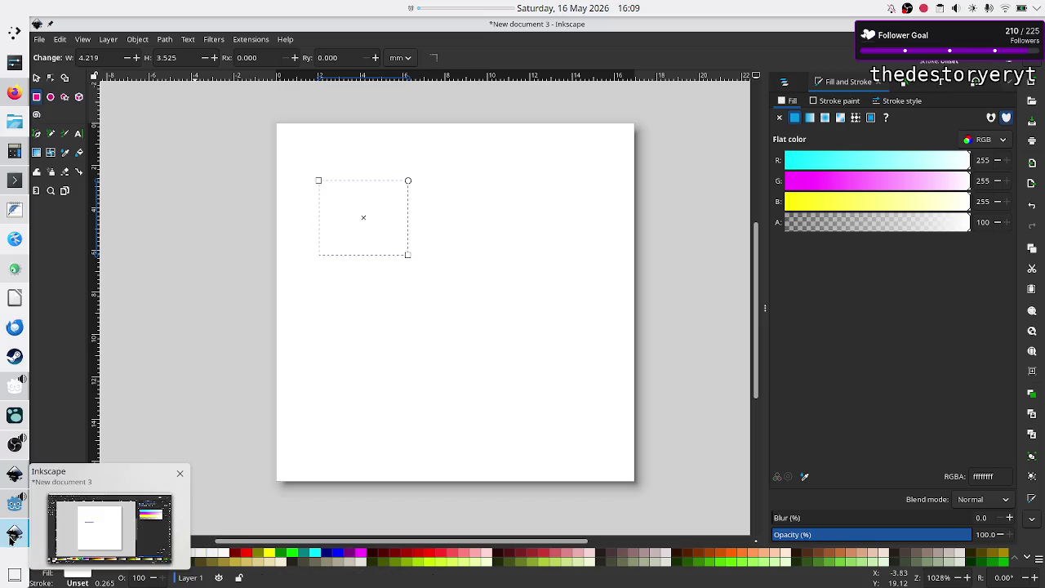
click(12, 536)
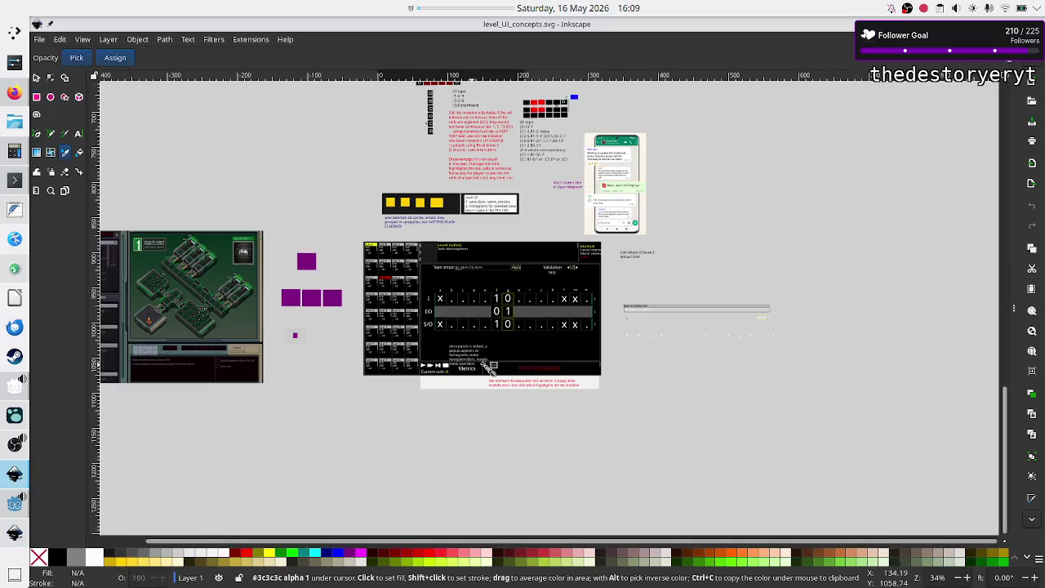
scroll(586, 377, up, 5)
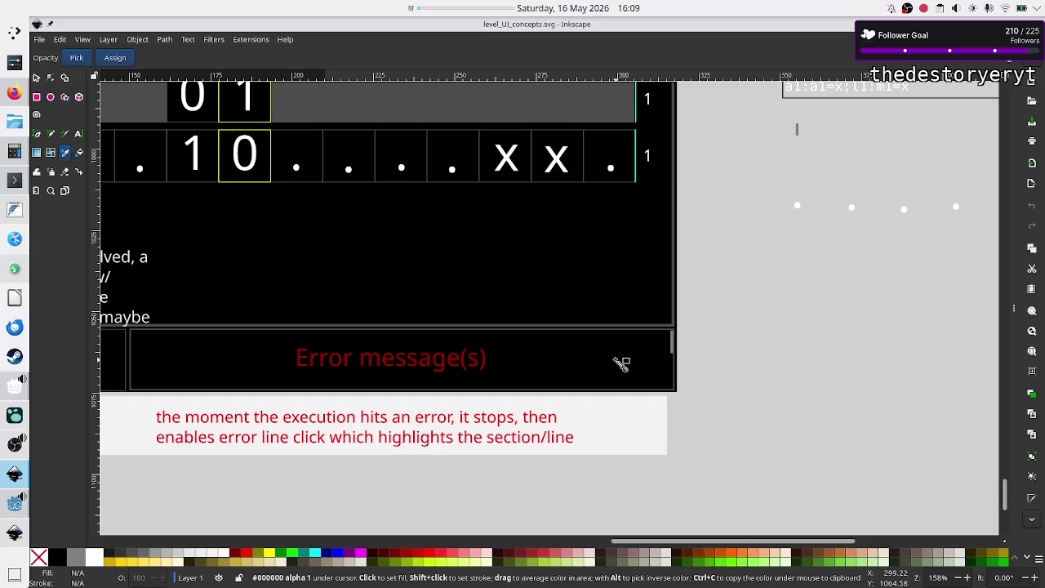
scroll(621, 361, left, 5)
scroll(614, 364, left, 5)
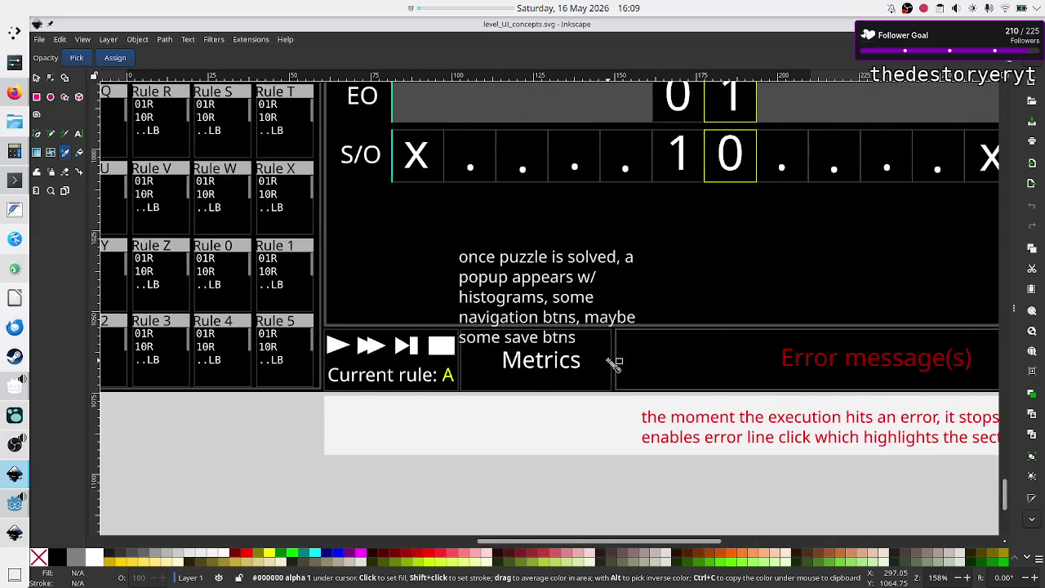
scroll(614, 364, up, 10)
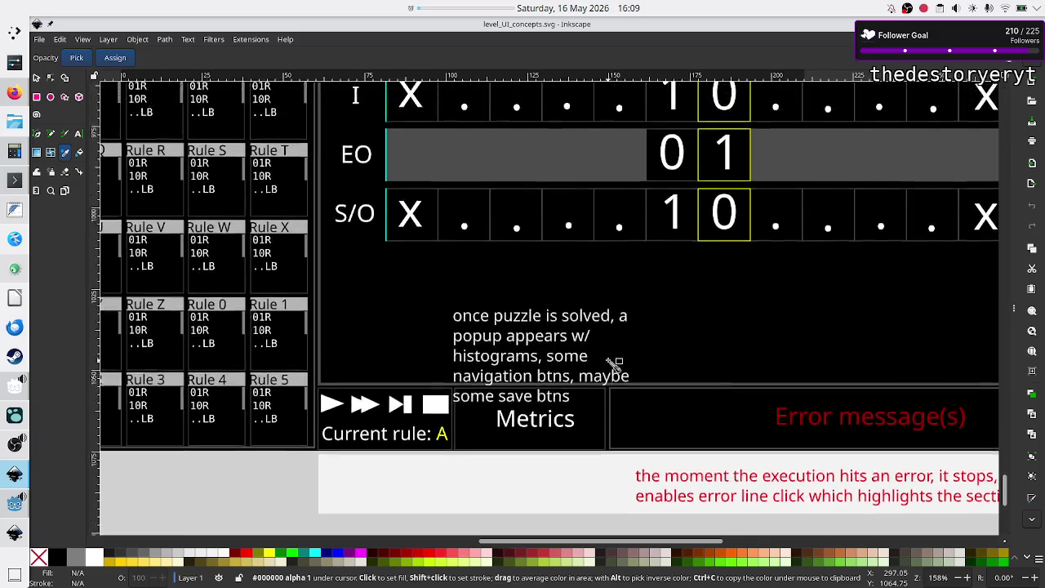
scroll(614, 364, down, 12)
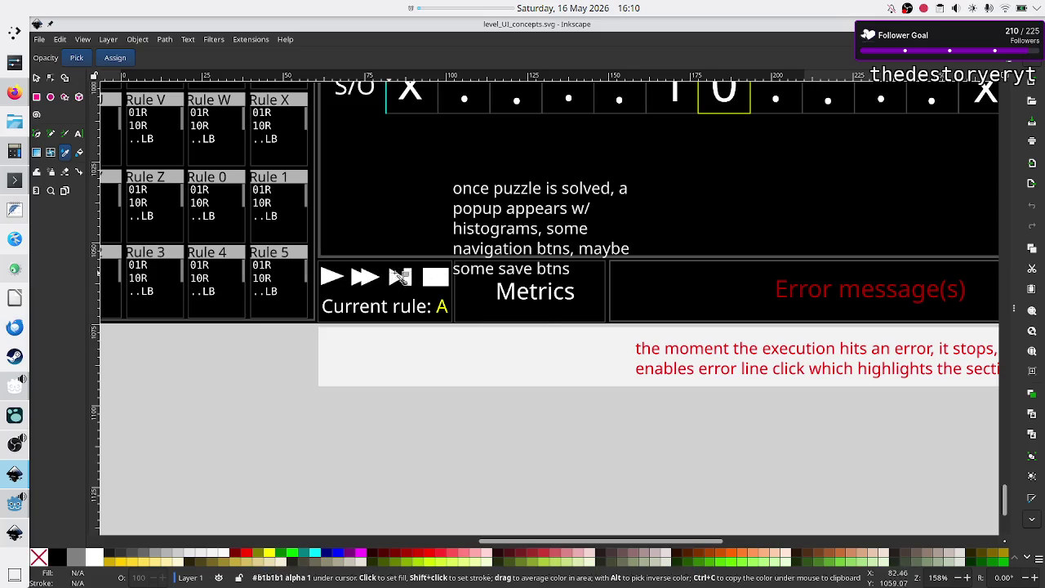
key(ctrl+Tab)
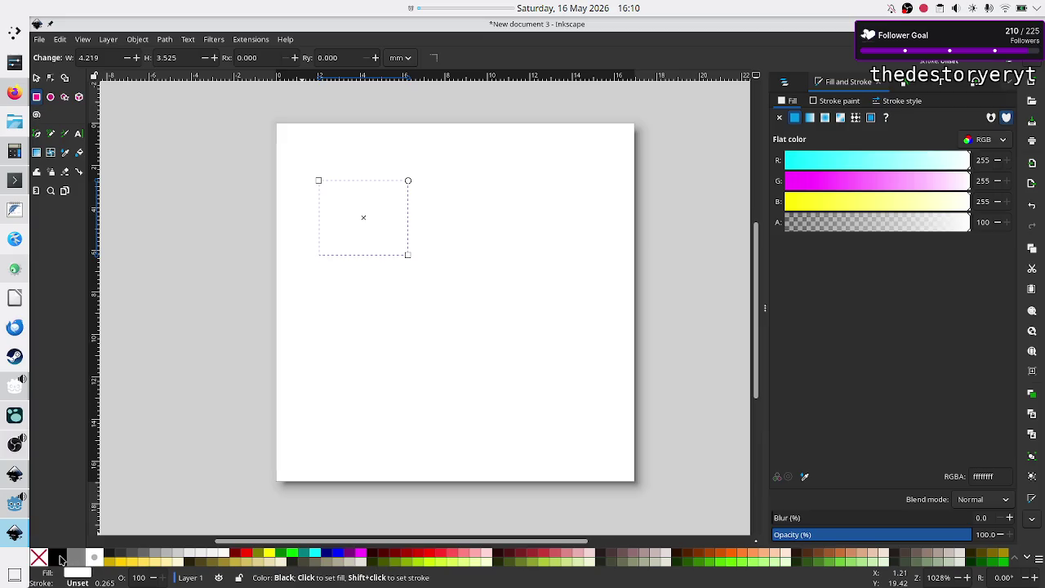
Step: Give the rectangle no fill and a flat black stroke, then stretch it to 6.928 × 7.983 mm
click(57, 556)
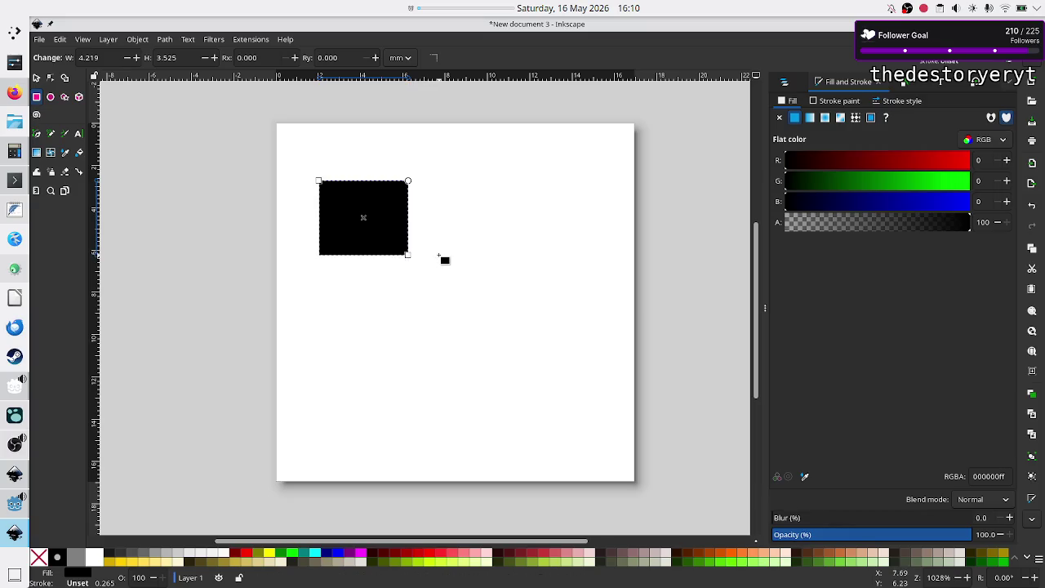
click(780, 119)
click(837, 102)
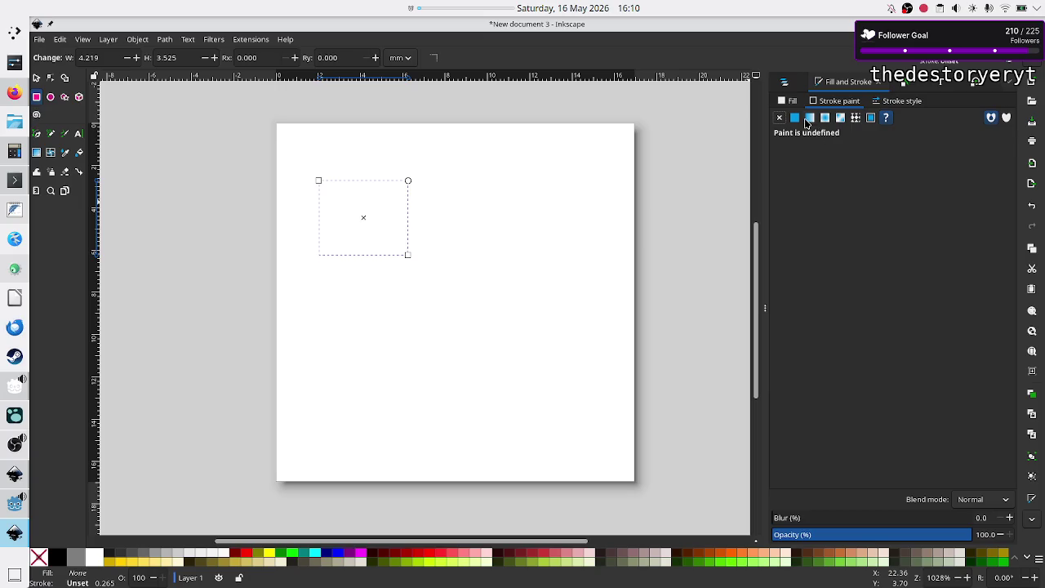
click(796, 121)
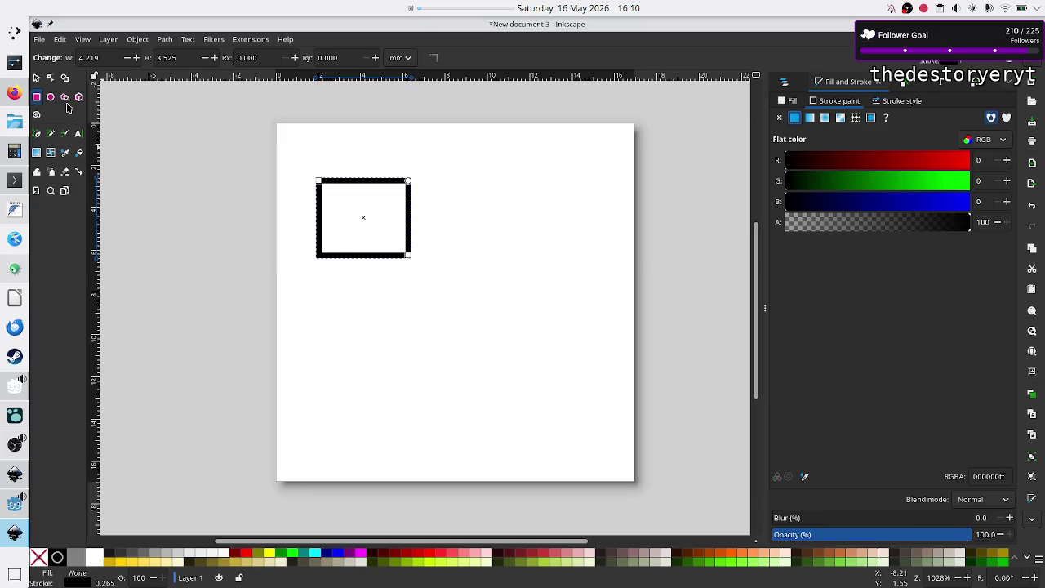
click(38, 78)
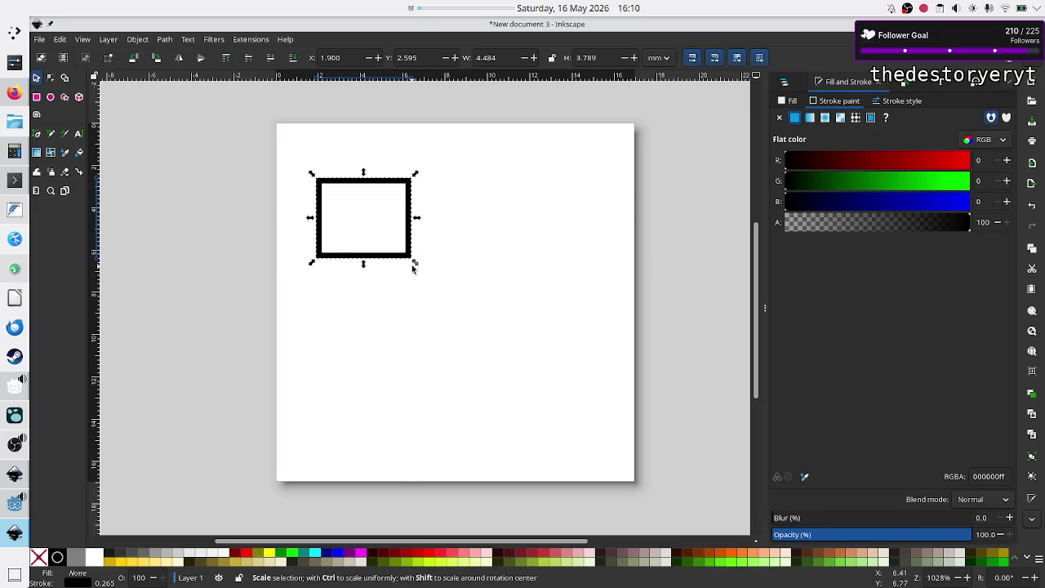
mouse_move(417, 263)
mouse_down()
mouse_move(388, 269)
mouse_move(399, 261)
mouse_move(420, 285)
mouse_move(521, 316)
mouse_move(495, 350)
mouse_move(432, 327)
mouse_move(415, 308)
mouse_move(427, 280)
mouse_move(415, 308)
mouse_move(430, 296)
mouse_move(424, 350)
mouse_move(468, 352)
mouse_up()
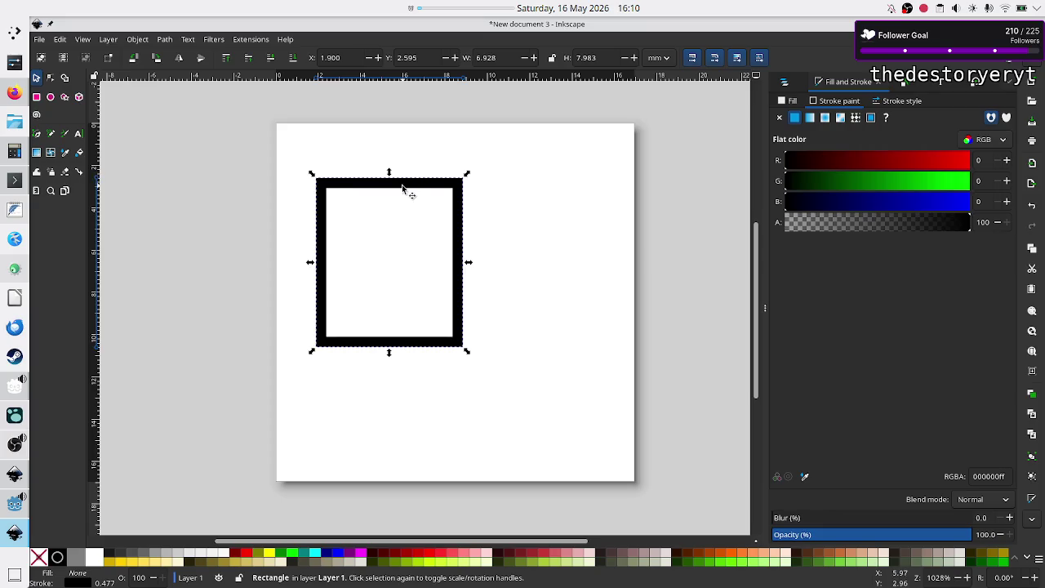
Step: Duplicate the outline rectangle and offset the copy down-right to X 2.716, Y 3.624 mm
key(ctrl+d)
mouse_move(402, 185)
mouse_down()
mouse_move(411, 107)
mouse_move(462, 232)
mouse_move(446, 213)
mouse_up()
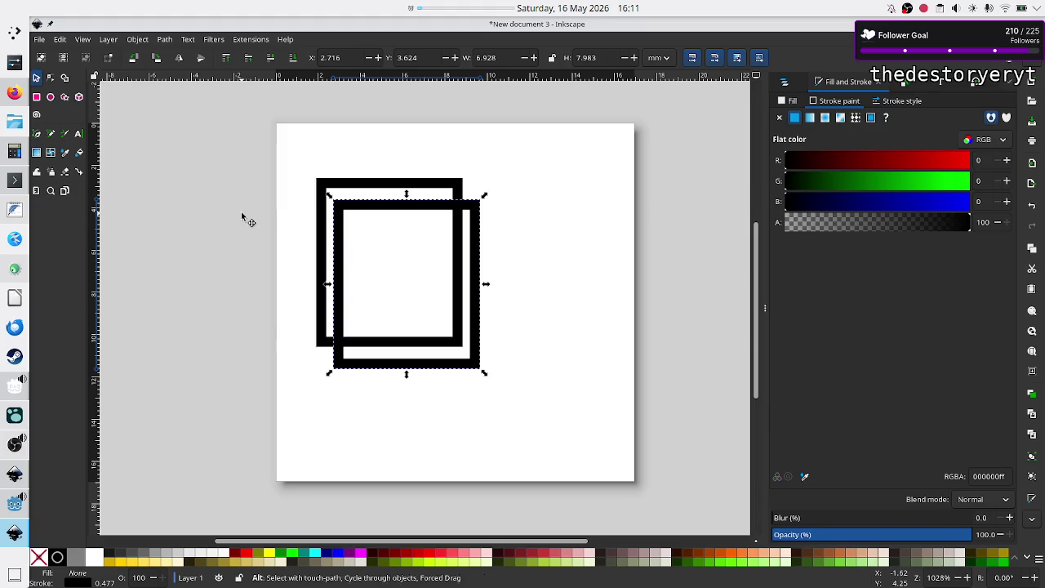
key(ctrl+Tab)
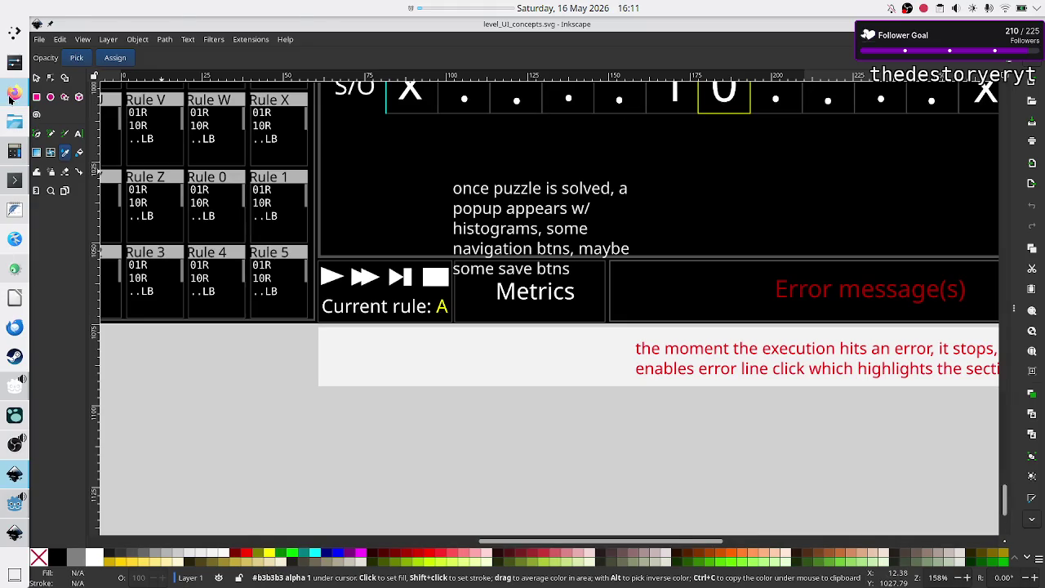
Step: Reopen the closed 'copy button icons' image search tab in Firefox and close the empty tab
click(14, 92)
key(ctrl+t)
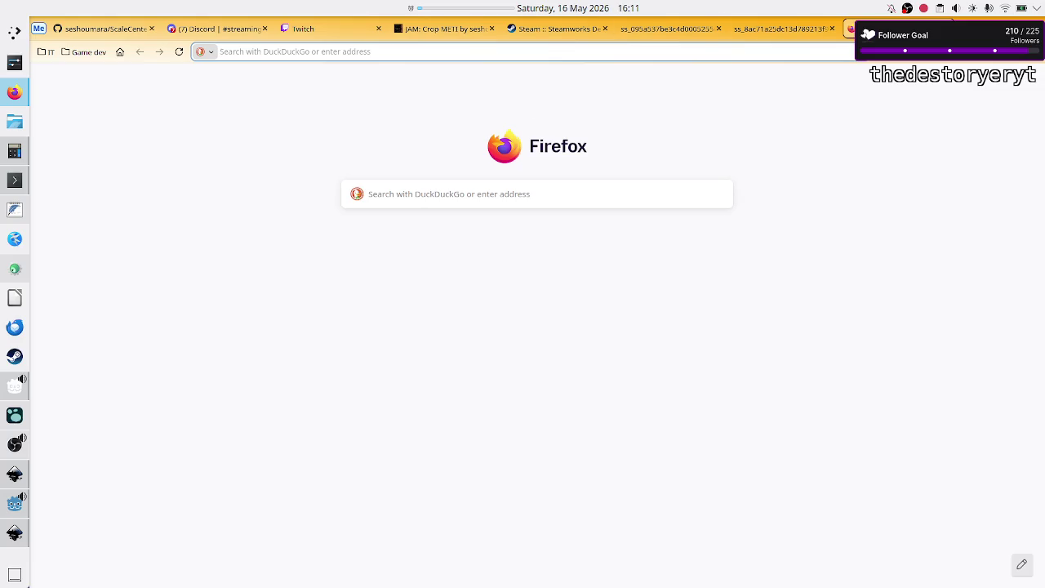
right_click(893, 28)
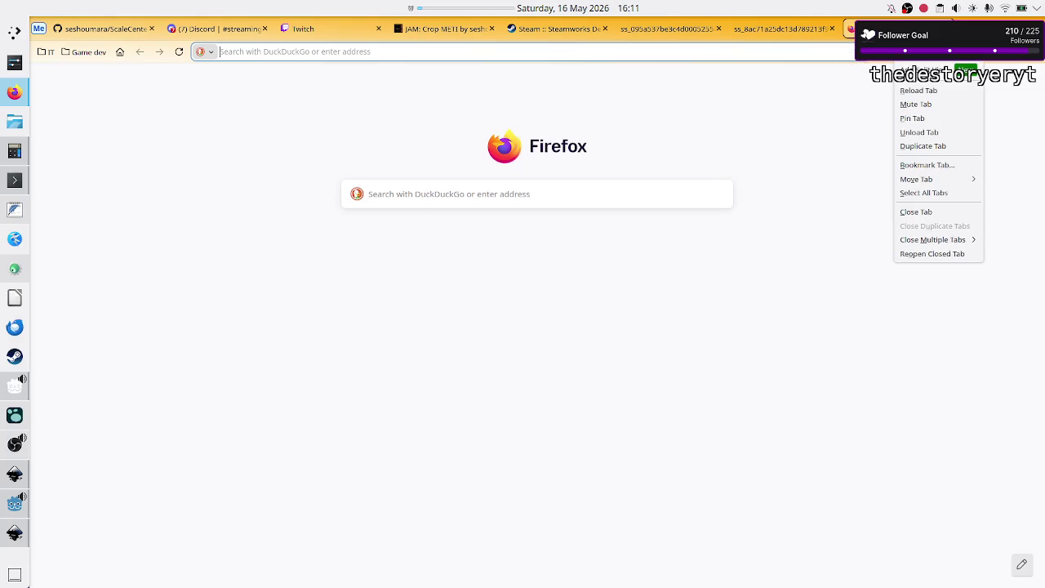
click(915, 254)
key(ctrl+t)
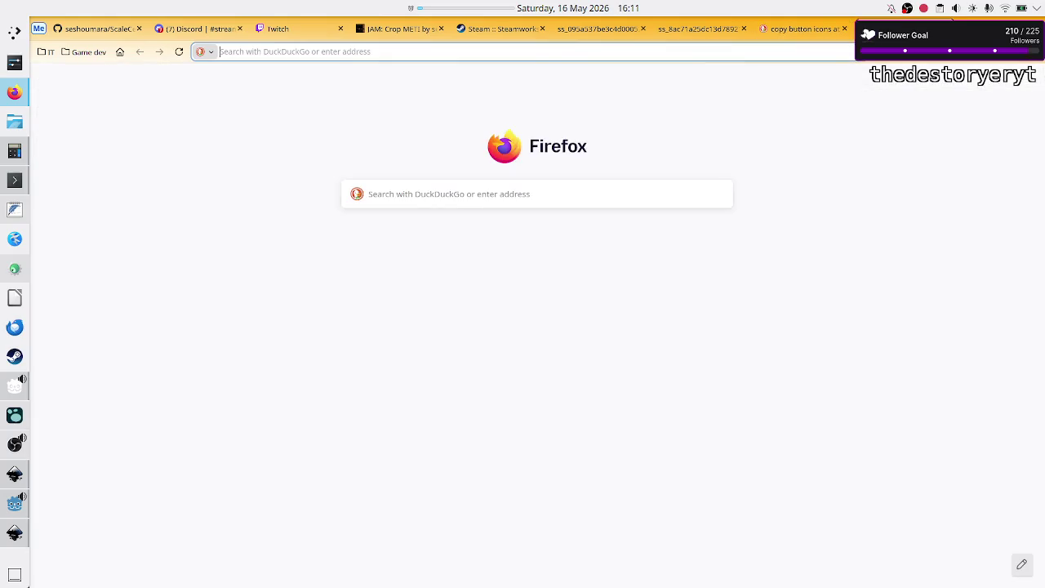
key(ctrl+w)
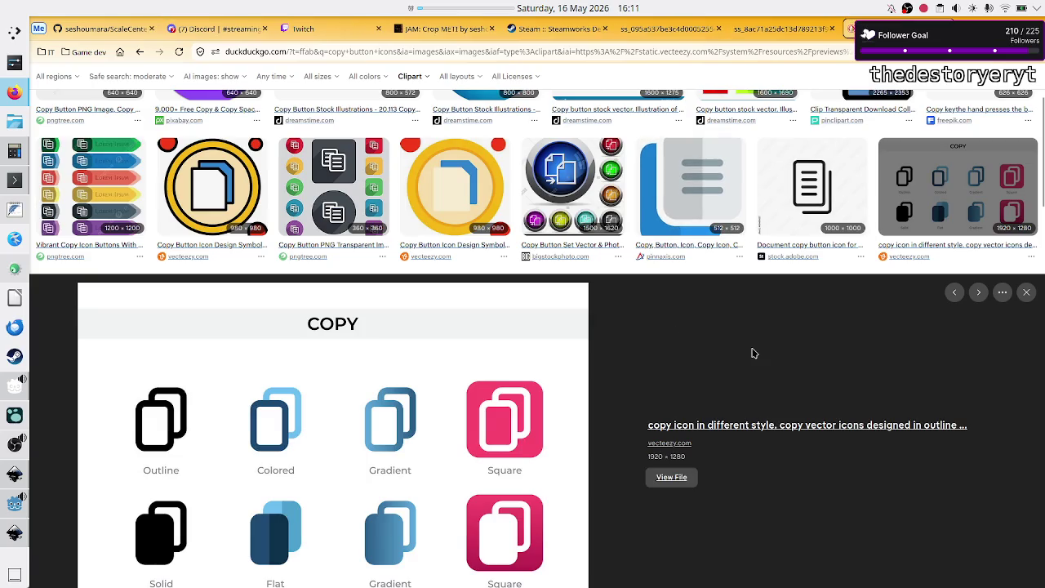
Step: Alt+Tab through the open windows toward Inkscape
key(alt+Tab)
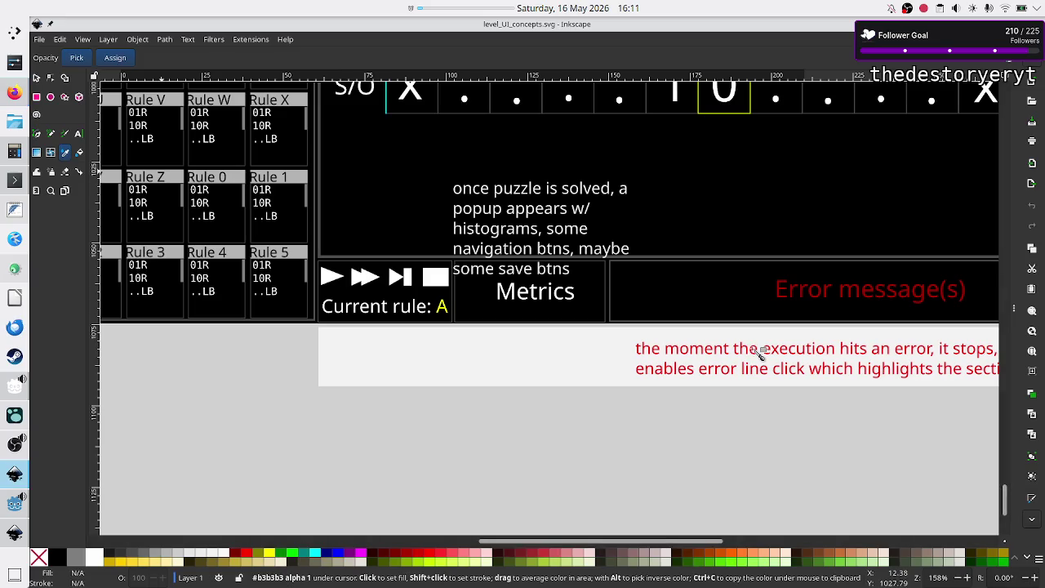
key(alt+Tab)
key(alt+Tab)
key(Tab)
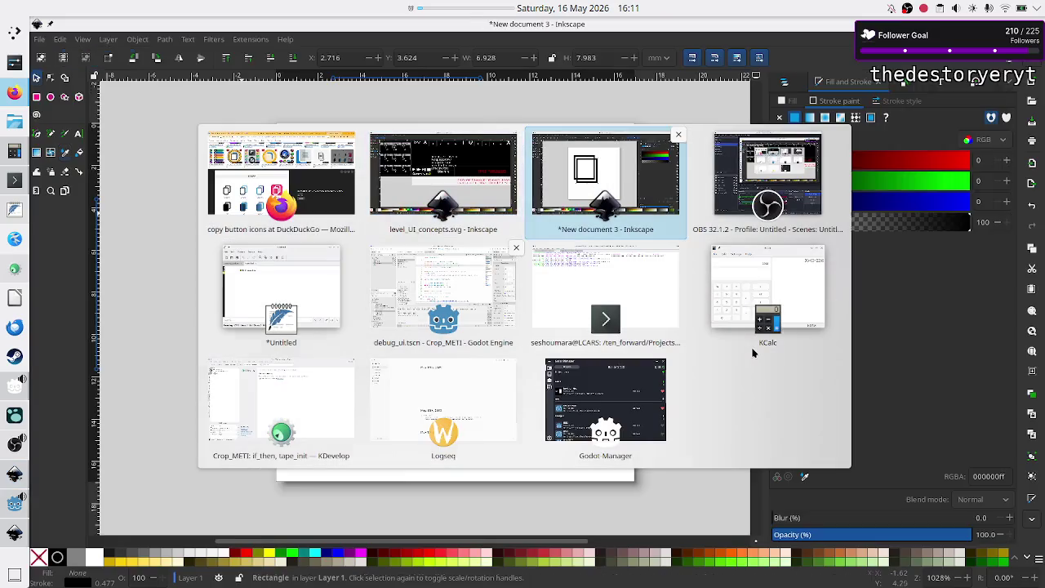
Step: Bring up New document 3 in a smaller window beside the browser and collapse the Fill and Stroke dock
key(Tab)
key(Tab)
key(Tab)
key(Tab)
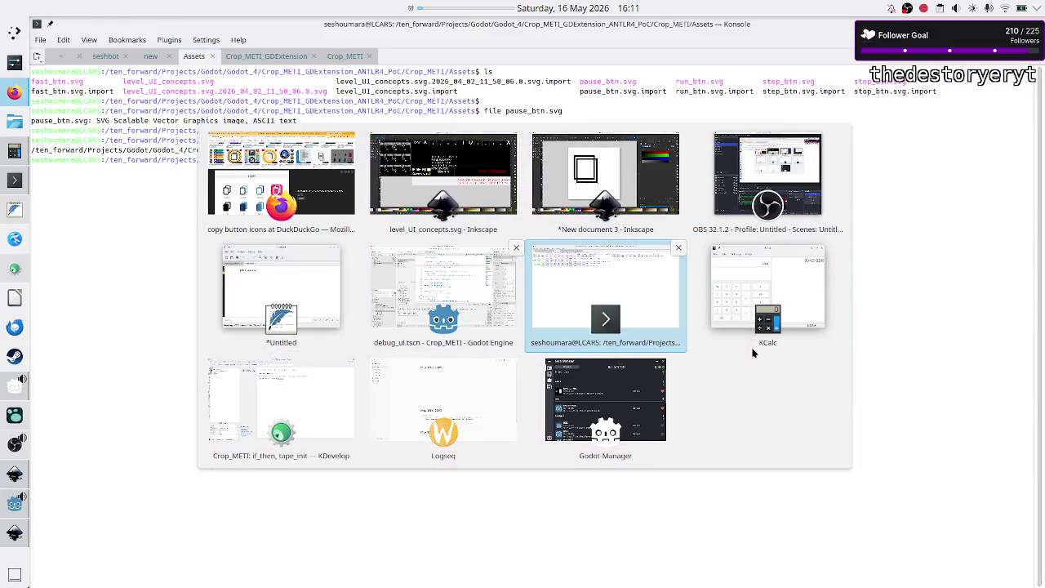
key(Tab)
key(Tab)
key(Tab)
key(Tab)
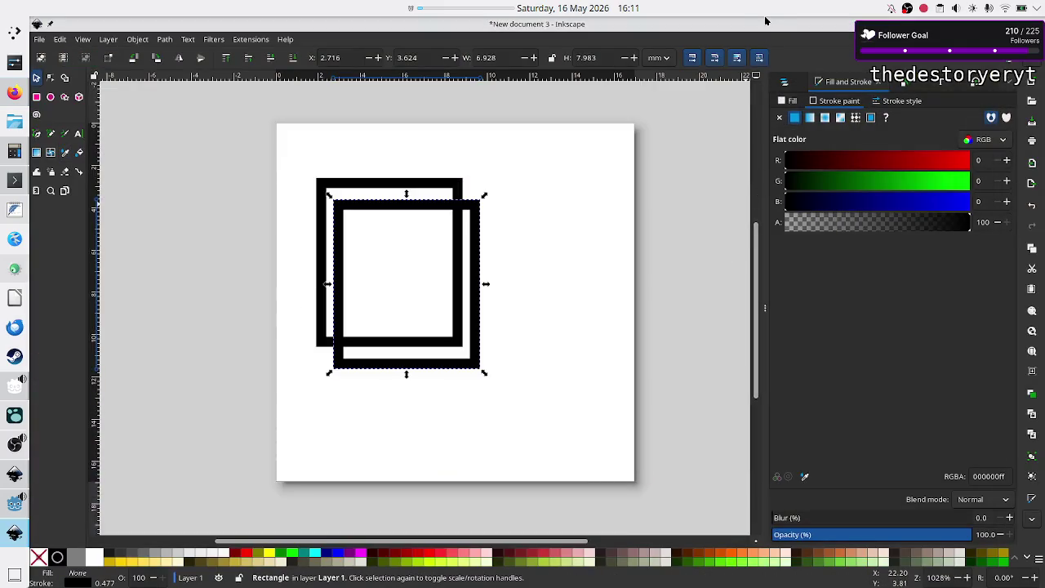
mouse_move(736, 29)
mouse_down()
mouse_move(751, 57)
mouse_move(773, 49)
mouse_up()
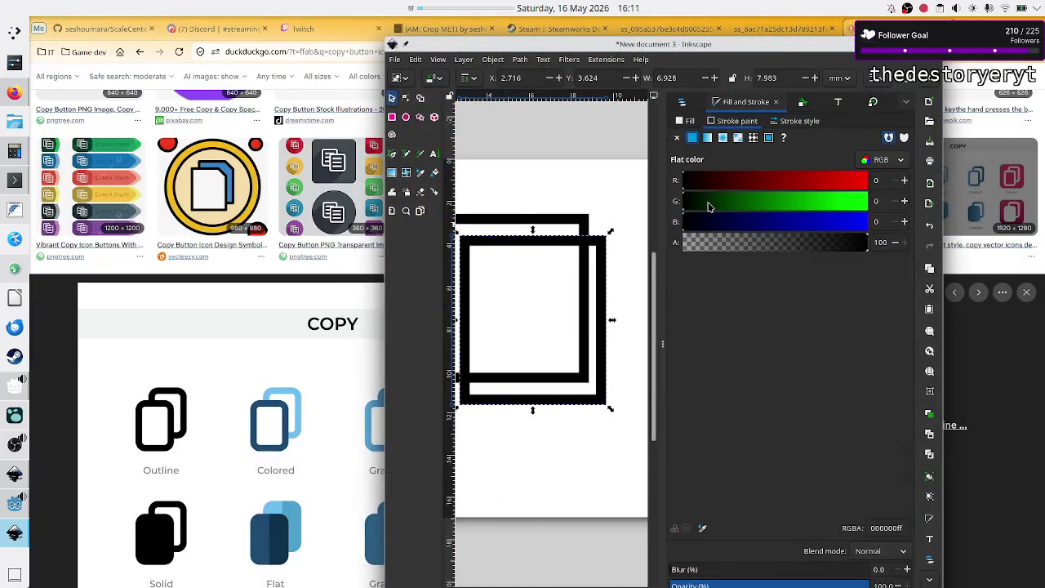
scroll(574, 485, left, 3)
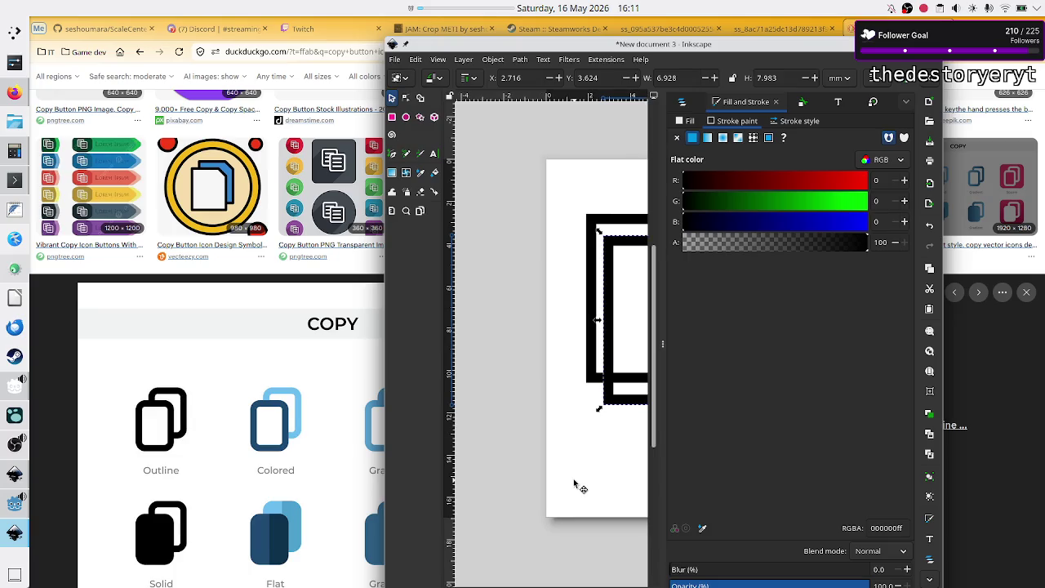
scroll(574, 485, right, 3)
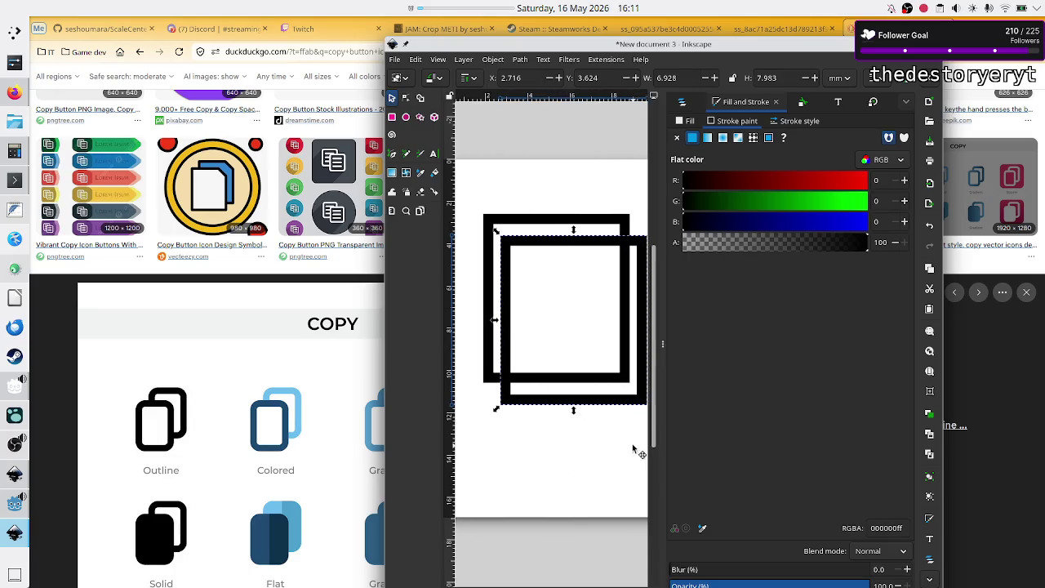
drag(663, 345, 879, 345)
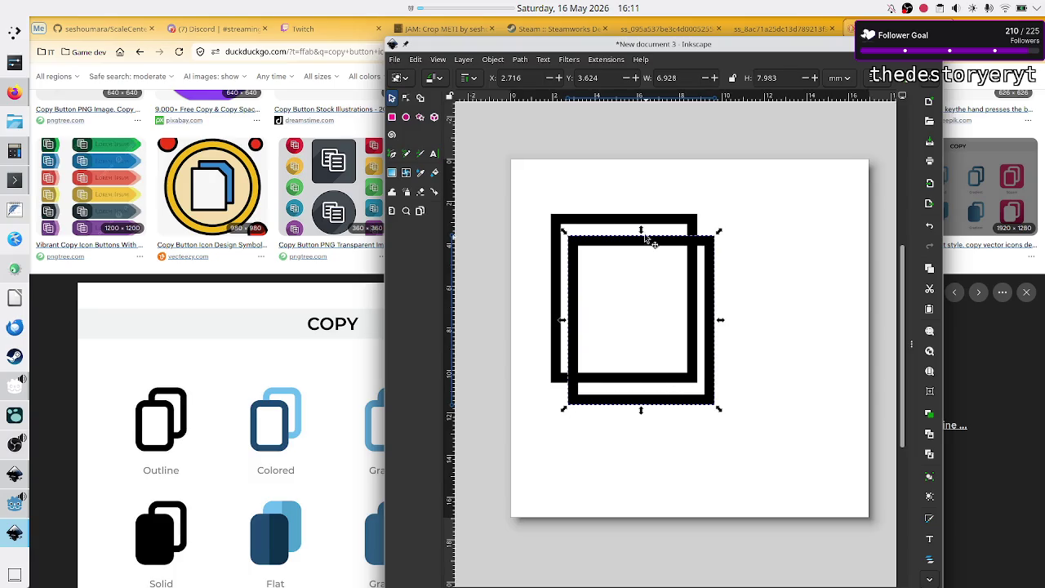
Step: Reposition the back and left rectangles with the selector and arrow keys
drag(631, 221, 641, 219)
key(Right)
key(Right)
key(Right)
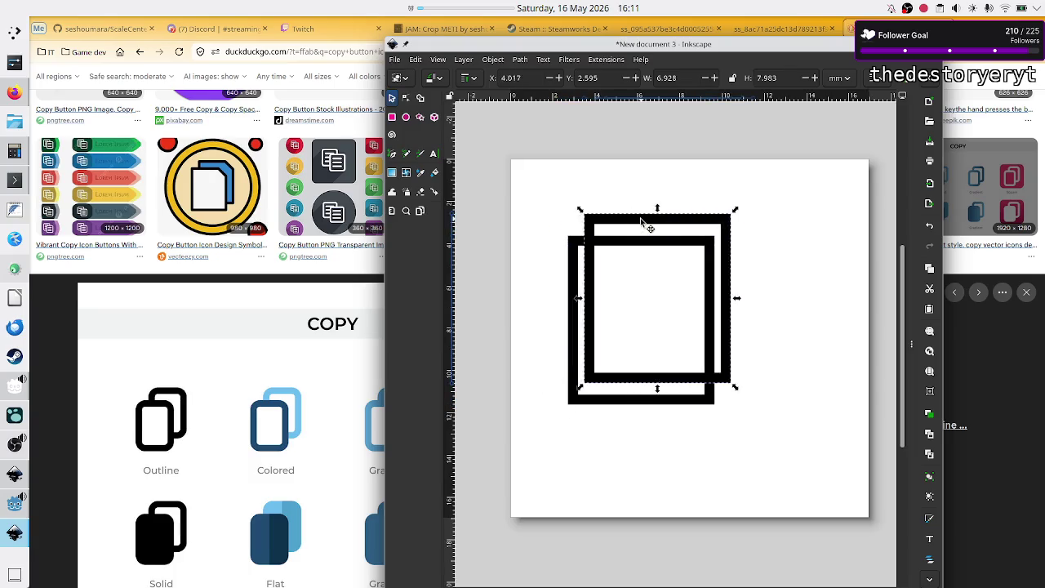
key(Left)
key(Left)
key(Left)
key(Left)
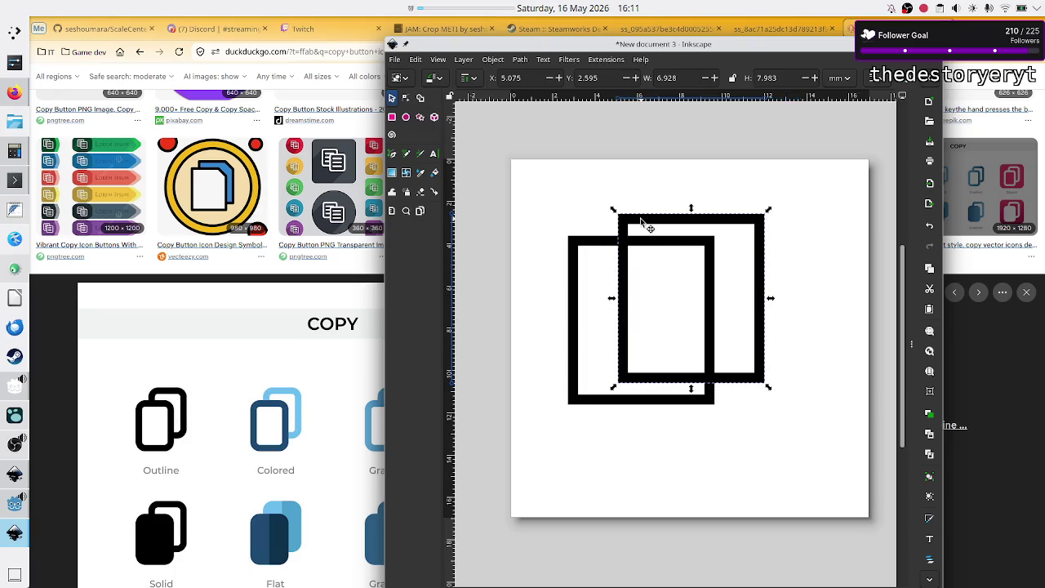
click(636, 397)
key(Left)
key(Left)
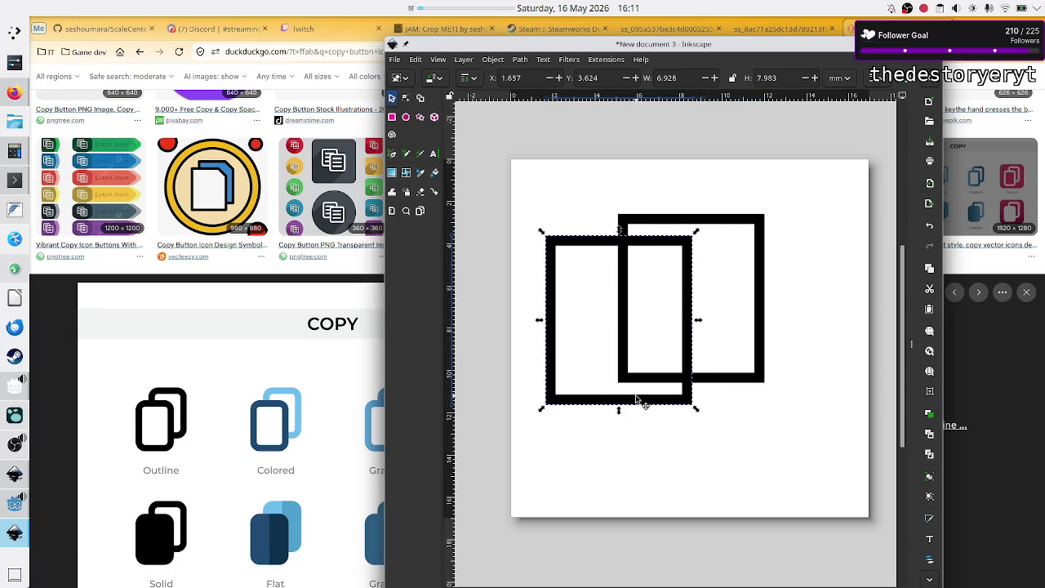
key(Right)
key(Down)
key(Down)
key(Up)
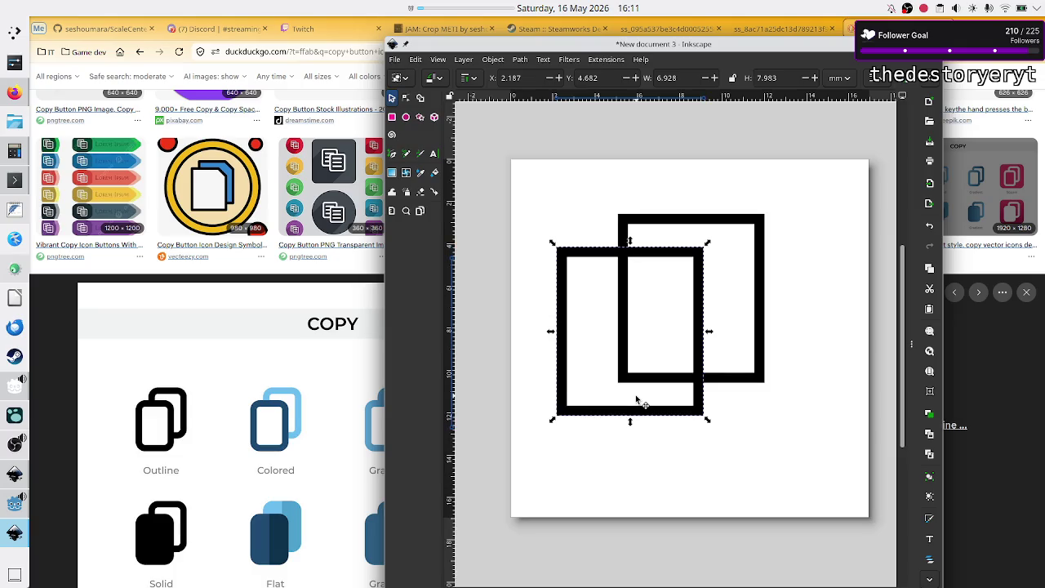
key(Down)
key(Up)
Step: Narrow the left rectangle from its left side in two drags
drag(551, 333, 576, 333)
click(718, 227)
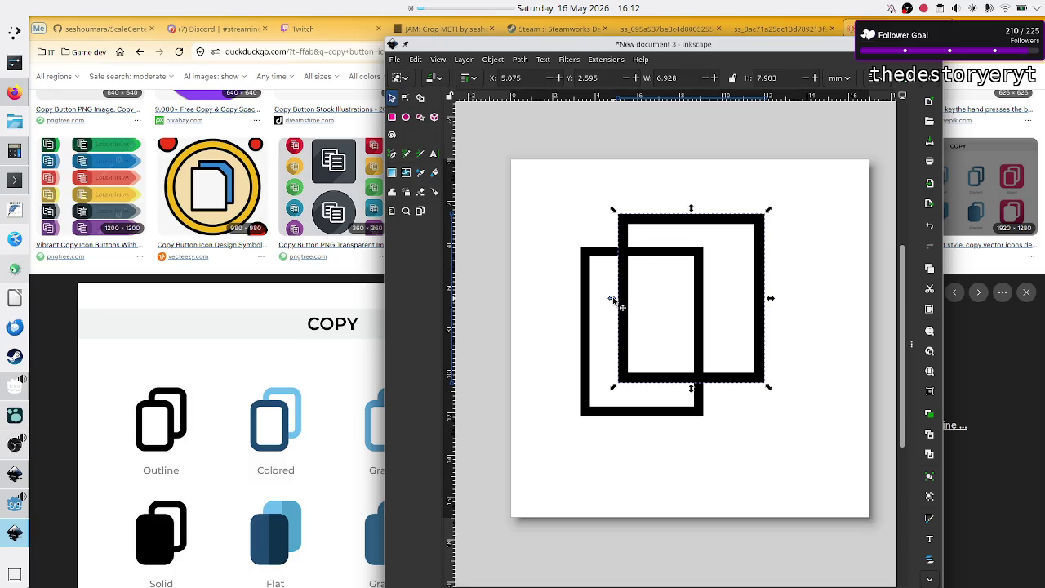
click(585, 340)
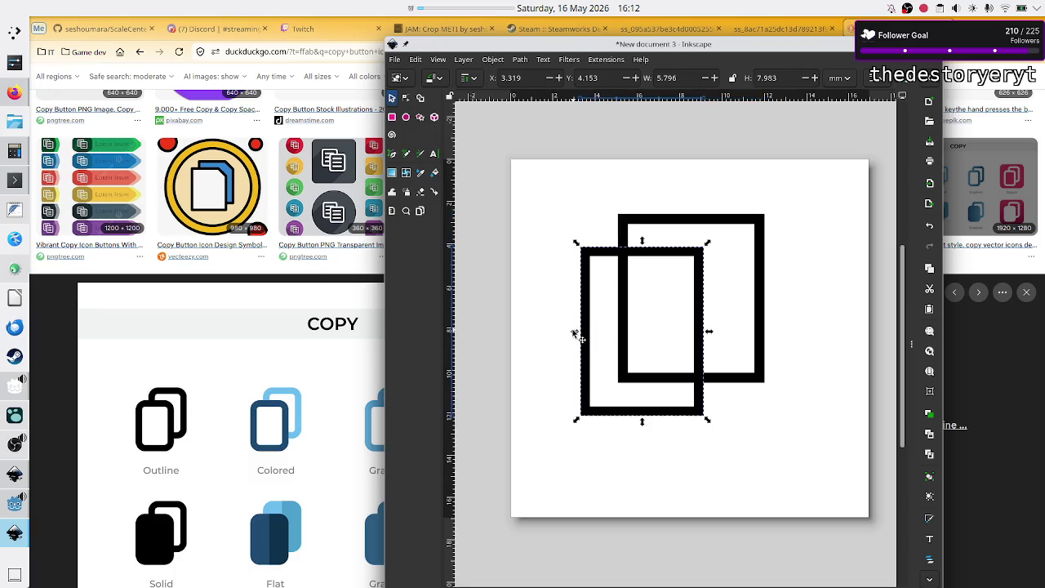
drag(576, 335, 583, 335)
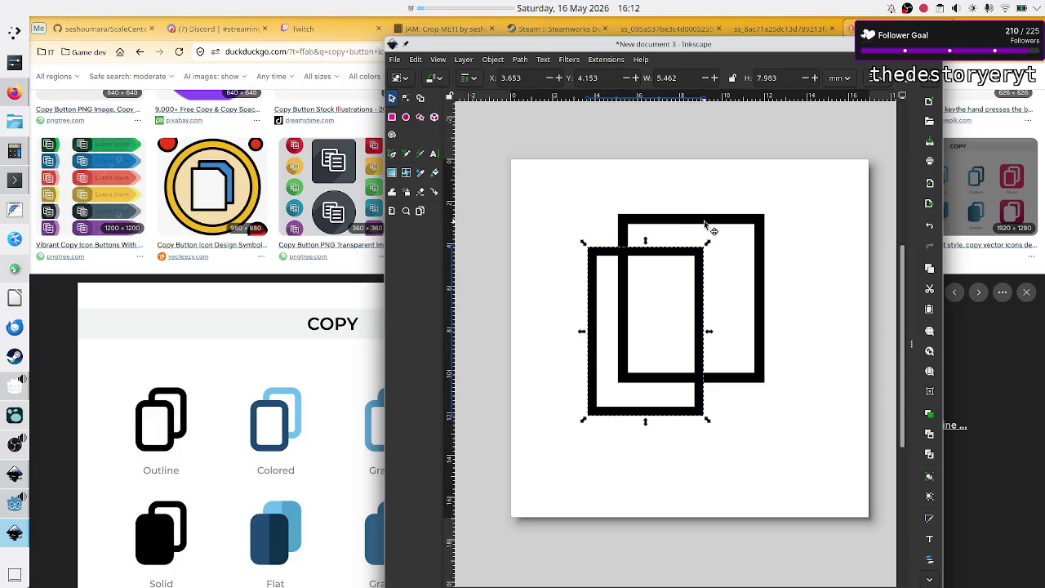
Step: Delete the right rectangle and place a 5.462 × 7.983 mm copy up-right at X 3.653, Y 4.153 mm
click(705, 222)
key(Delete)
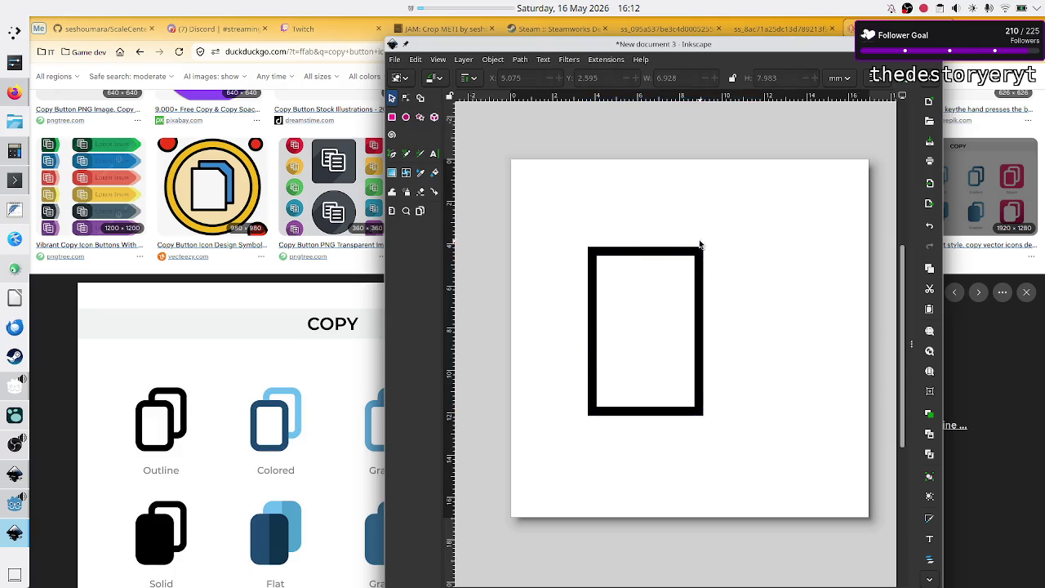
click(693, 255)
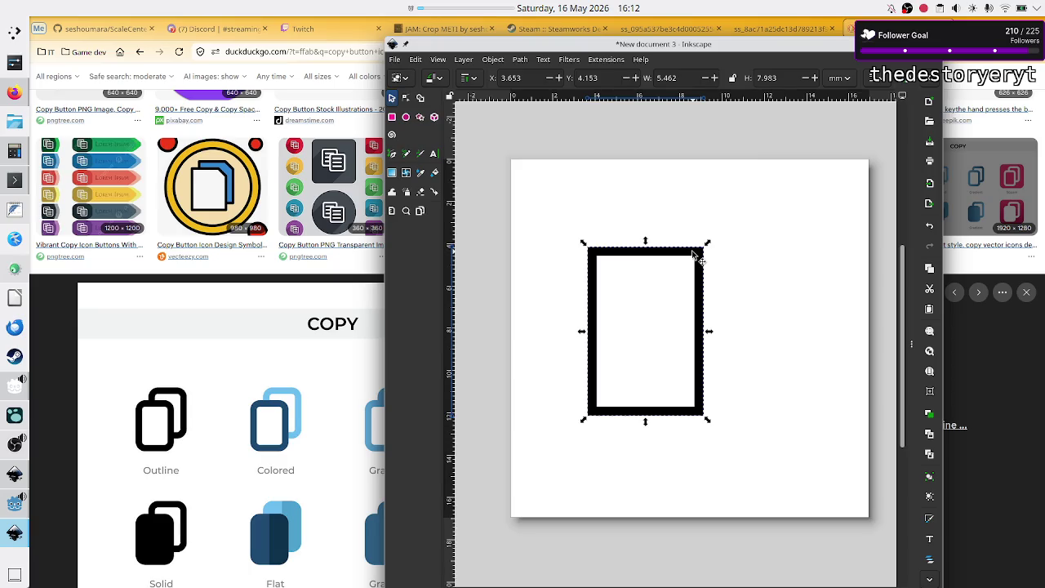
key(ctrl+v)
drag(698, 169, 684, 218)
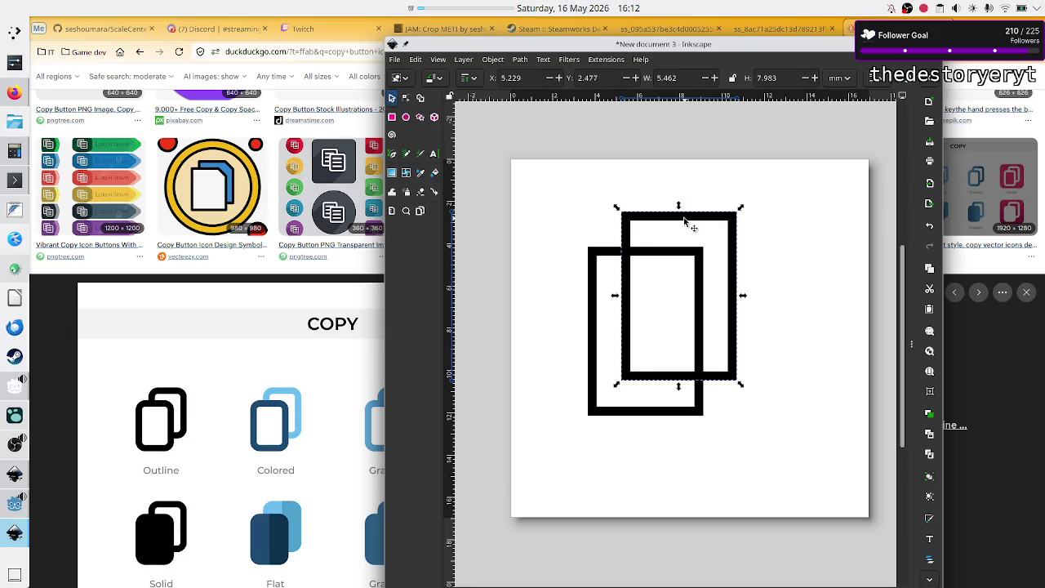
click(614, 253)
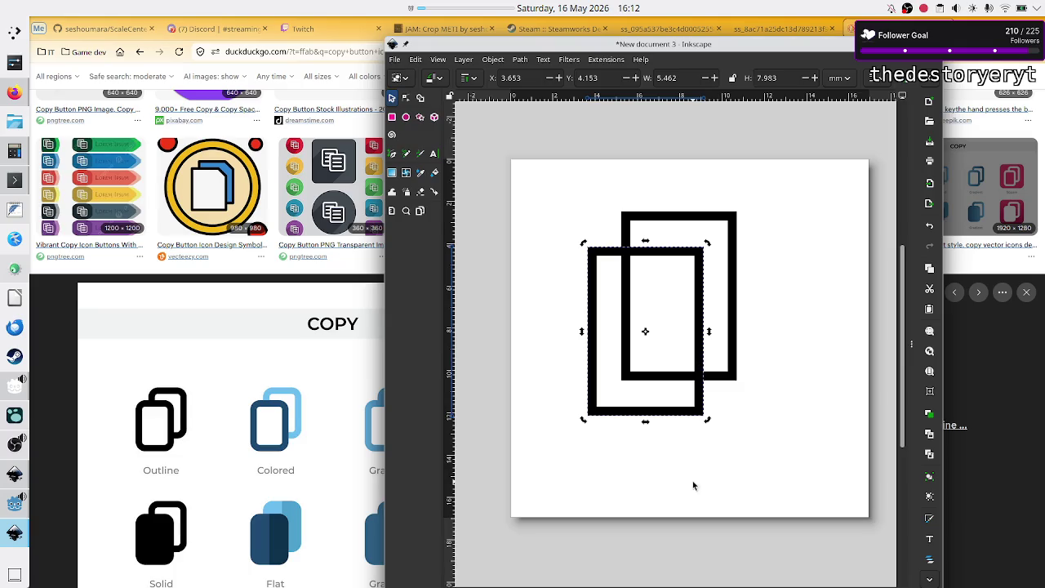
Step: Preview the icon deselected, select the front rectangle, and maximize the Inkscape window
click(700, 440)
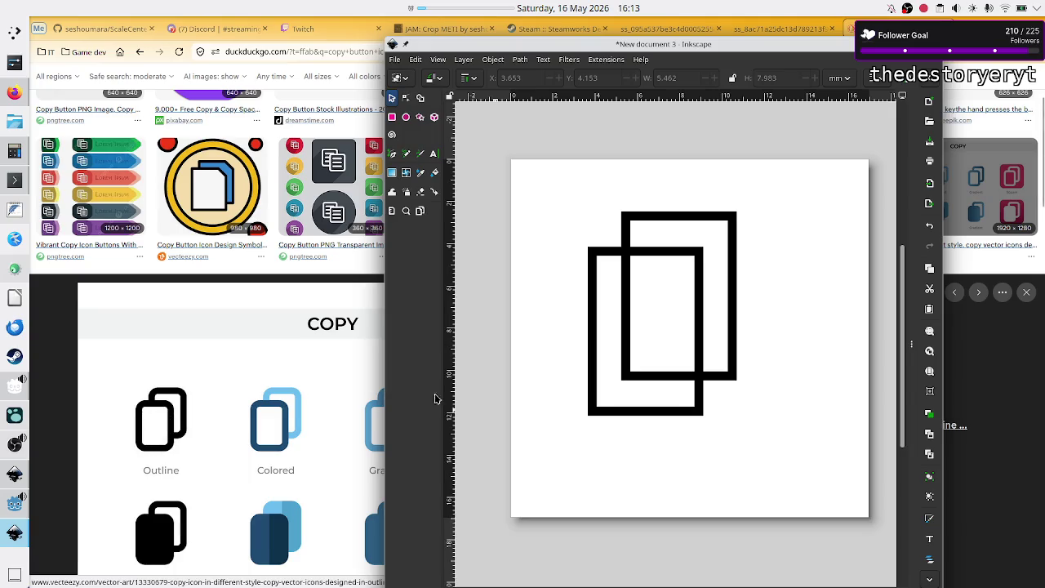
click(593, 384)
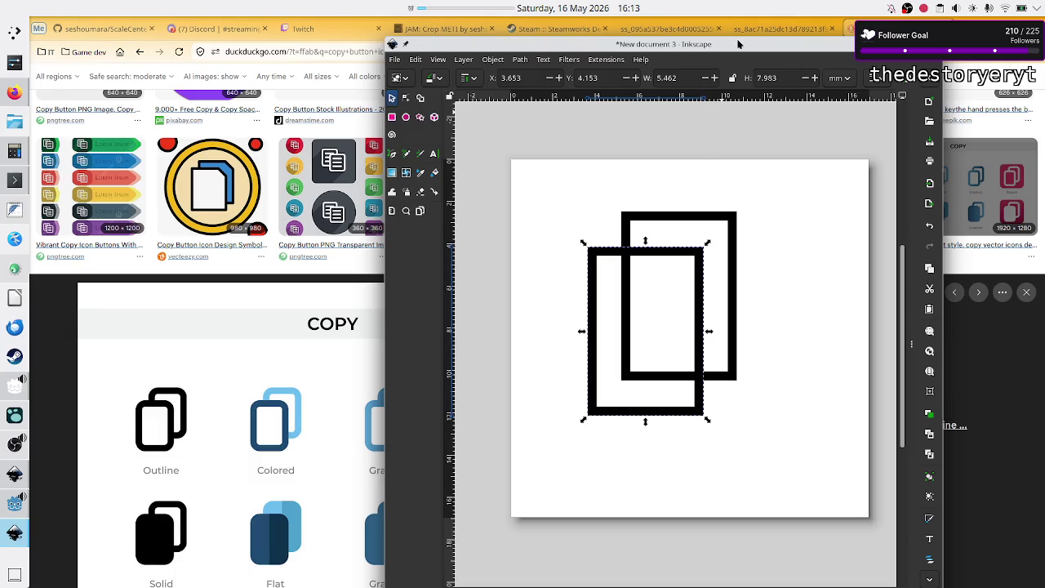
double_click(728, 43)
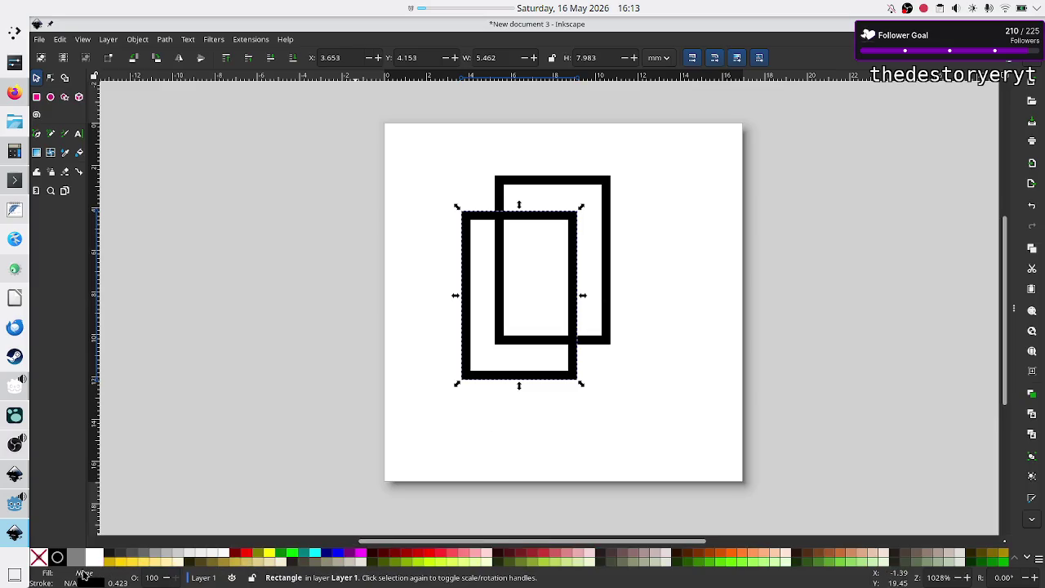
Step: In Fill and Stroke, give the front rectangle no stroke and a solid black fill
right_click(573, 302)
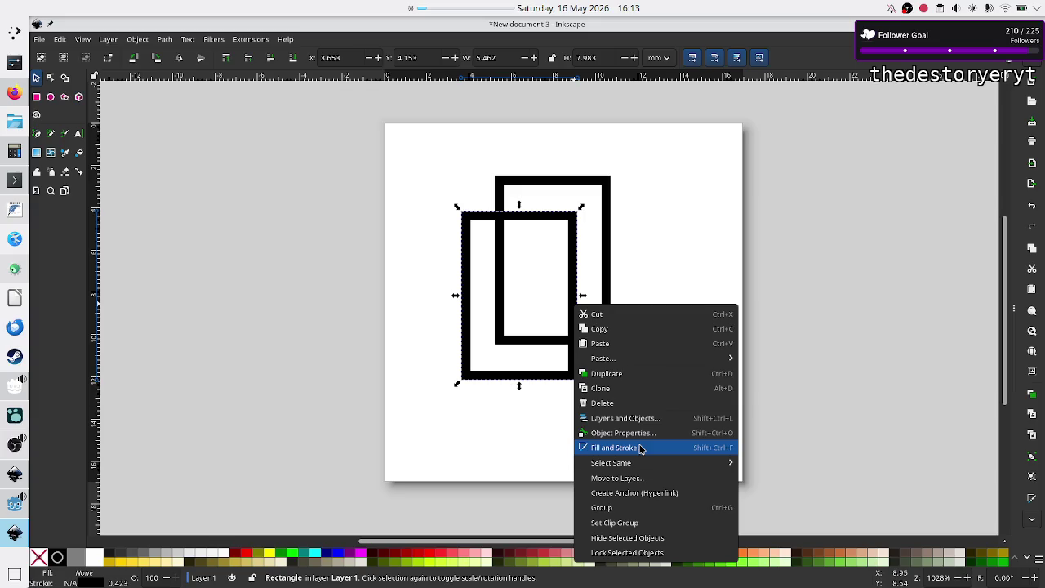
click(641, 447)
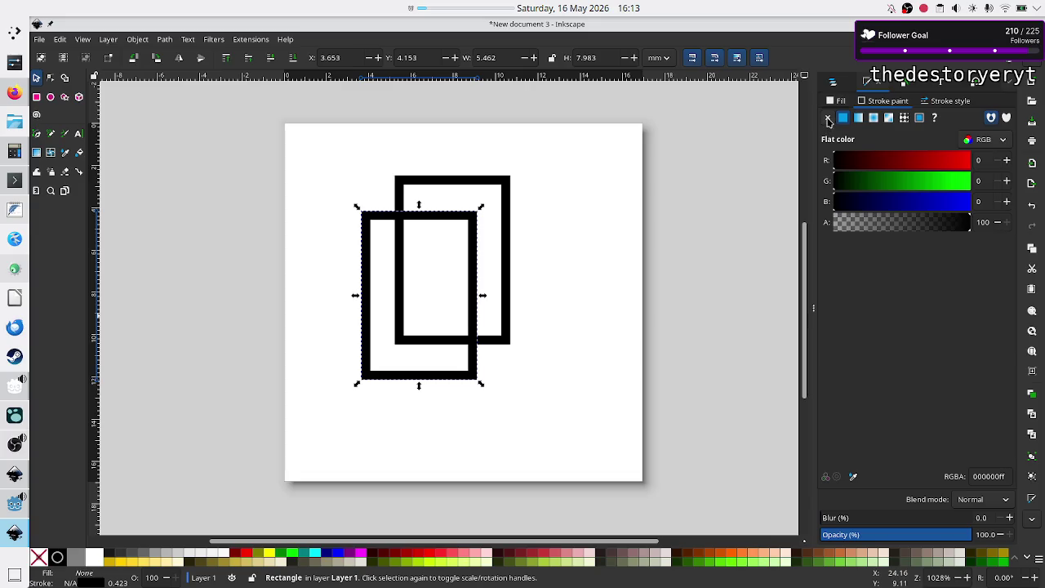
click(829, 119)
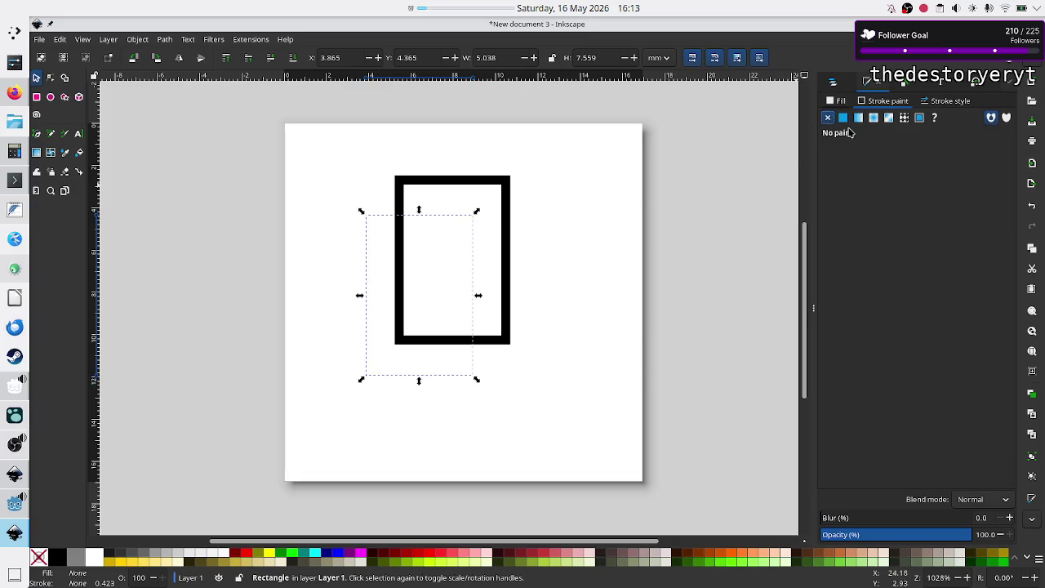
click(834, 102)
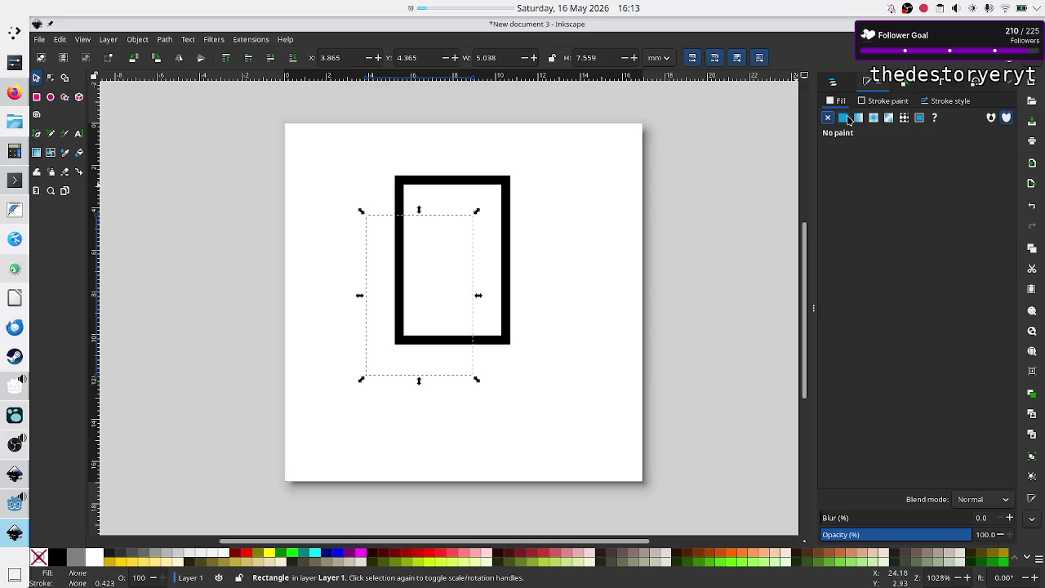
click(848, 118)
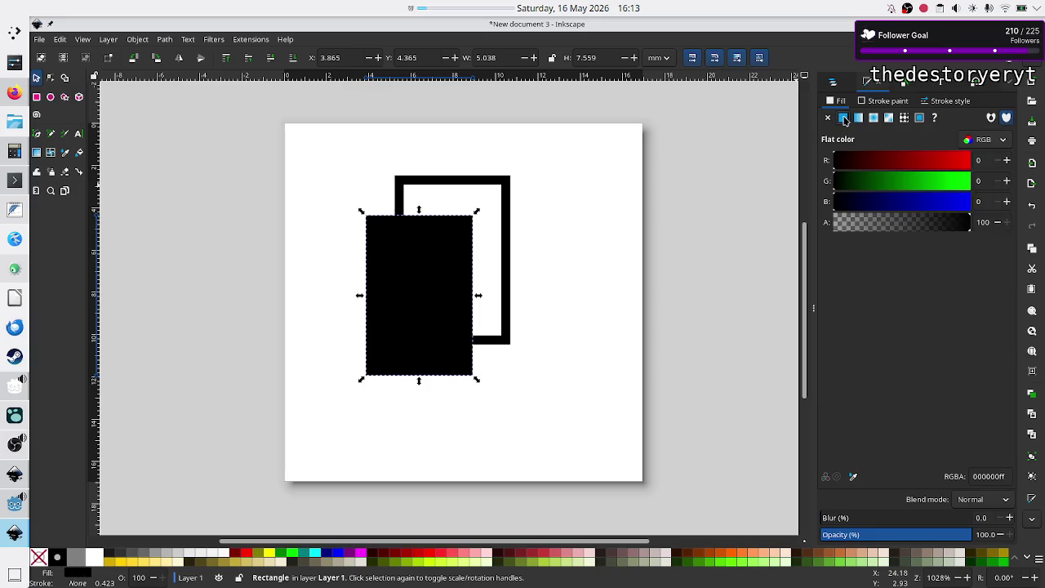
Step: Remove the back rectangle's stroke and fill it solid black too
click(498, 185)
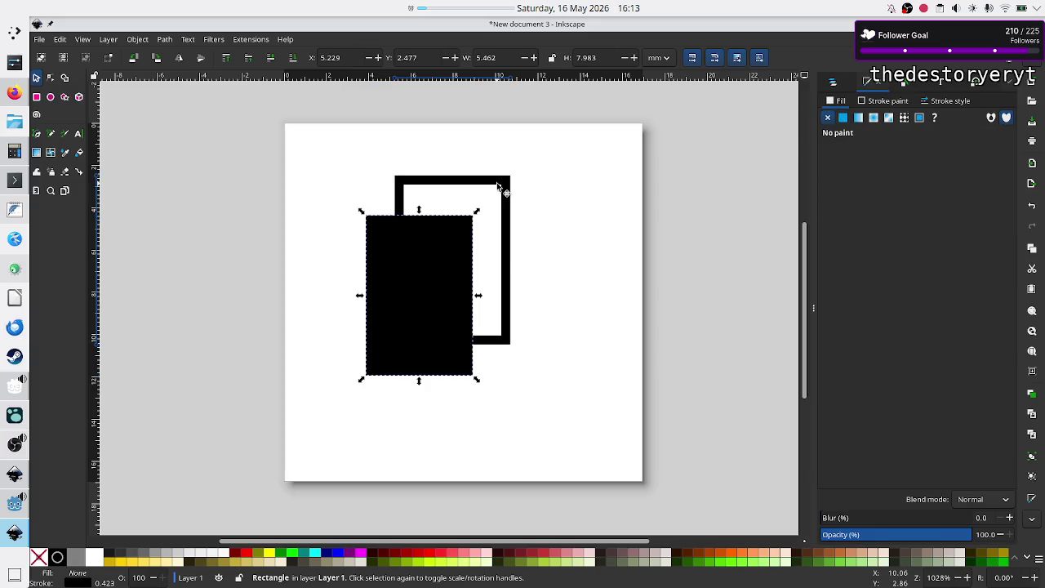
click(871, 101)
click(827, 117)
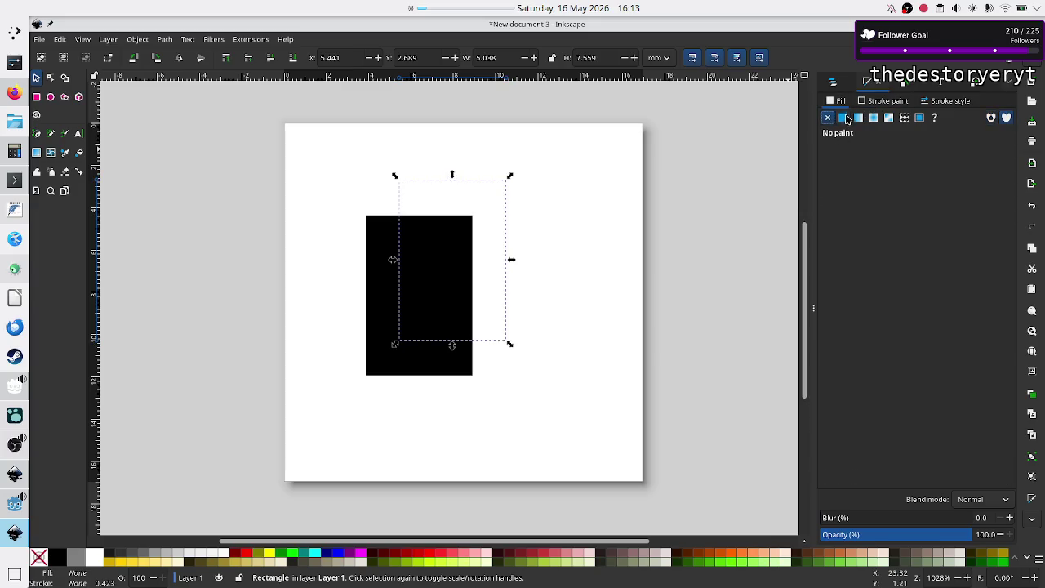
click(844, 118)
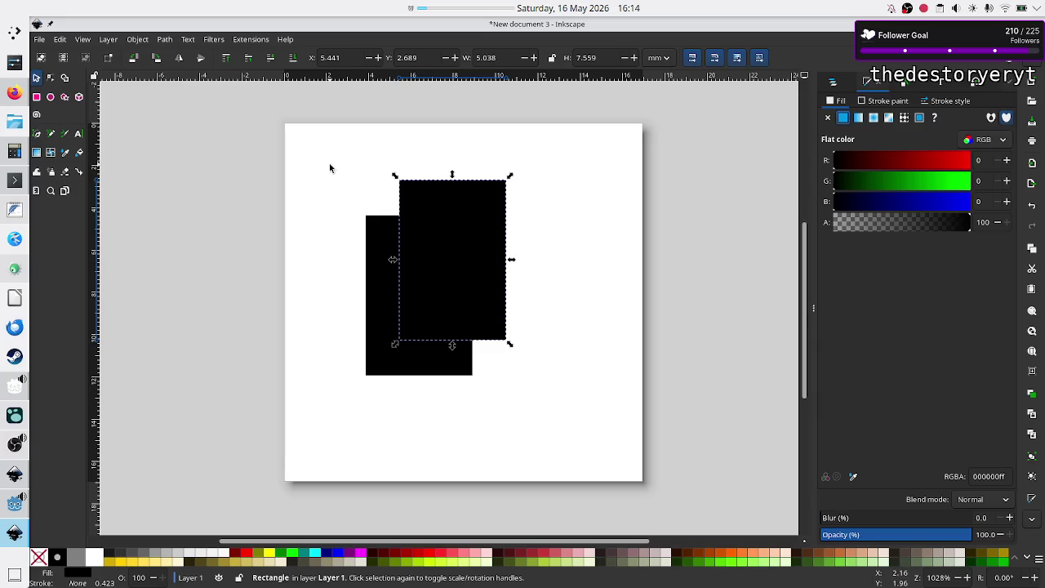
Step: Raise the lower-left rectangle to the top via Object > Raise to Top
mouse_move(340, 154)
mouse_down()
mouse_move(513, 299)
mouse_move(542, 411)
mouse_up()
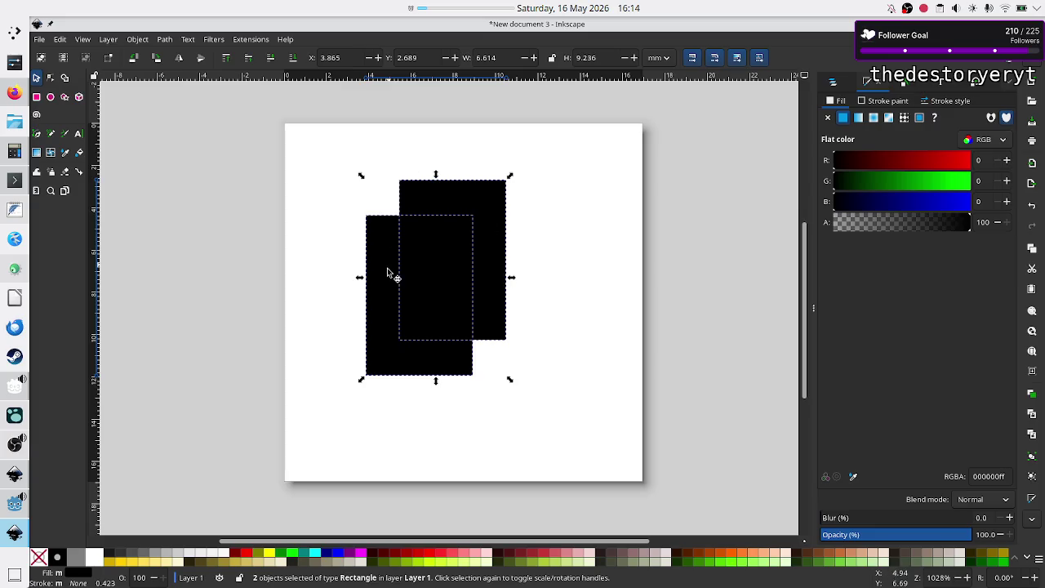
click(336, 338)
click(404, 310)
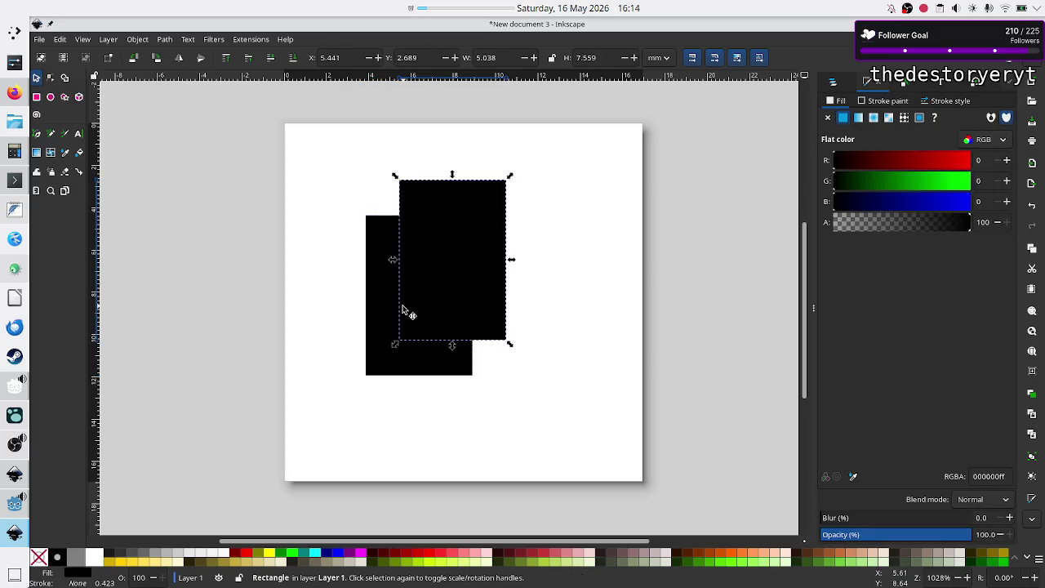
click(383, 365)
right_click(380, 366)
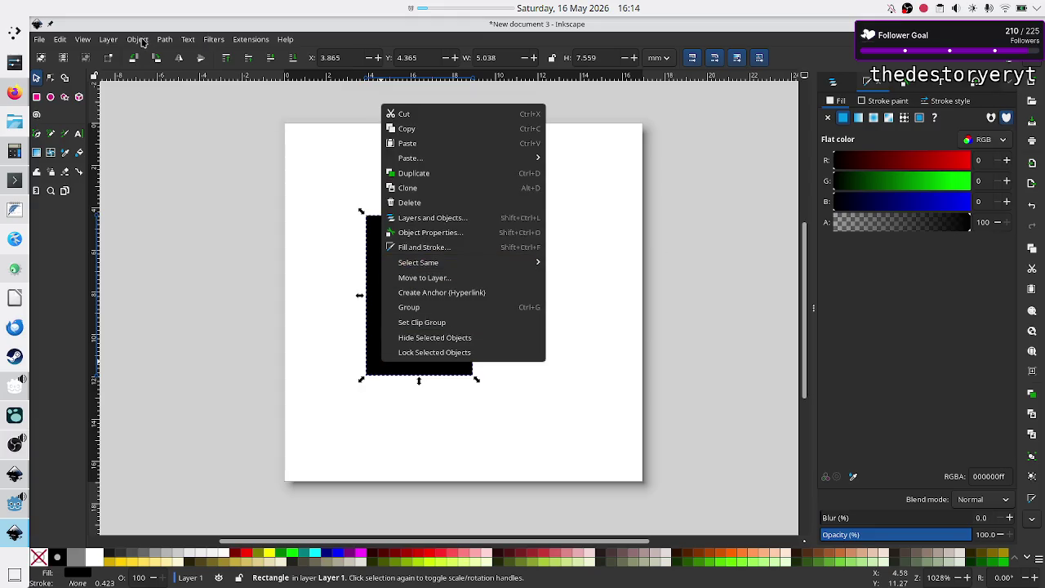
click(141, 41)
click(140, 41)
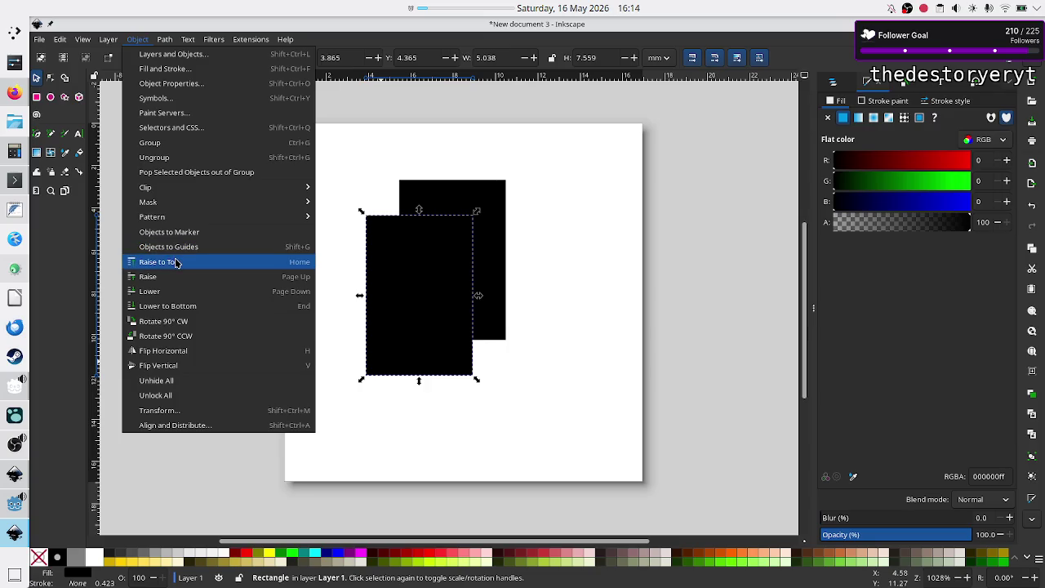
click(174, 261)
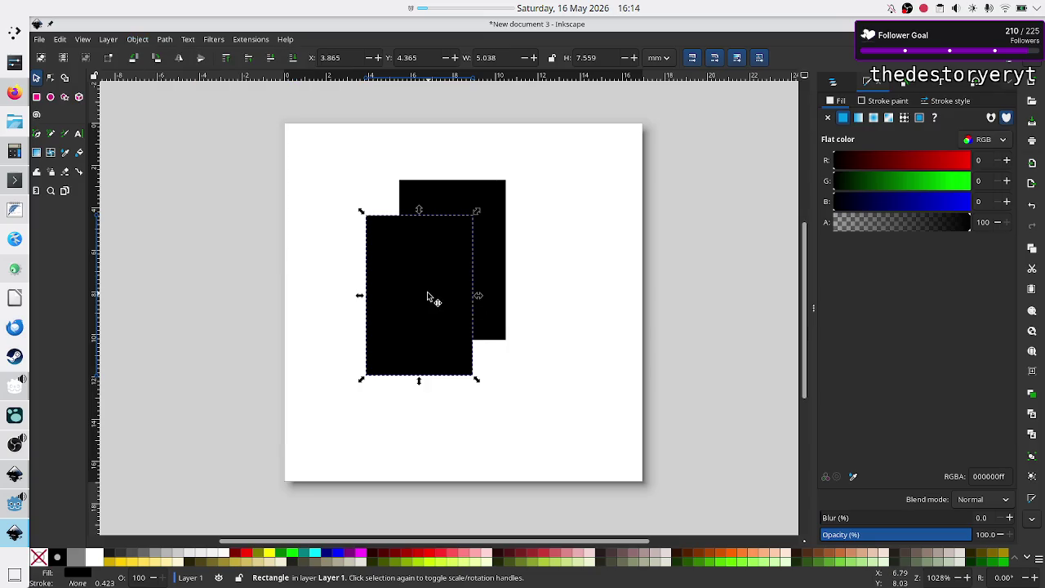
Step: Select both rectangles and open Object > Transform
mouse_move(361, 154)
mouse_down()
mouse_move(468, 274)
mouse_move(539, 400)
mouse_up()
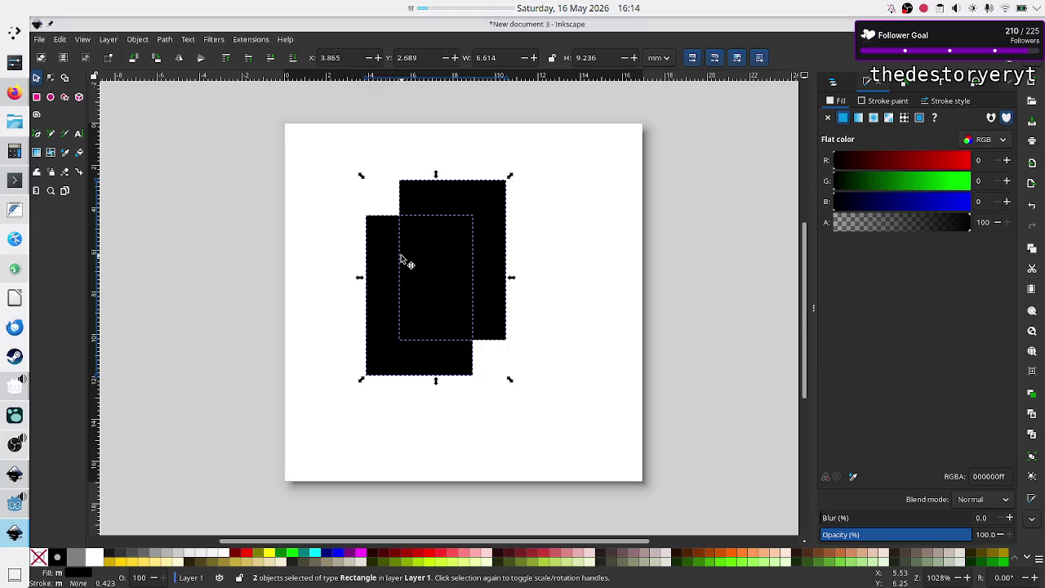
click(139, 39)
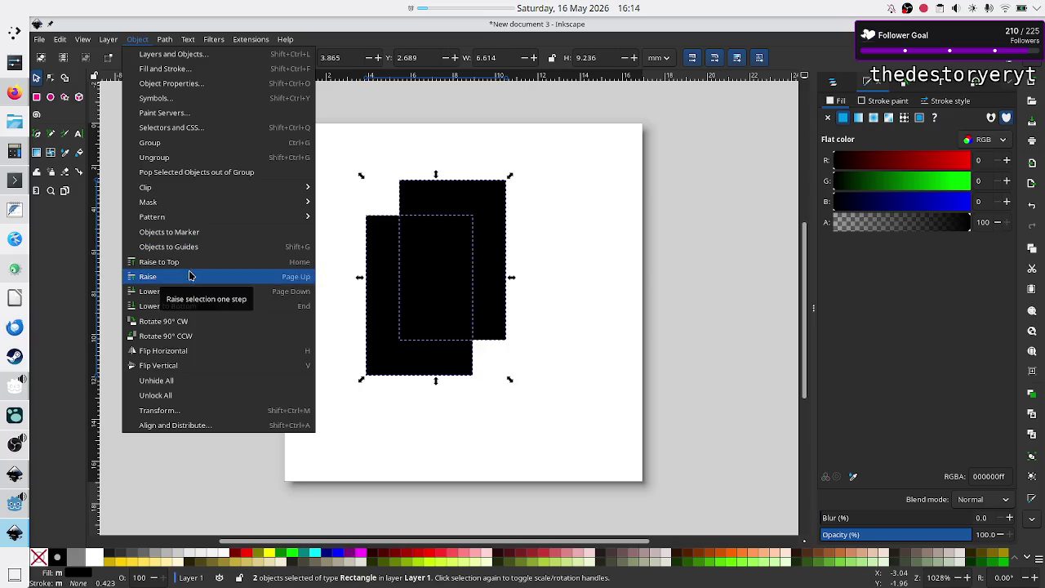
click(193, 411)
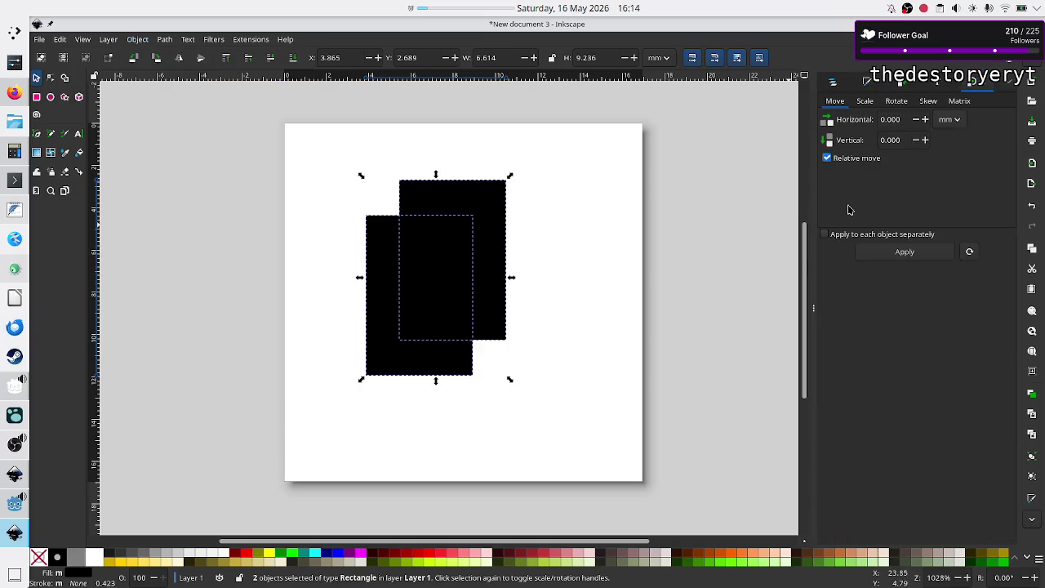
Step: Scale both rectangles proportionally by 150% twice, then 80%, reaching 11.906 × 16.624 mm
click(864, 101)
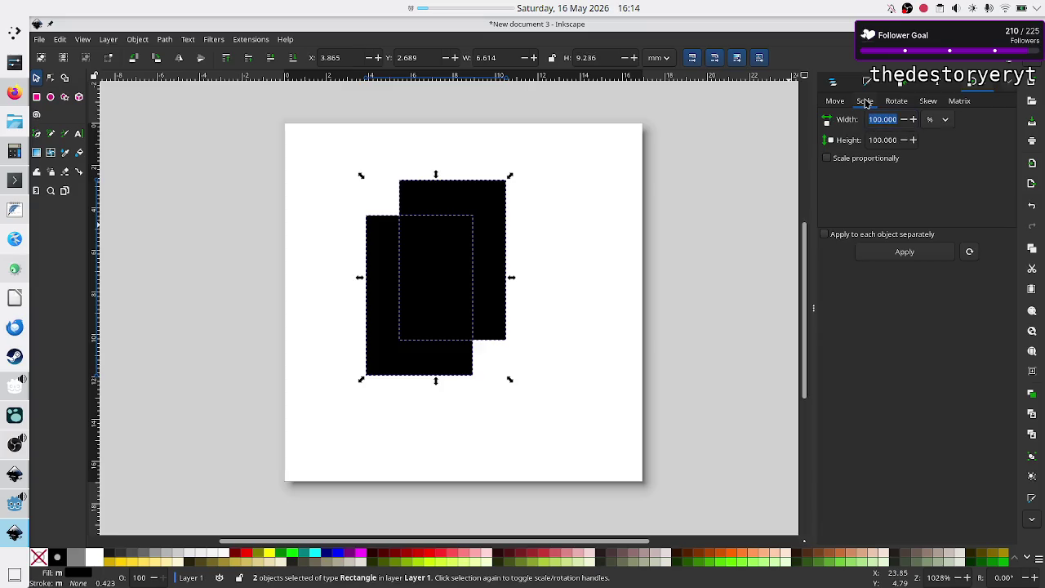
click(876, 159)
click(888, 119)
double_click(888, 120)
text(150)
key(Return)
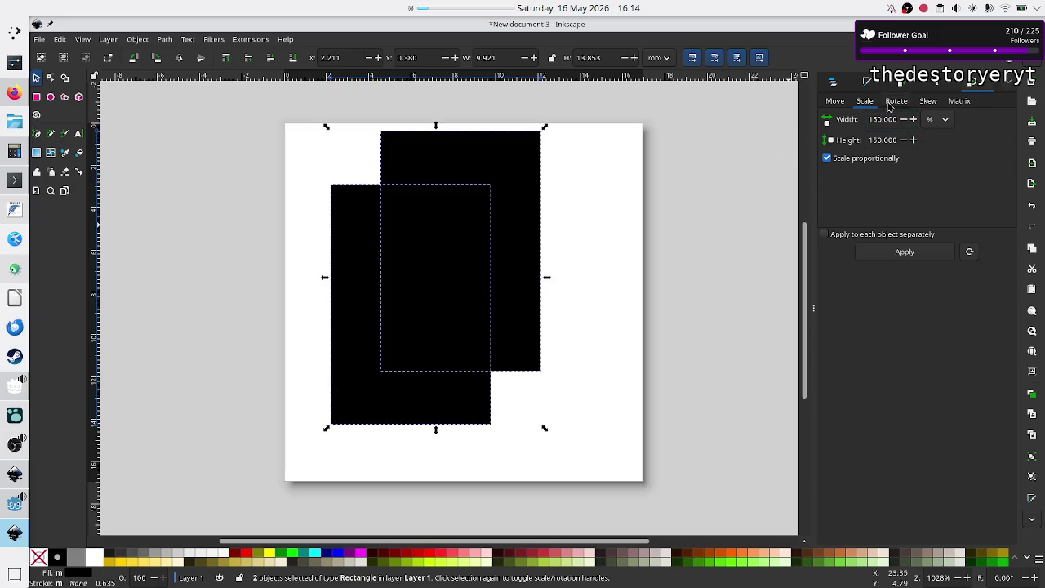
double_click(888, 120)
key(Return)
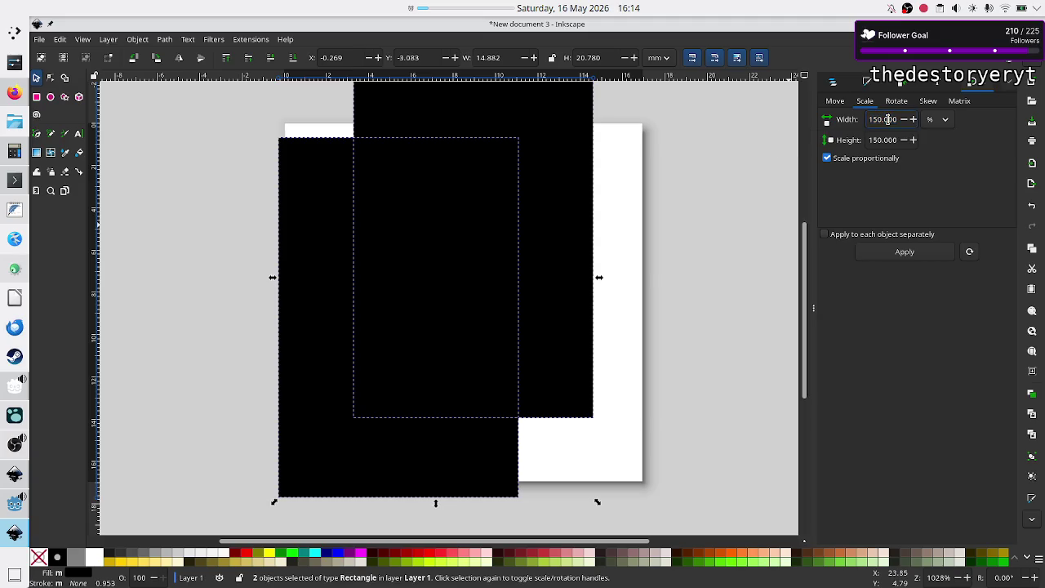
text(80)
key(Return)
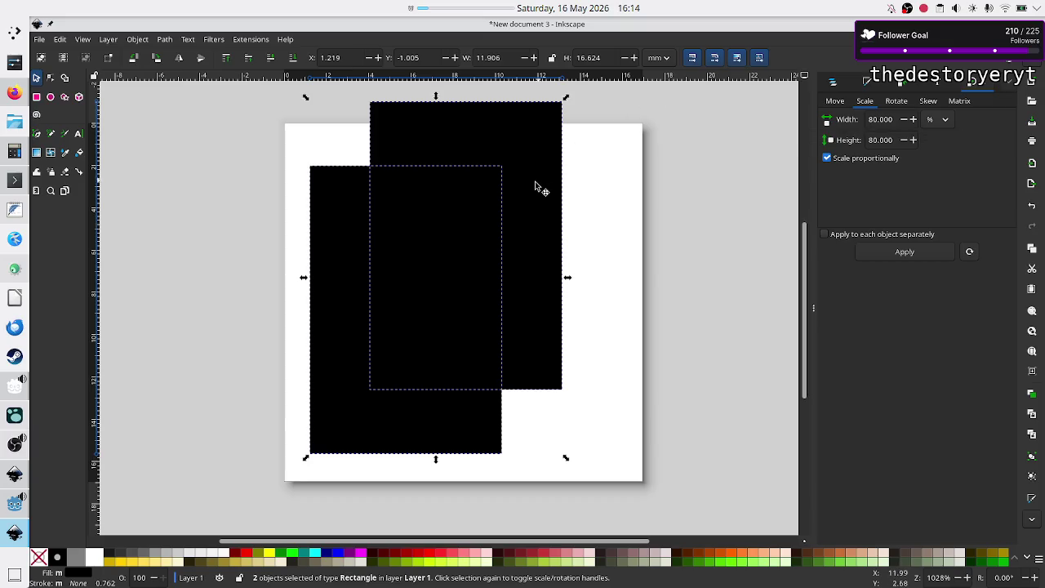
Step: Group the two rectangles and shift the group slightly right
right_click(459, 238)
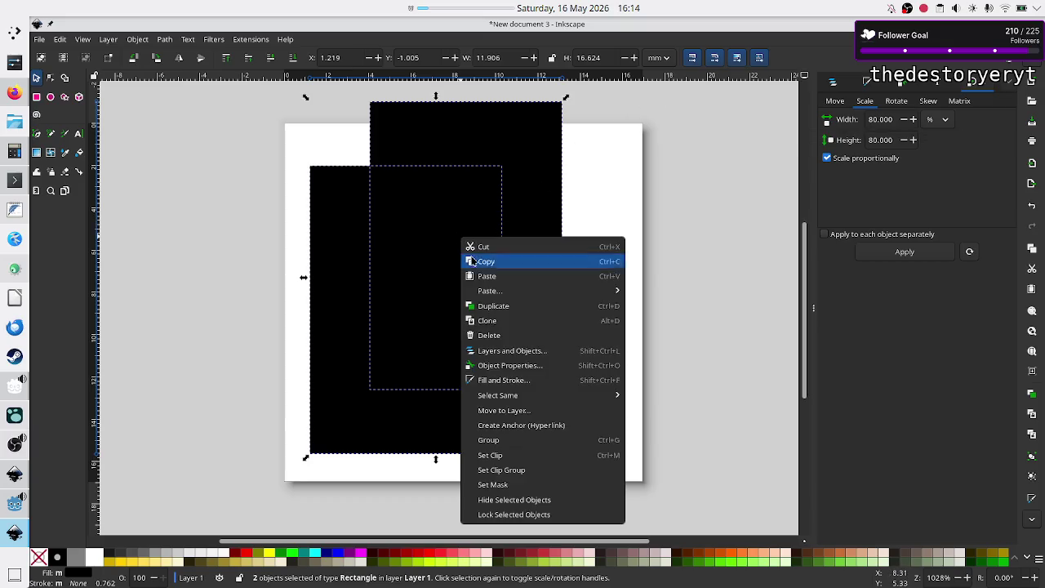
click(508, 441)
drag(469, 303, 474, 332)
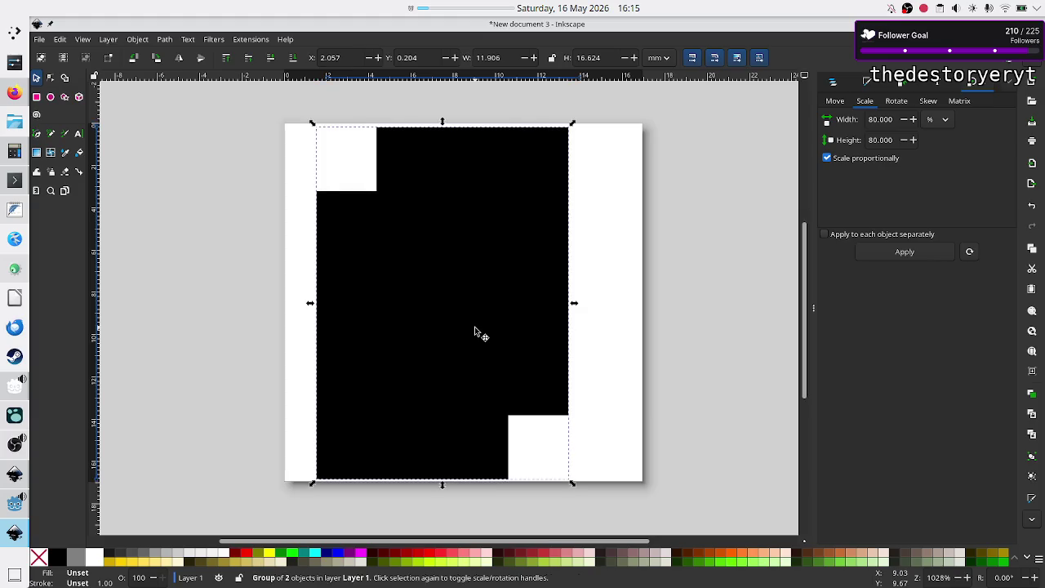
key(Right)
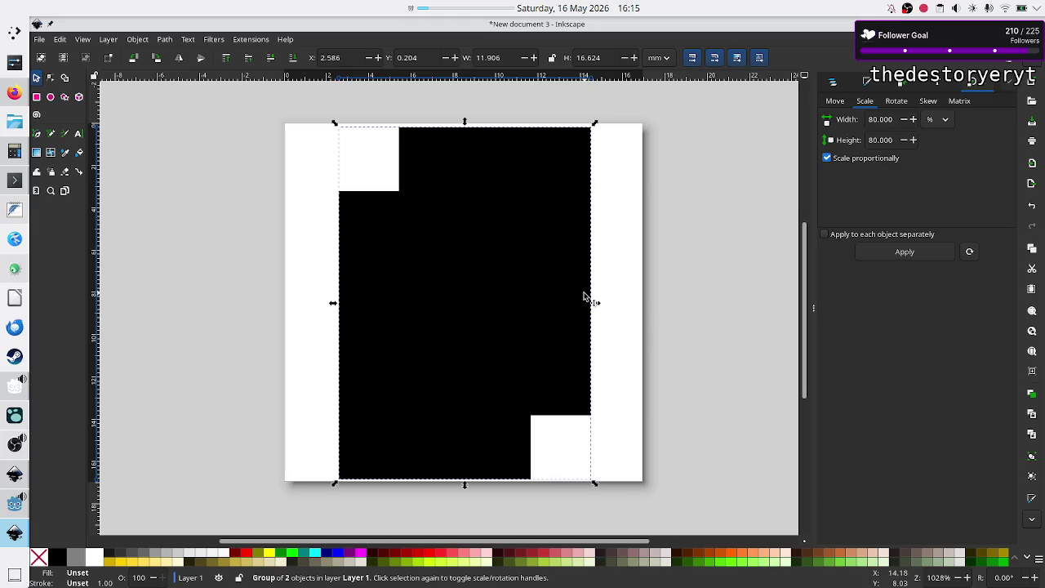
Step: Fill the group with 2.5% Gray and bring up the Save dialog
click(697, 275)
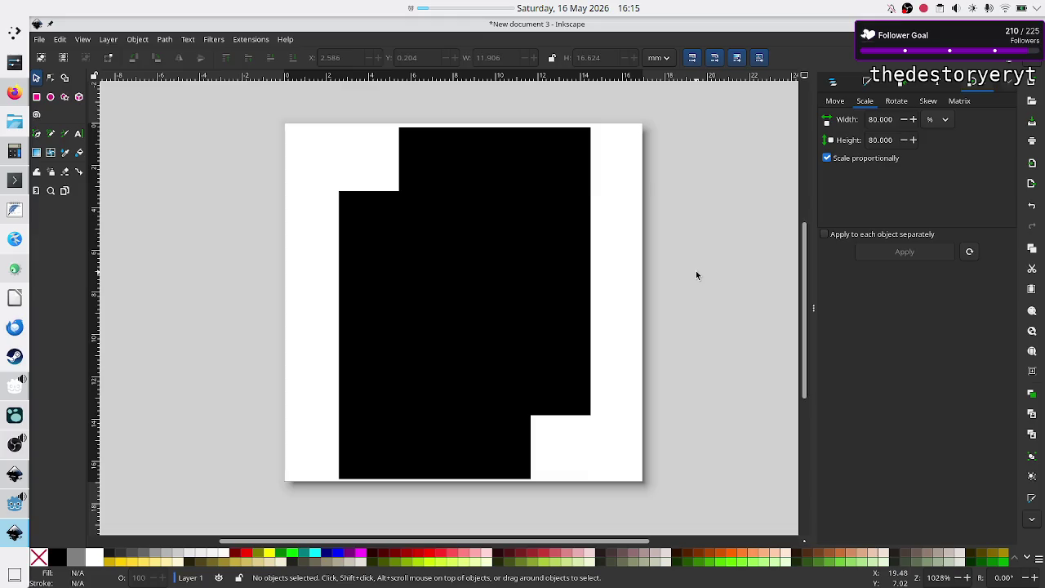
click(525, 292)
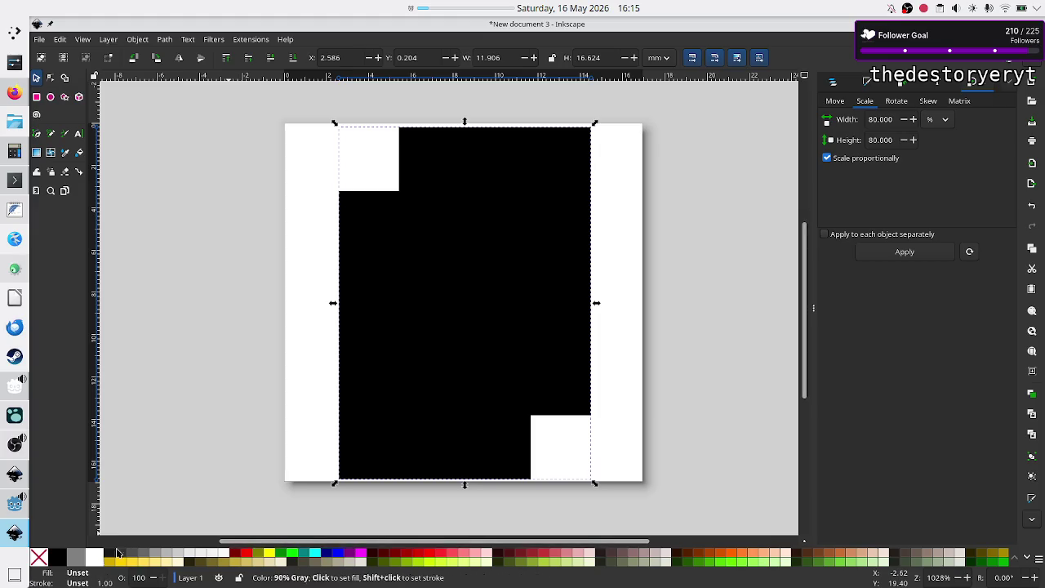
click(227, 556)
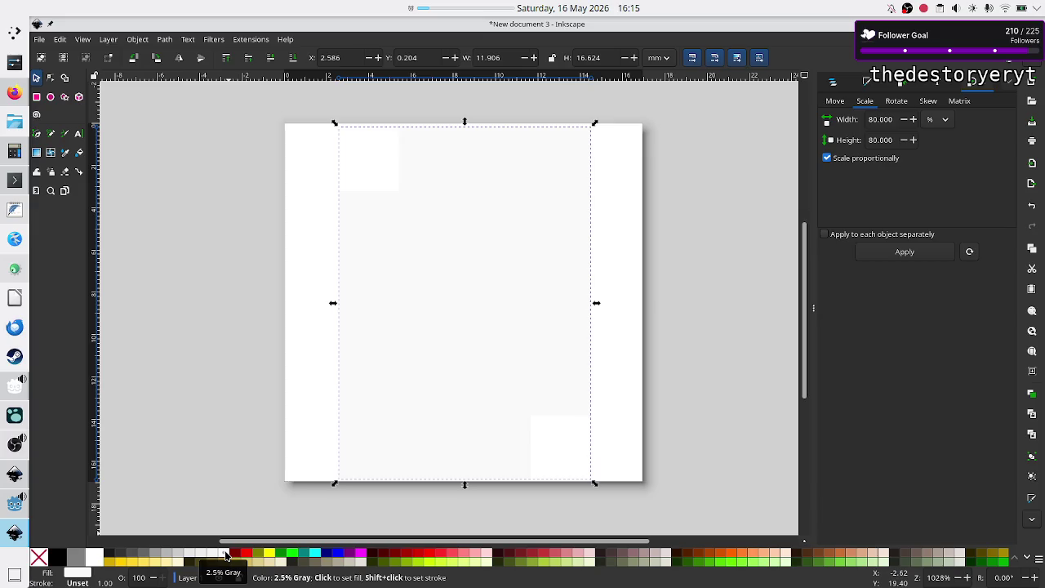
click(232, 443)
key(ctrl+s)
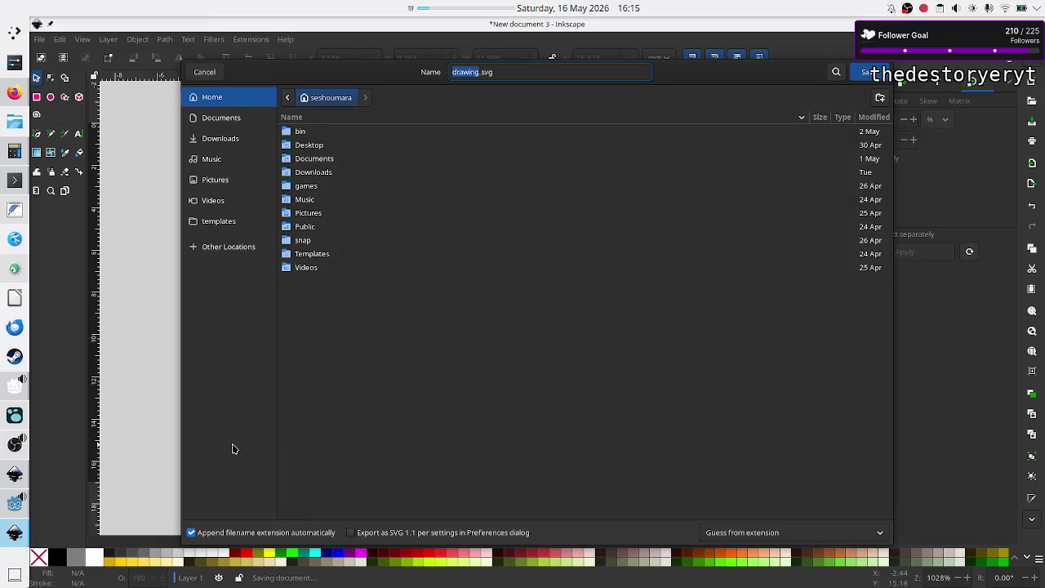
Step: Navigate to ten_forward/Projects/Godot/Godot_4/Crop_METI_GDExtension_ANTLR4_PoC/Crop_METI/Assets in the Save dialog
click(228, 249)
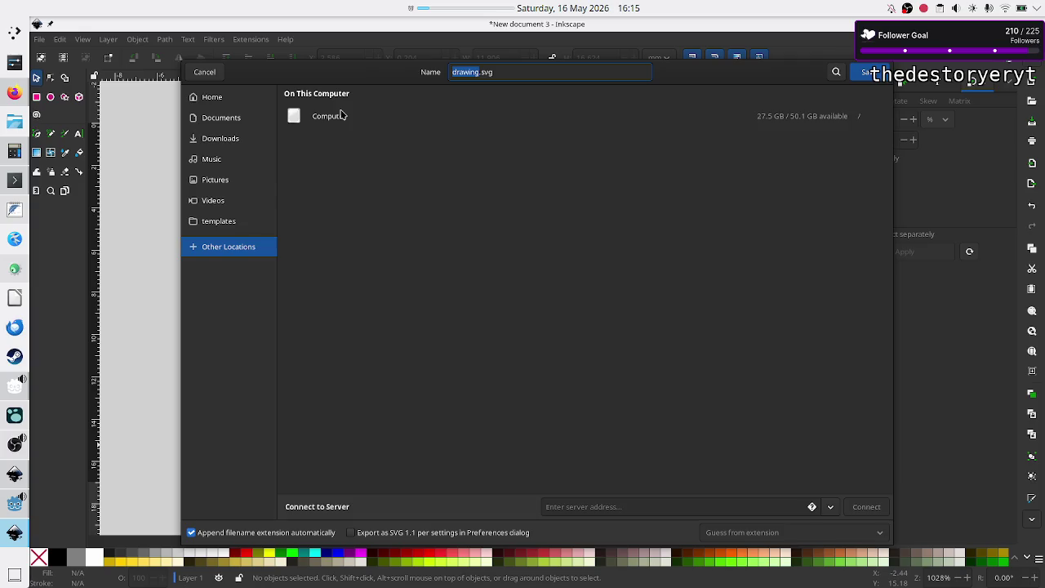
click(342, 116)
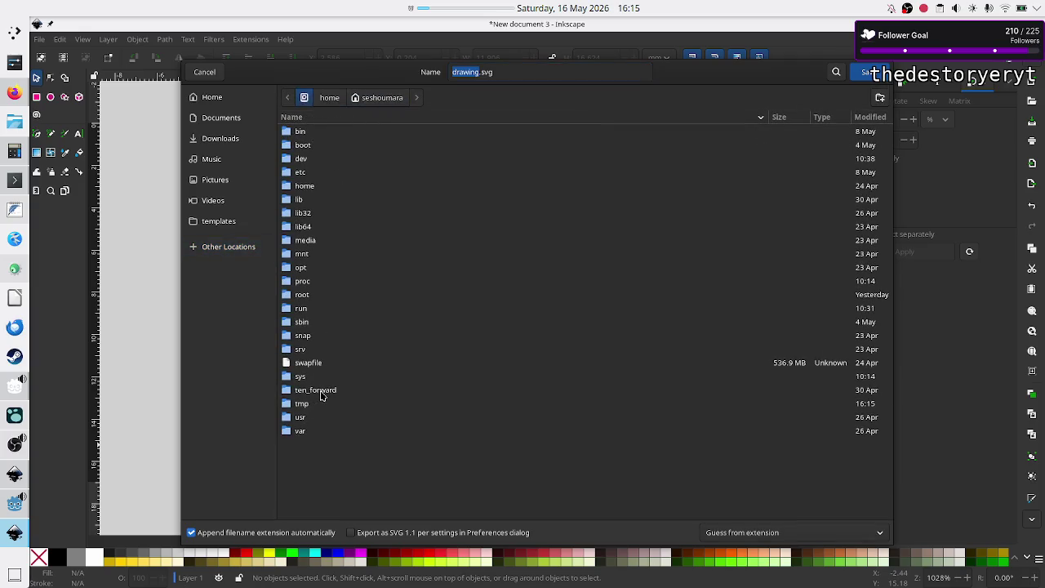
double_click(321, 391)
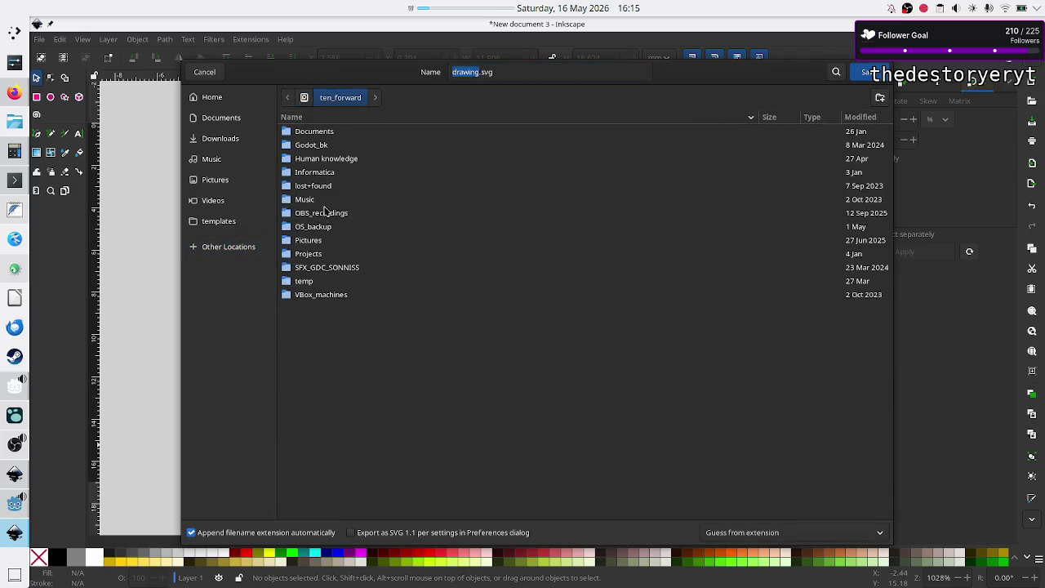
double_click(313, 254)
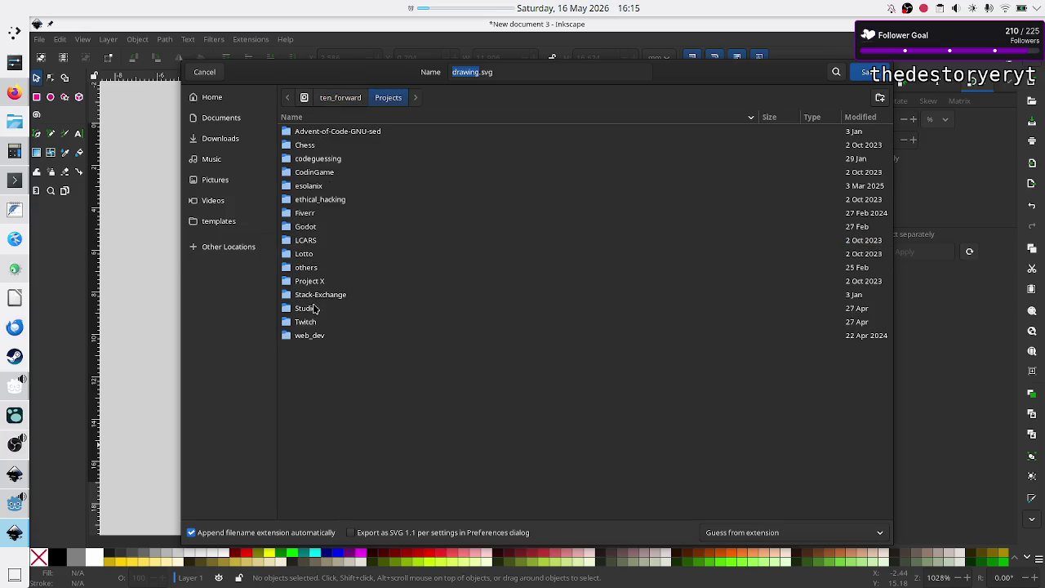
double_click(309, 228)
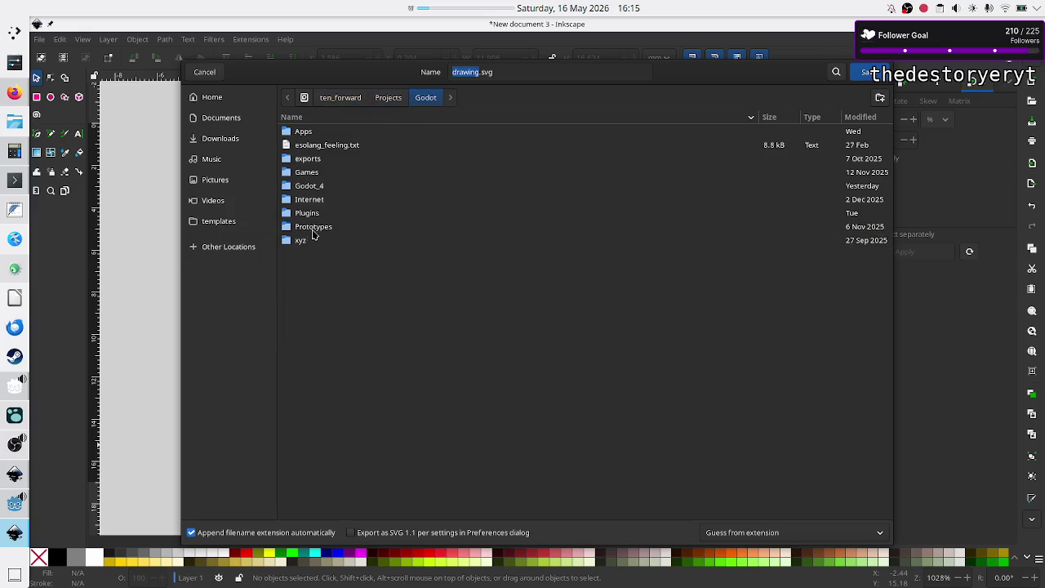
double_click(316, 187)
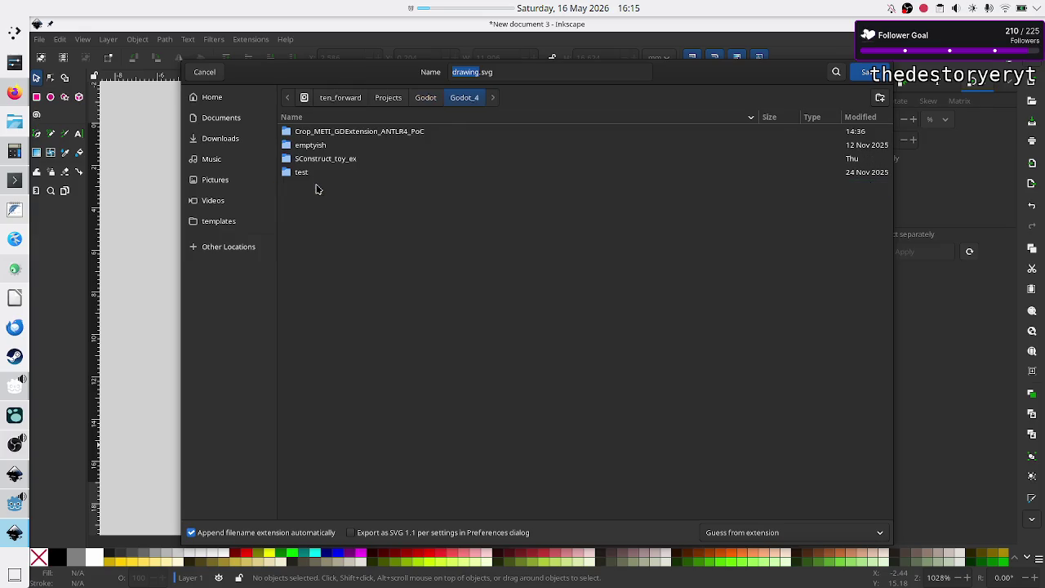
double_click(373, 132)
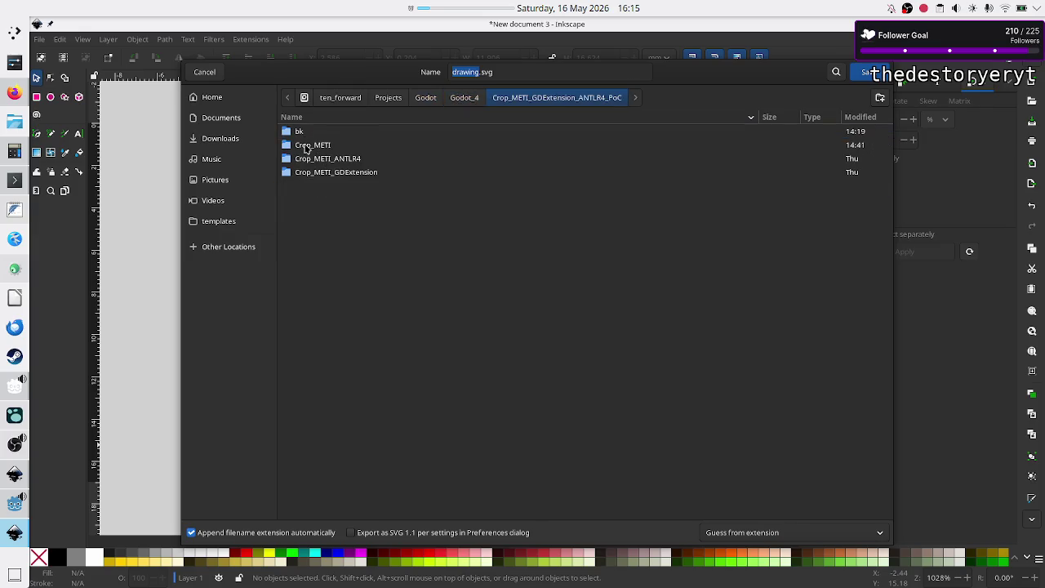
double_click(309, 145)
double_click(308, 132)
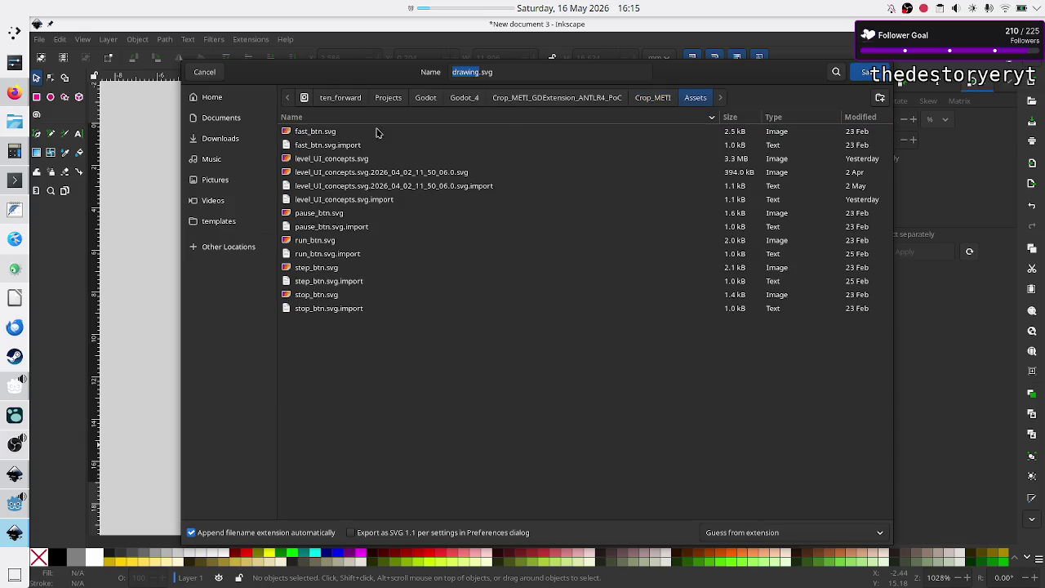
Step: Name the file copy_btn.svg and save it
click(515, 71)
key(BackSpace)
key(BackSpace)
key(BackSpace)
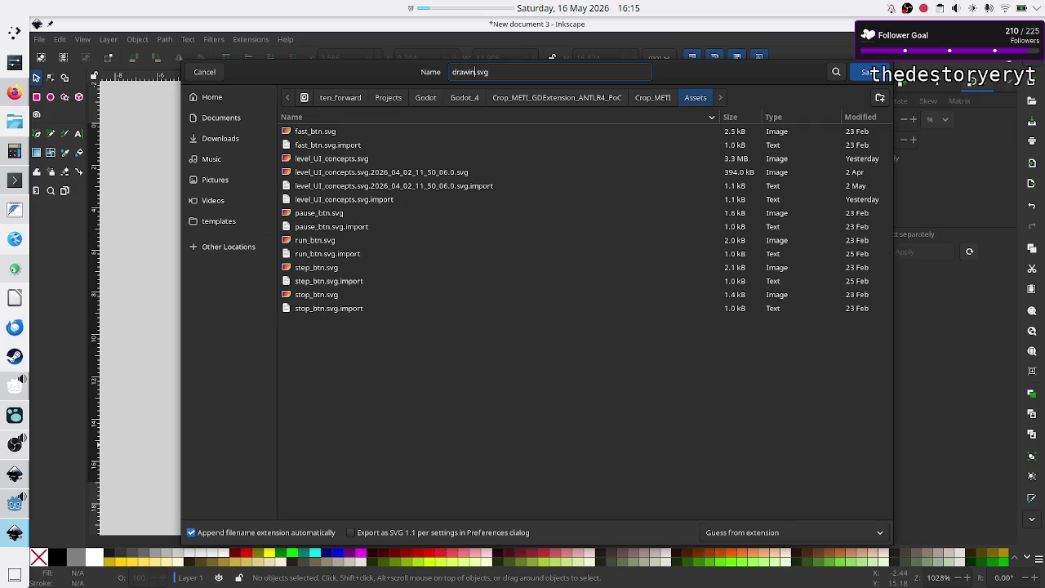
text(copy_btn)
key(Return)
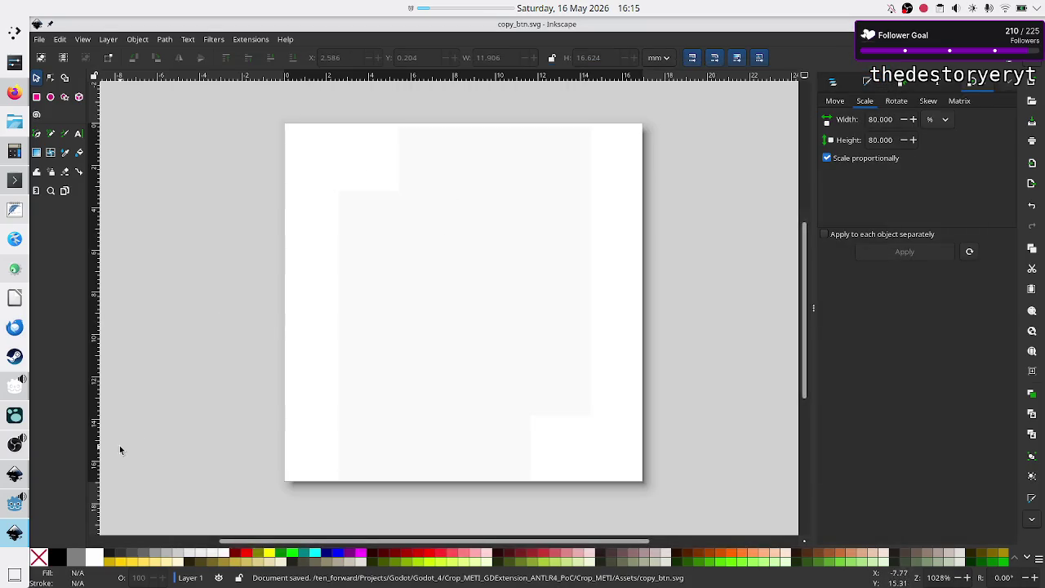
Step: Switch to Godot and bring up the Level scene
click(20, 508)
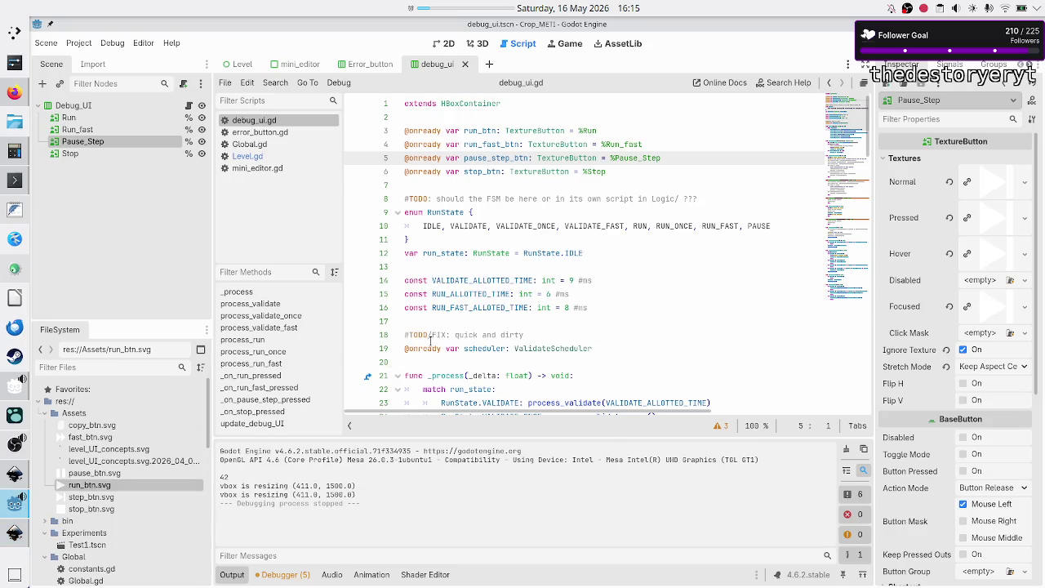
click(443, 45)
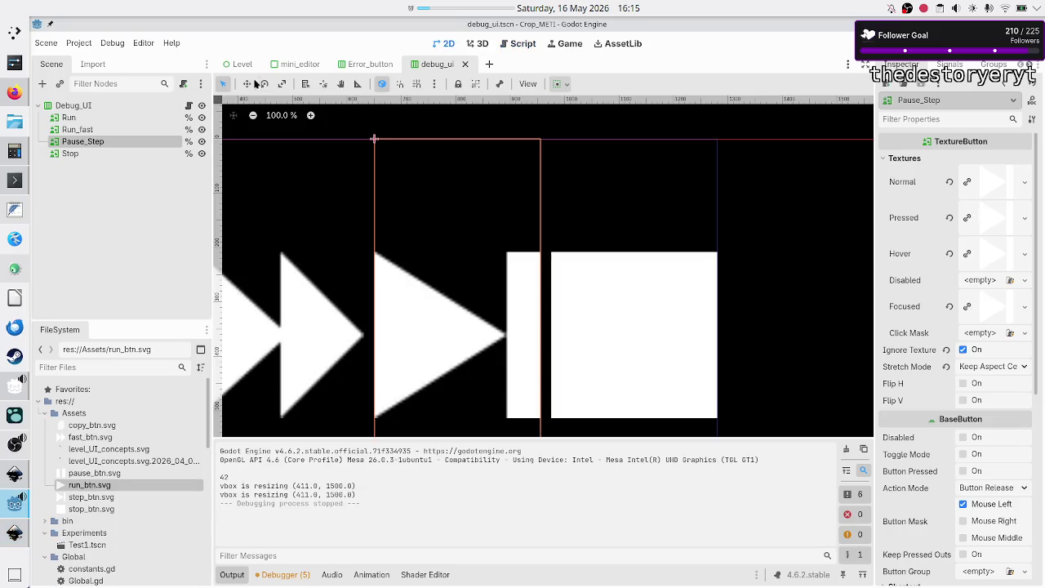
click(236, 65)
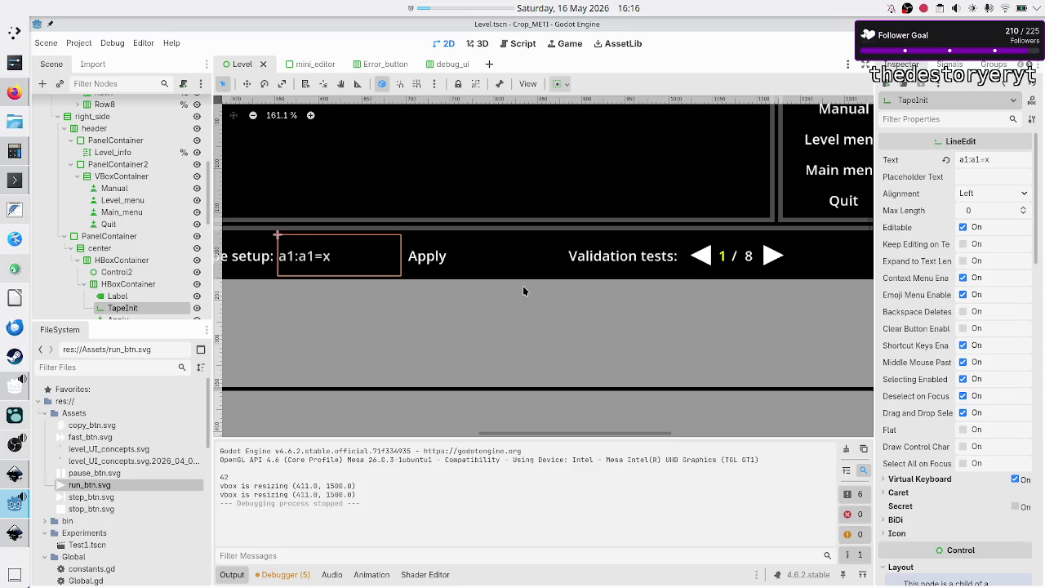
Step: Select the Error_btn instance under the error list's VBoxContainer and open Error_button.tscn
scroll(523, 290, right, 6)
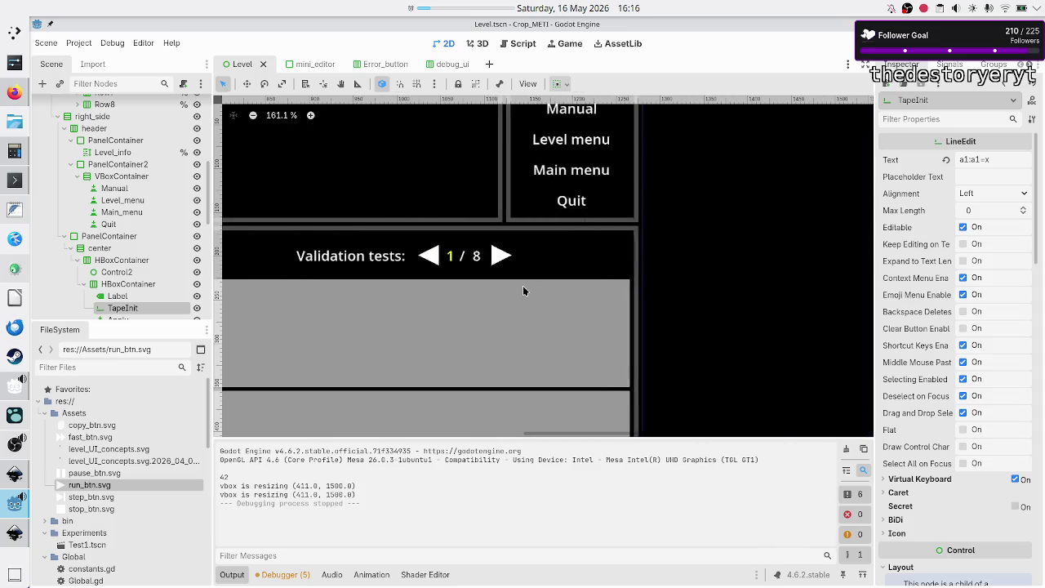
scroll(523, 291, down, 8)
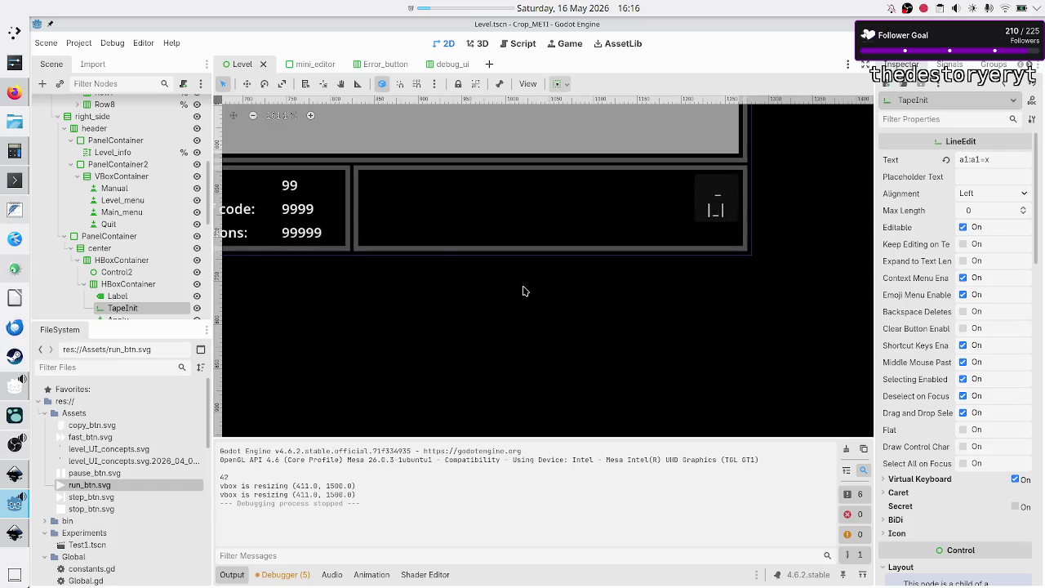
scroll(118, 239, down, 5)
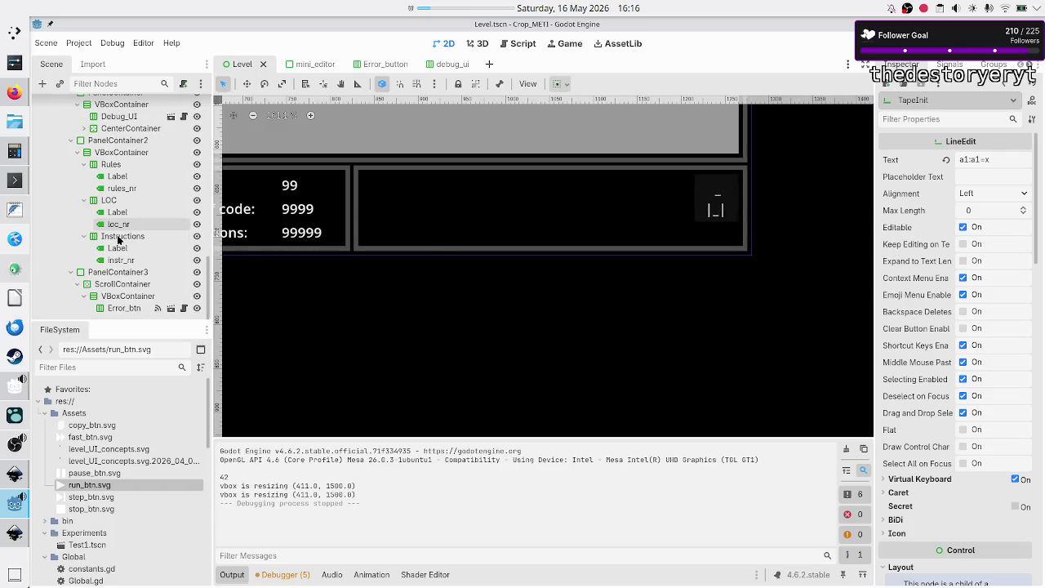
click(127, 297)
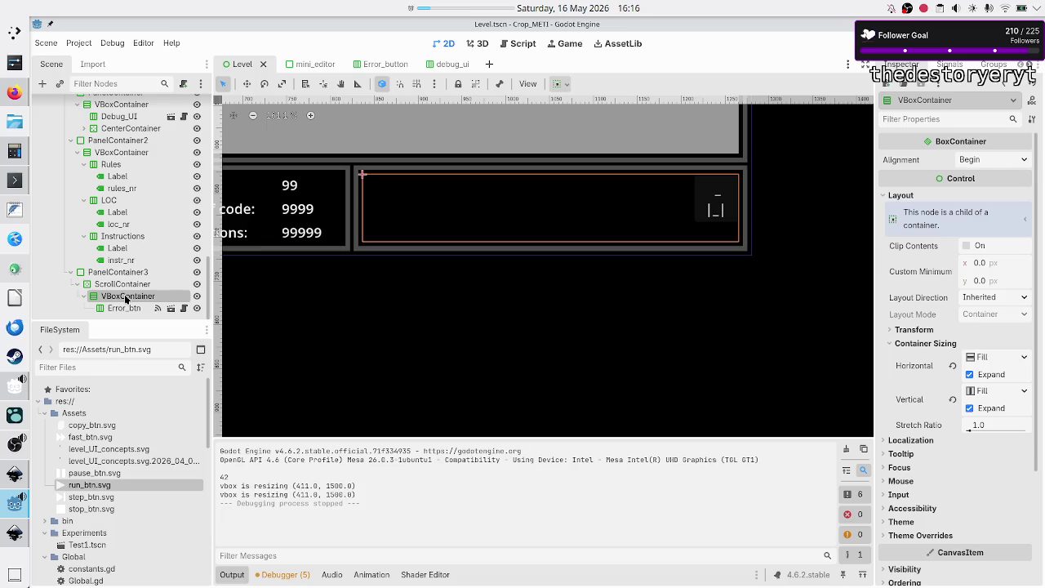
click(123, 308)
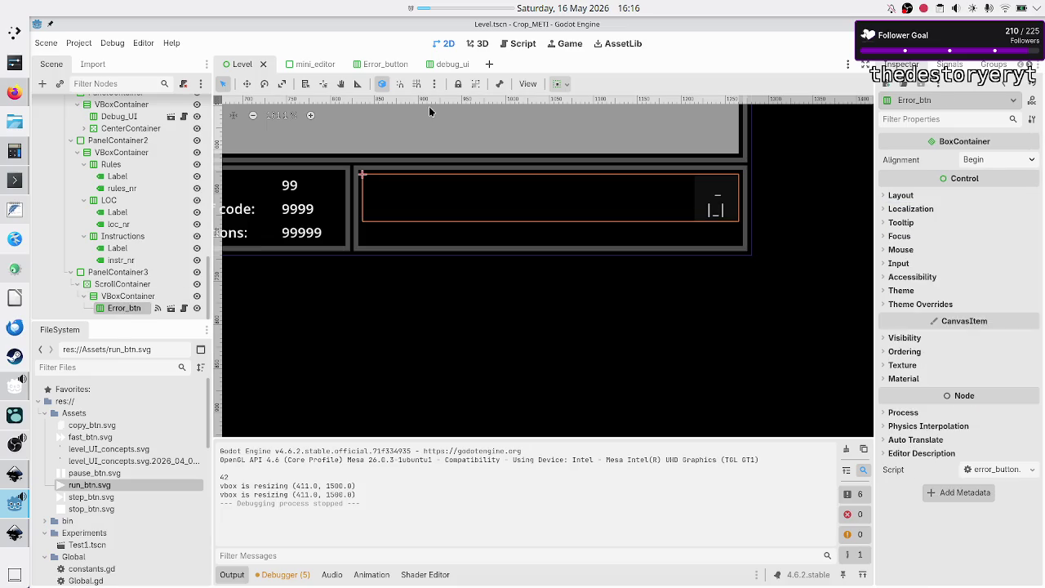
click(376, 64)
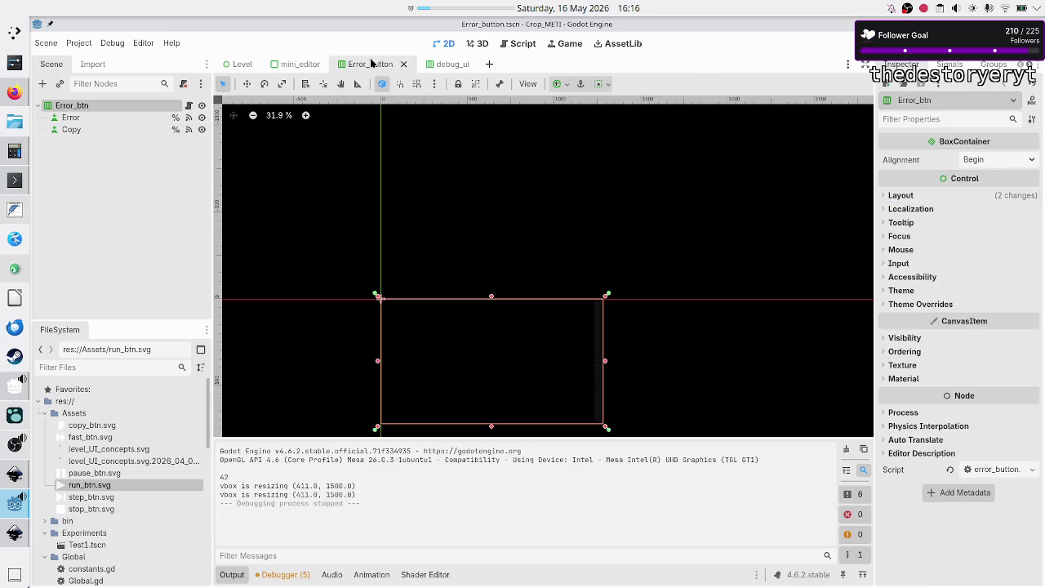
Step: Clear the Copy button's label text in the Inspector
click(88, 130)
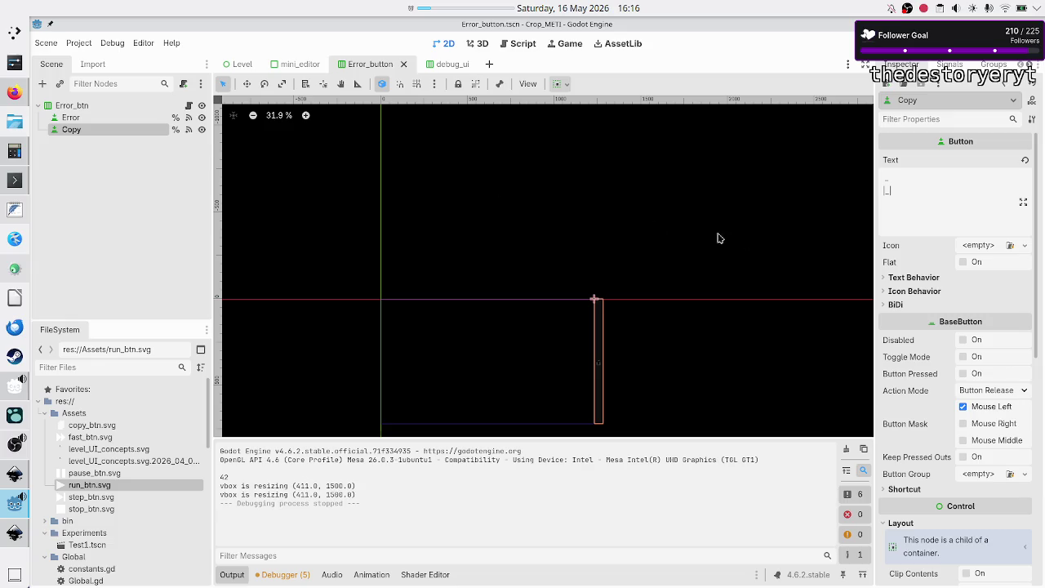
click(81, 119)
click(81, 131)
right_click(81, 132)
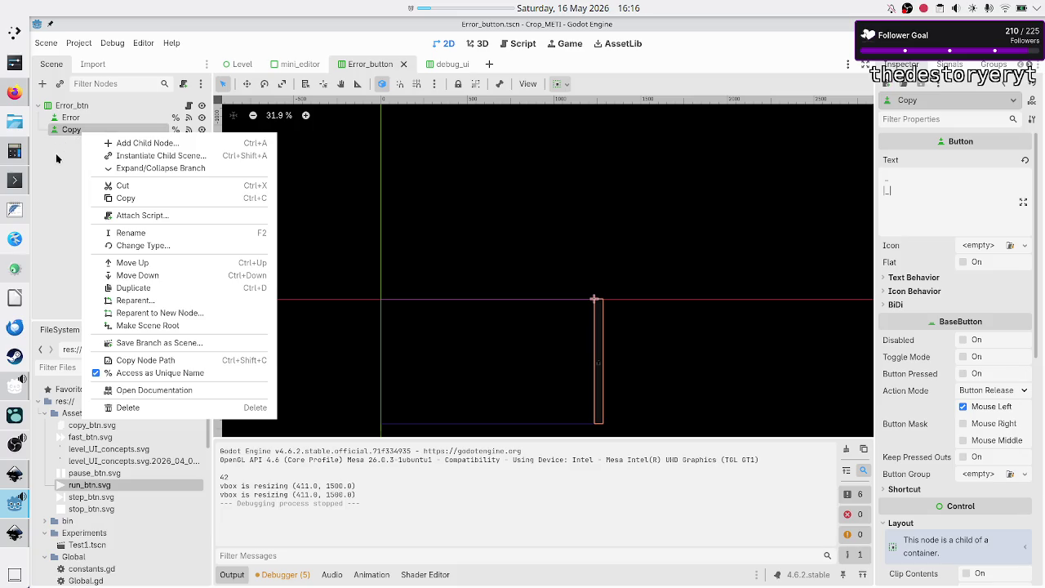
click(57, 157)
double_click(890, 190)
key(ctrl+a)
key(BackSpace)
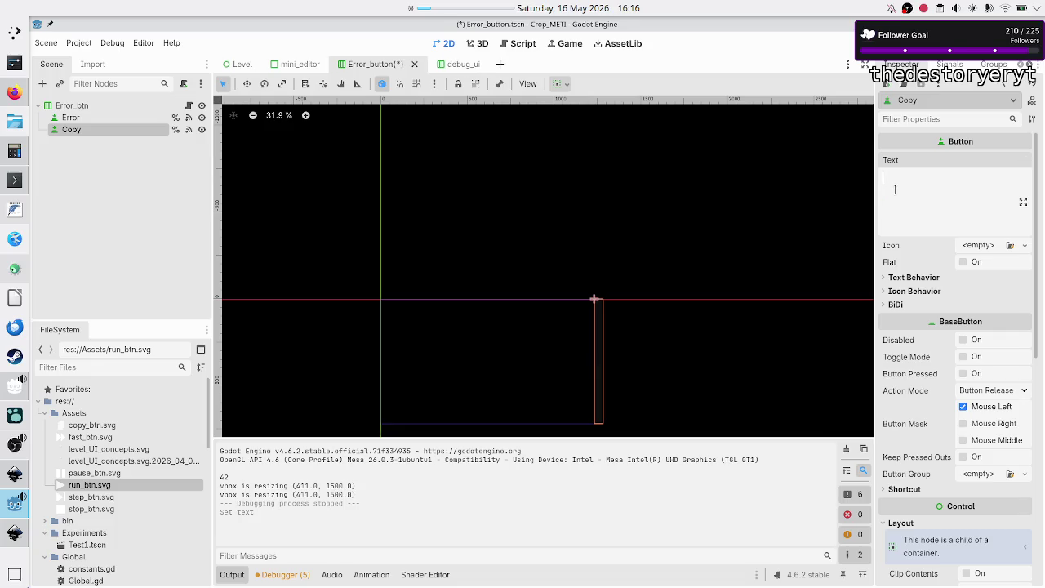
Step: Delete the Copy node from Error_btn, leaving only the Error node
click(72, 130)
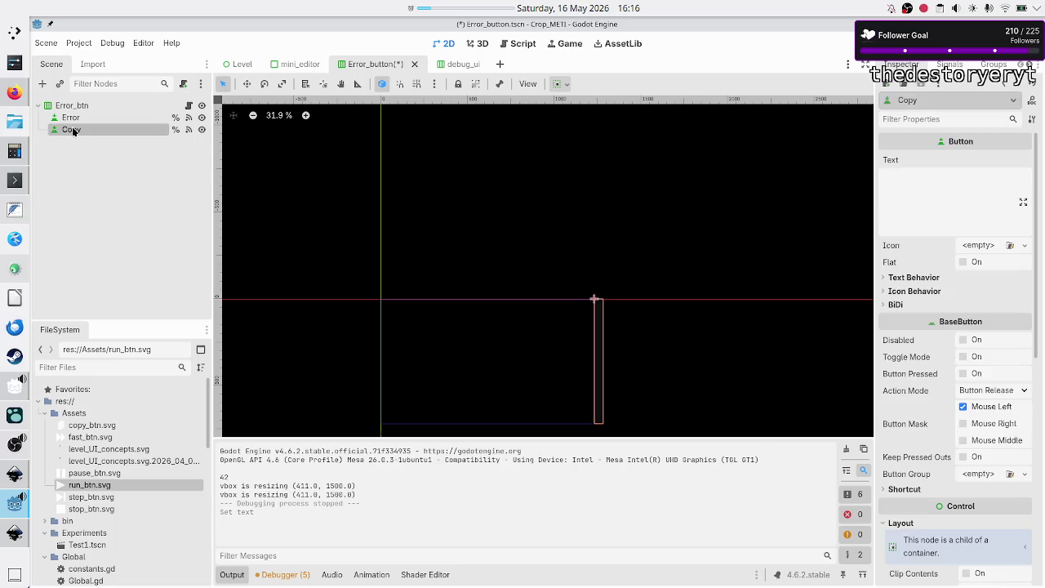
key(Delete)
key(Return)
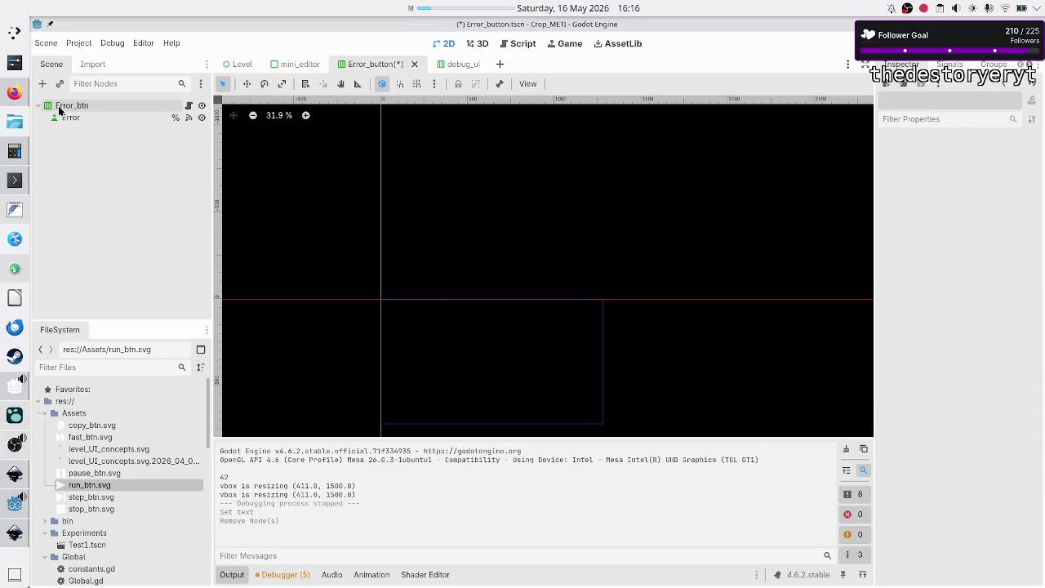
click(60, 110)
Step: Add a TextureButton child node under Error_btn
click(42, 83)
text(text)
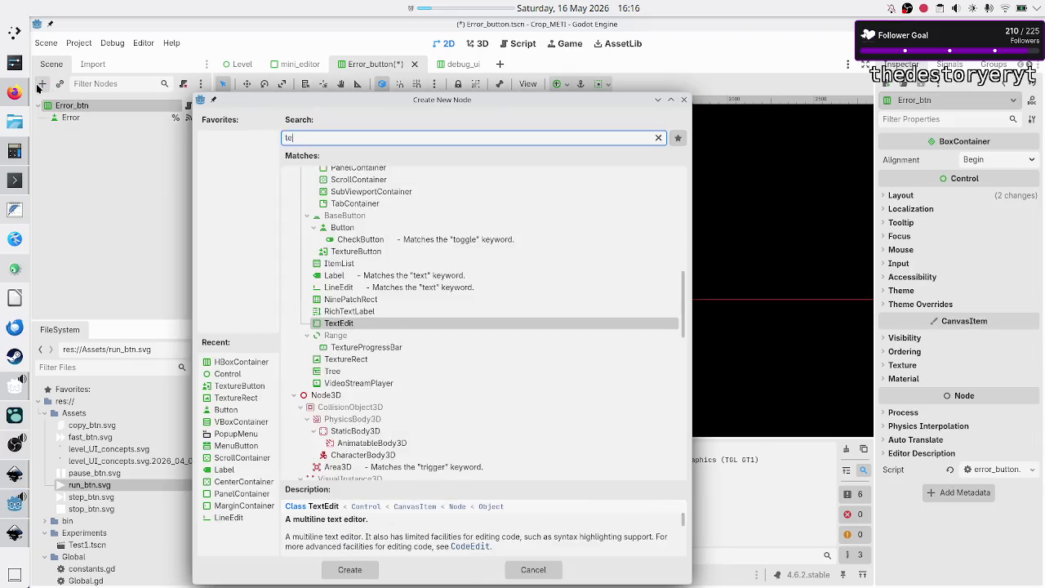
text(ureb)
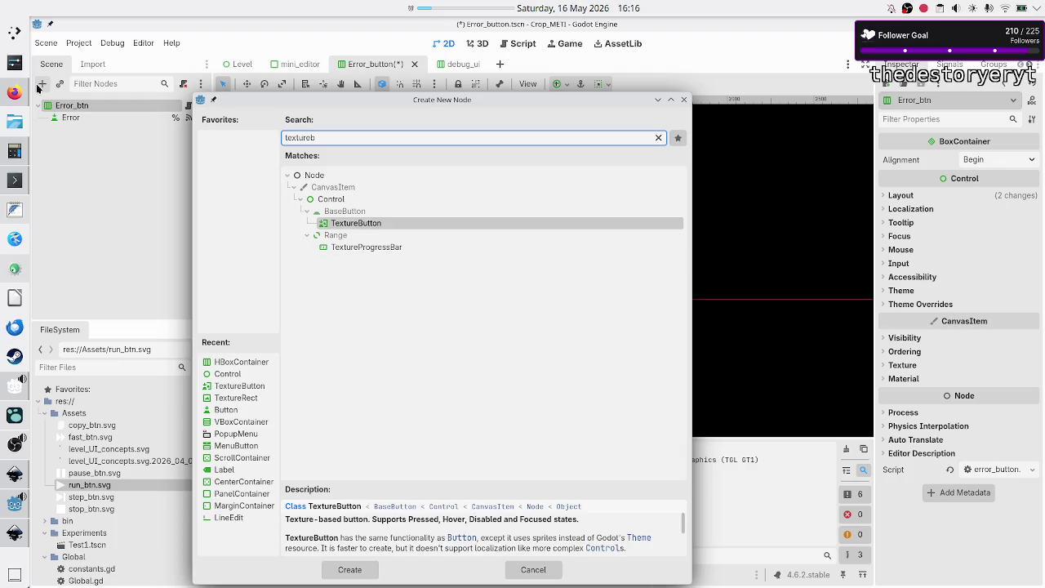
key(Return)
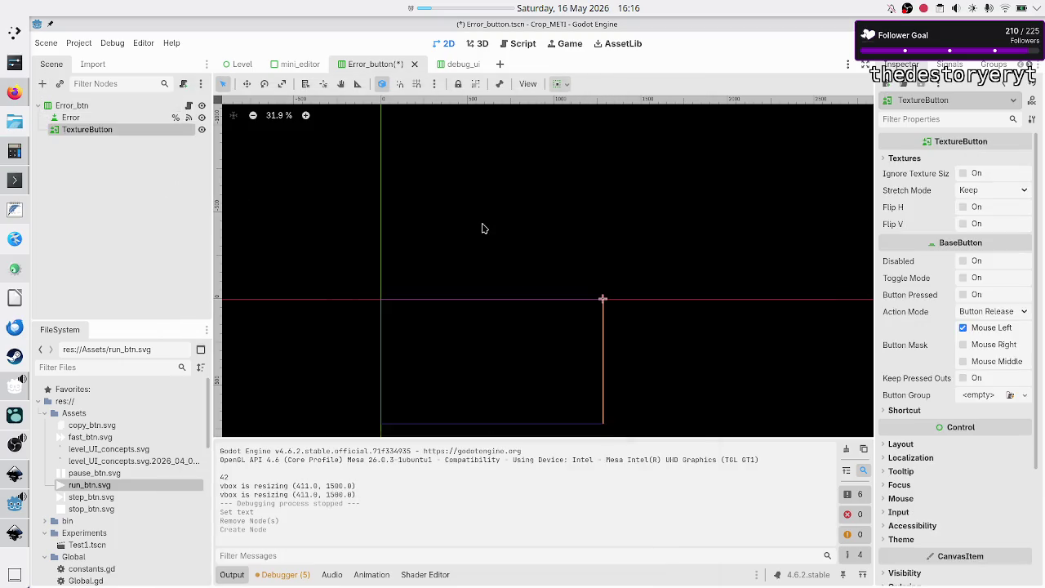
Step: Assign copy_btn.svg to the TextureButton's Normal, Pressed, Hover and Focused textures
click(902, 158)
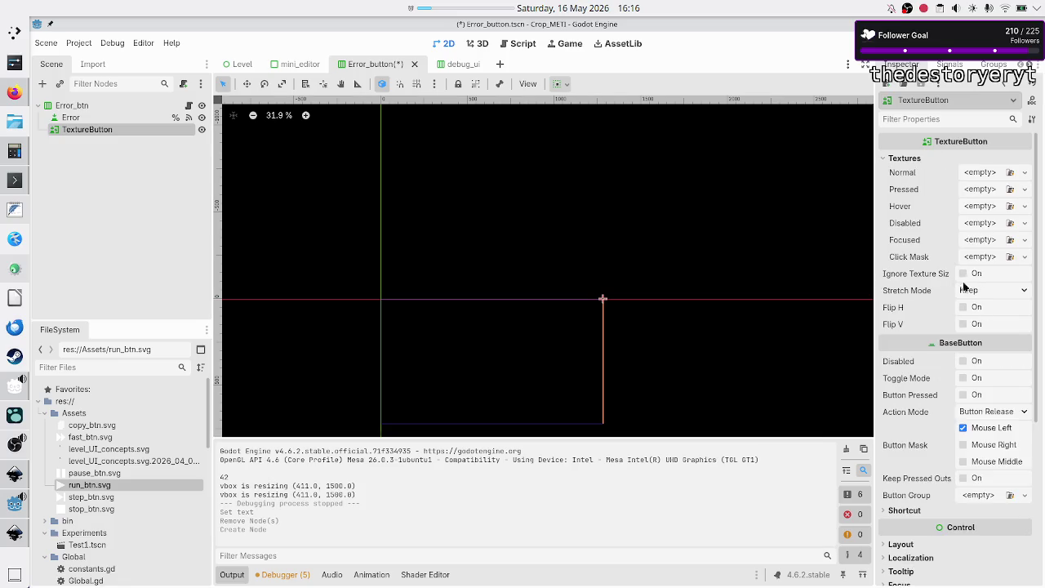
click(111, 424)
mouse_move(110, 421)
mouse_down()
mouse_move(441, 351)
mouse_move(609, 274)
mouse_move(792, 211)
mouse_move(889, 181)
mouse_move(971, 173)
mouse_up()
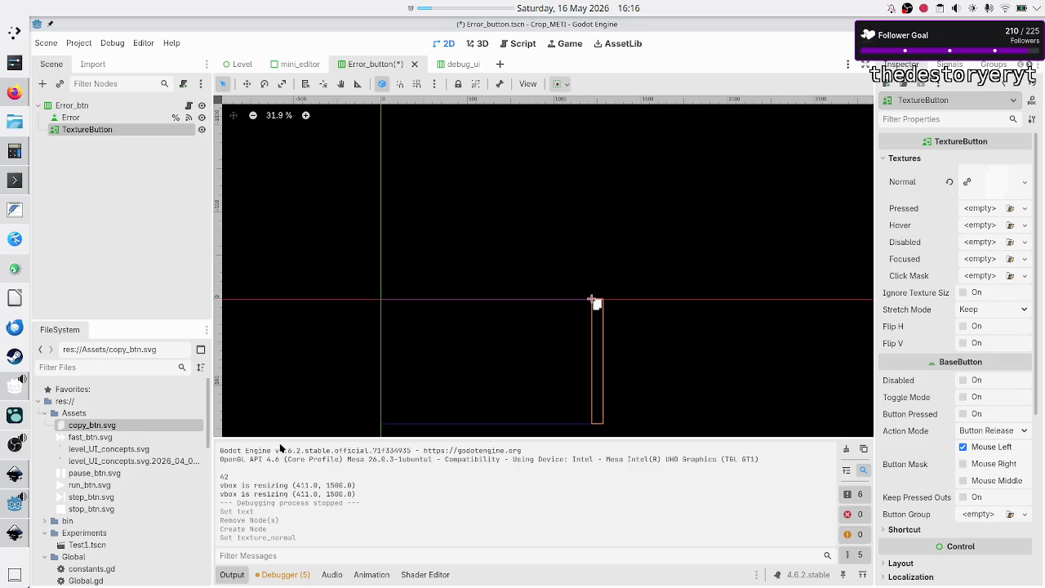
mouse_move(85, 426)
mouse_down()
mouse_move(198, 350)
mouse_move(469, 402)
mouse_move(802, 302)
mouse_move(921, 250)
mouse_move(972, 210)
mouse_up()
mouse_move(105, 424)
mouse_down()
mouse_move(144, 429)
mouse_move(364, 399)
mouse_move(737, 263)
mouse_move(847, 240)
mouse_move(981, 249)
mouse_up()
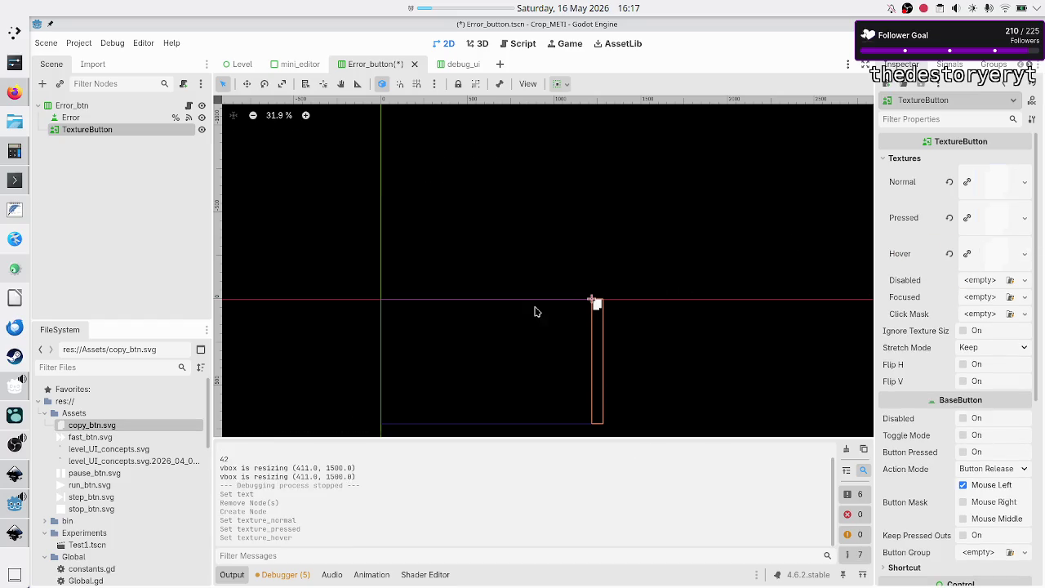
mouse_move(102, 427)
mouse_down()
mouse_move(335, 388)
mouse_move(511, 337)
mouse_move(639, 335)
mouse_move(763, 305)
mouse_move(974, 300)
mouse_up()
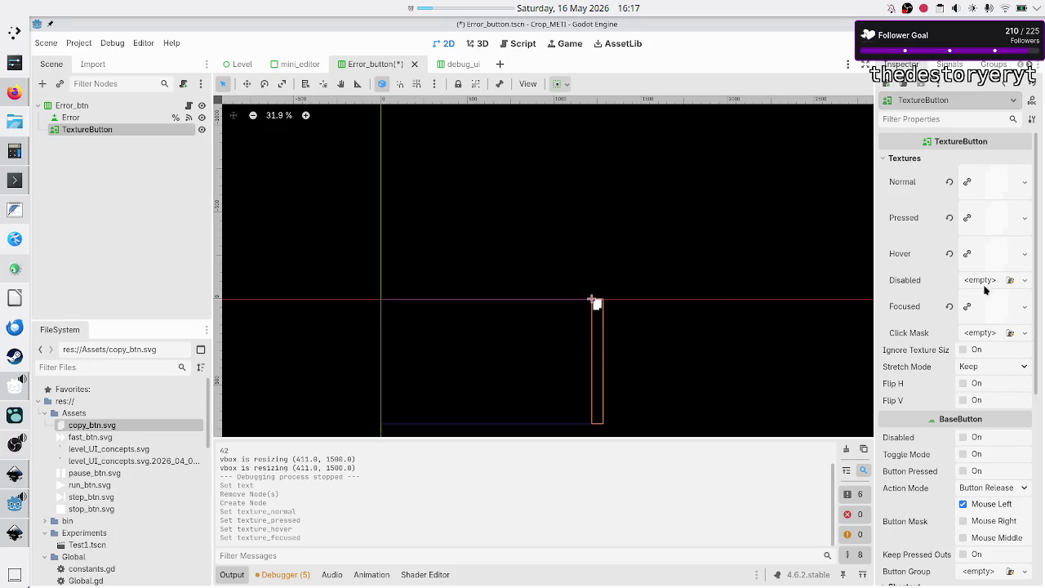
Step: Make the TextureButton ignore texture size and keep its aspect ratio centered
click(963, 350)
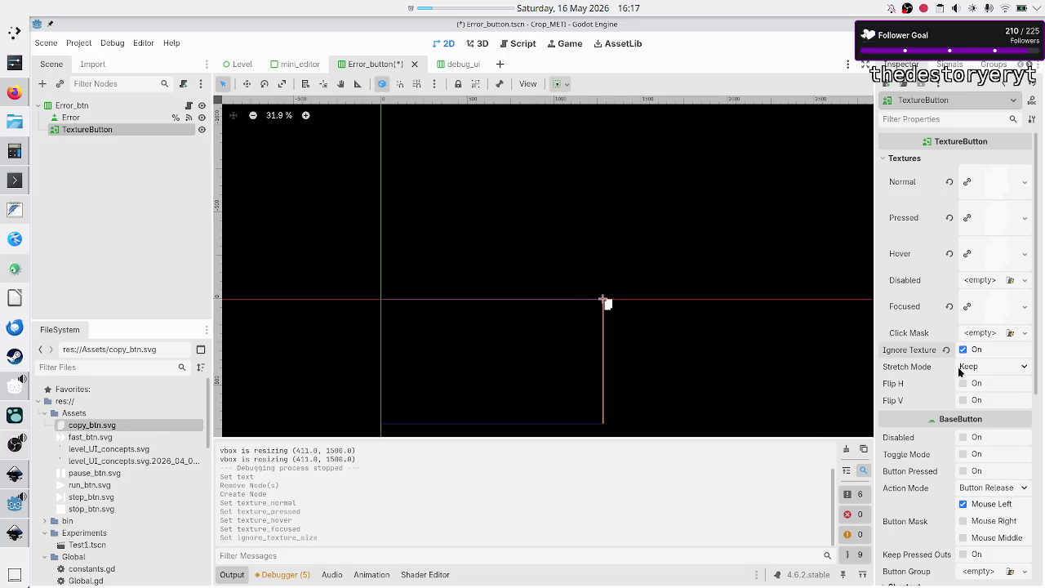
click(968, 368)
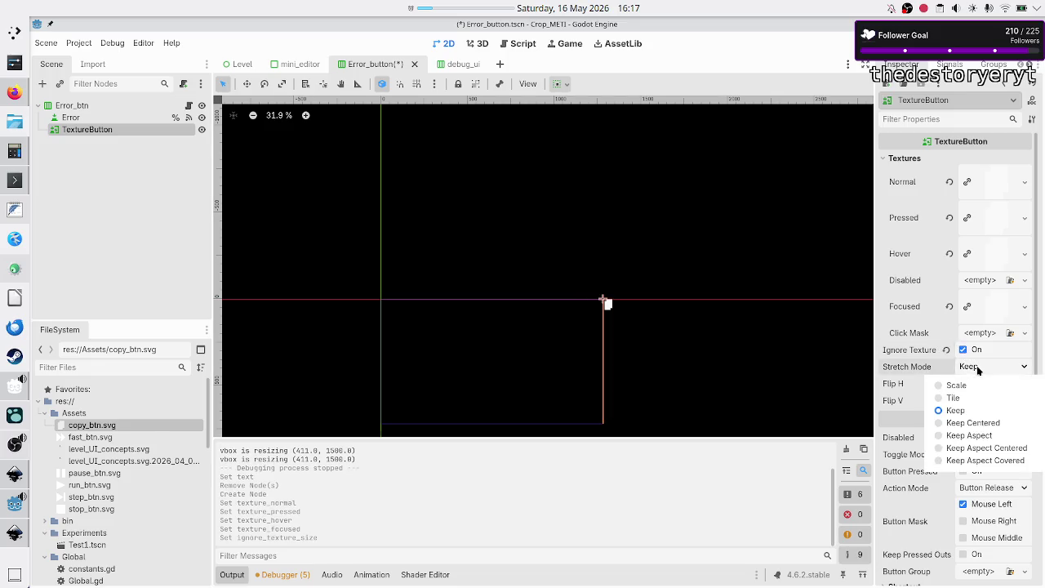
click(987, 450)
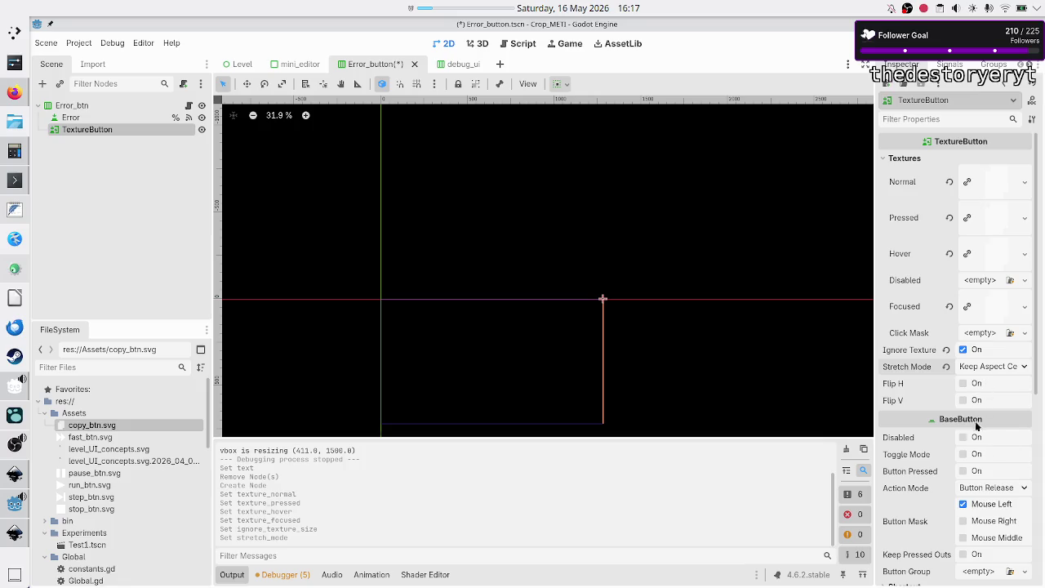
scroll(979, 412, down, 3)
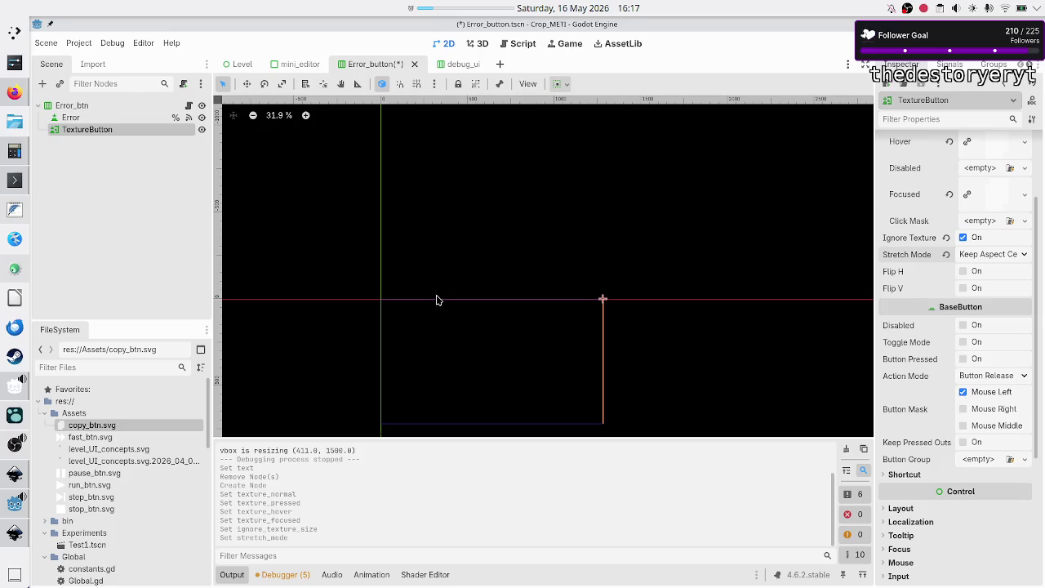
Step: Anchor Error_btn to fill its whole parent area
click(72, 106)
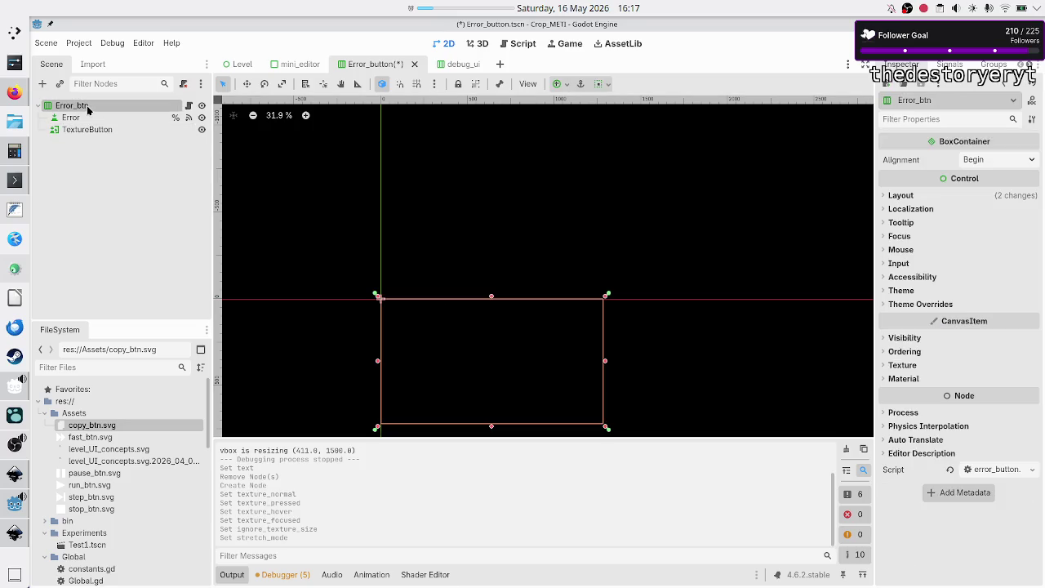
click(562, 84)
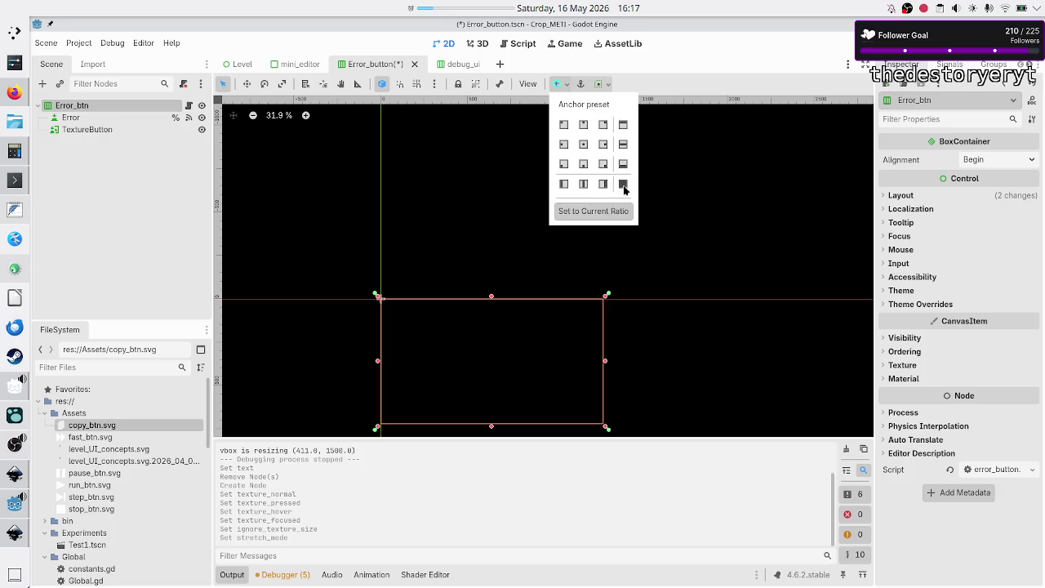
click(623, 188)
click(130, 219)
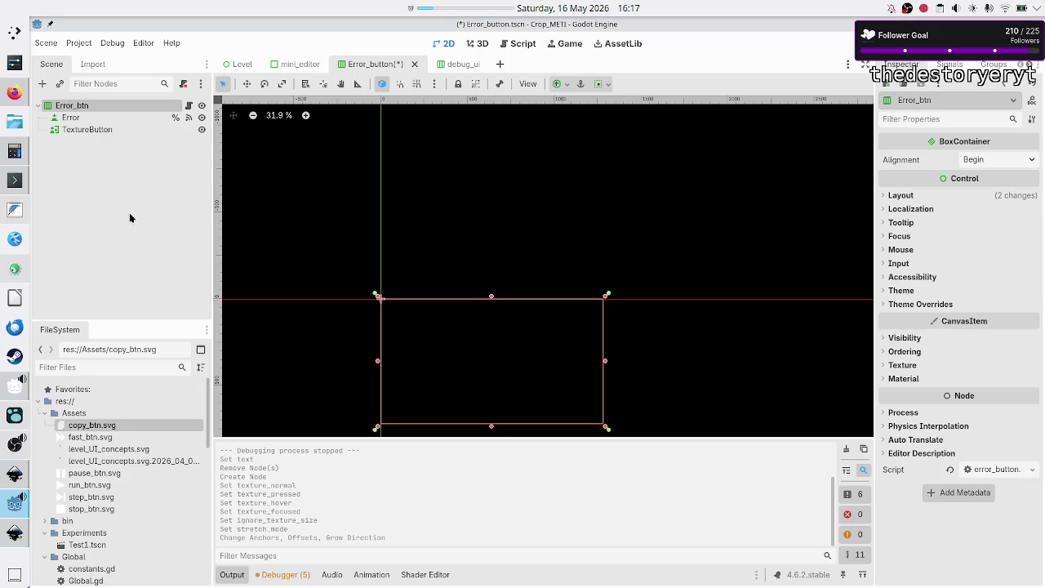
Step: Turn on Horizontal Expand in the TextureButton's container sizing
click(91, 118)
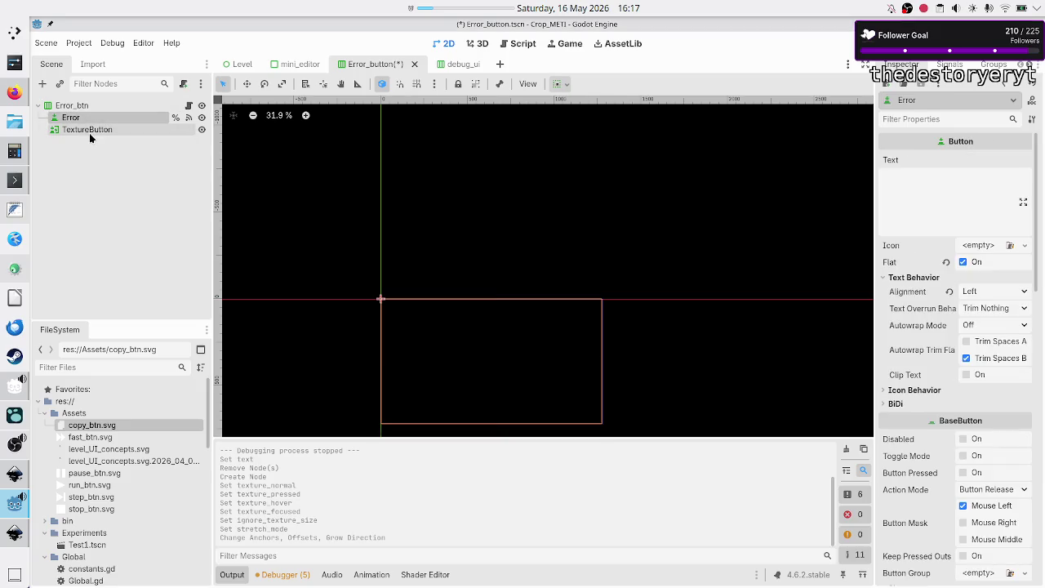
scroll(916, 471, down, 10)
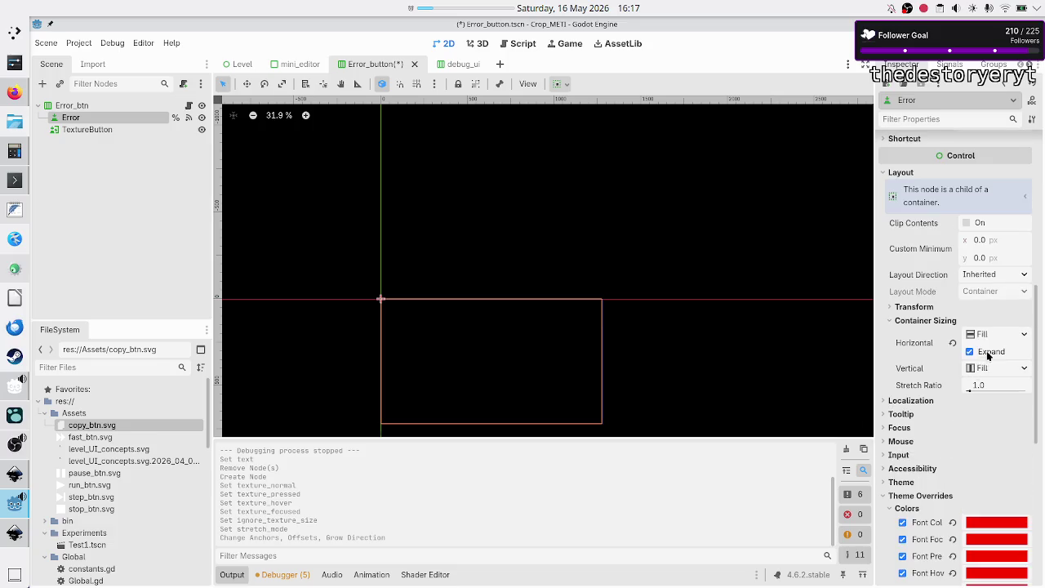
click(97, 128)
scroll(960, 379, down, 5)
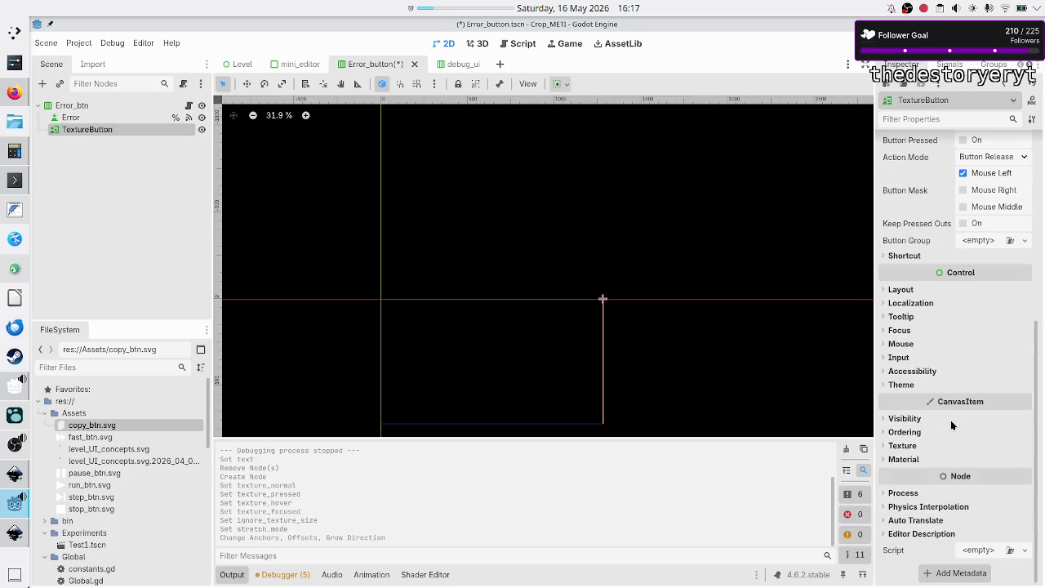
click(925, 291)
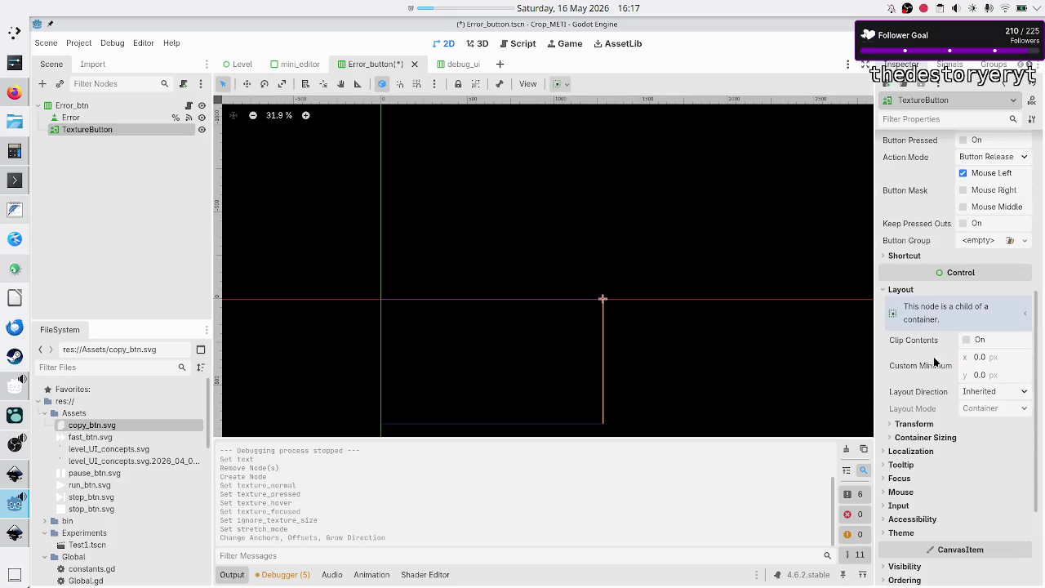
click(925, 436)
click(981, 469)
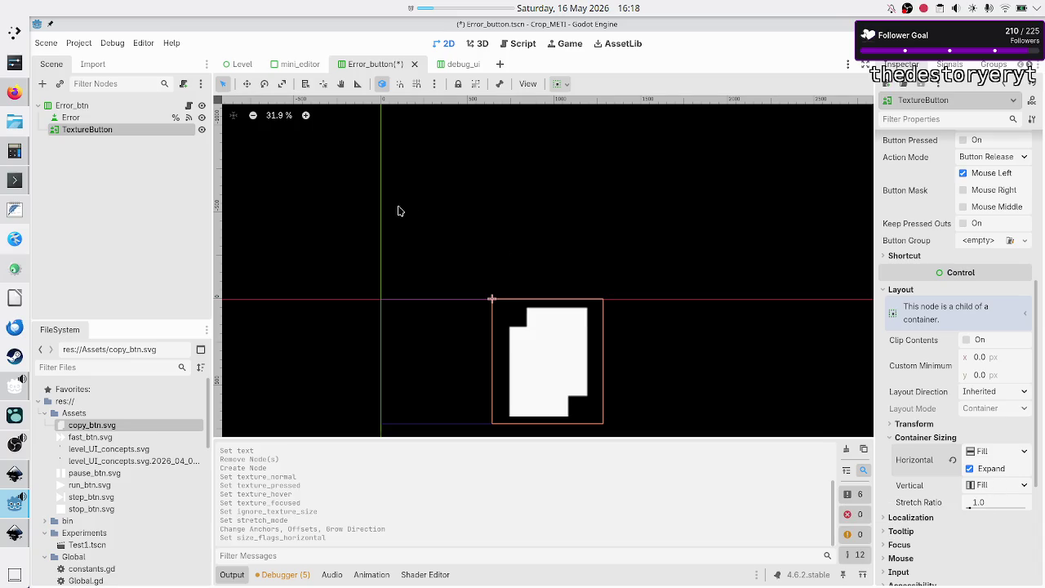
Step: Set the Error label's stretch ratio to 10 and run the game
click(98, 117)
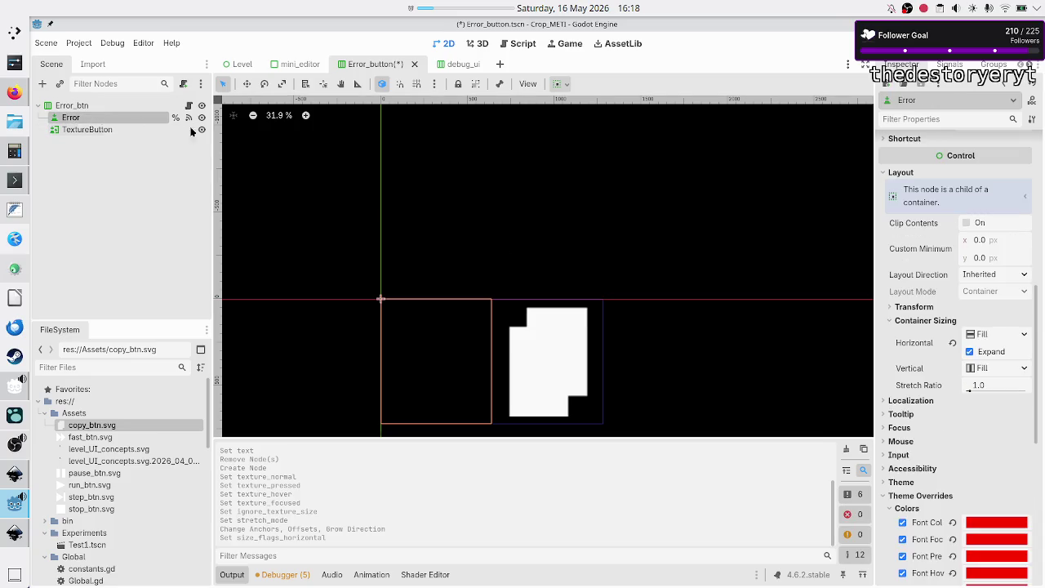
click(996, 387)
text(10)
key(Return)
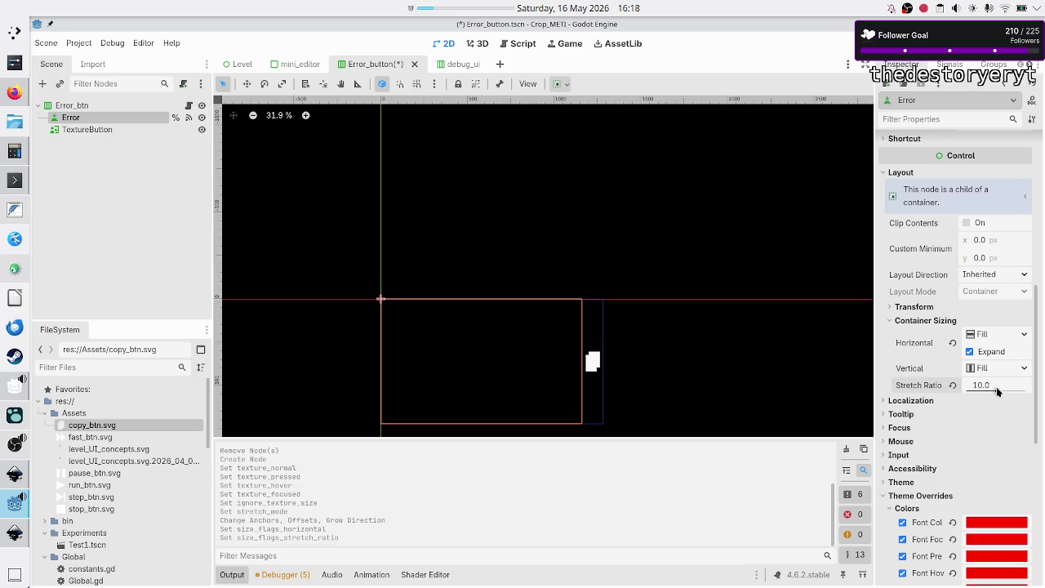
key(F5)
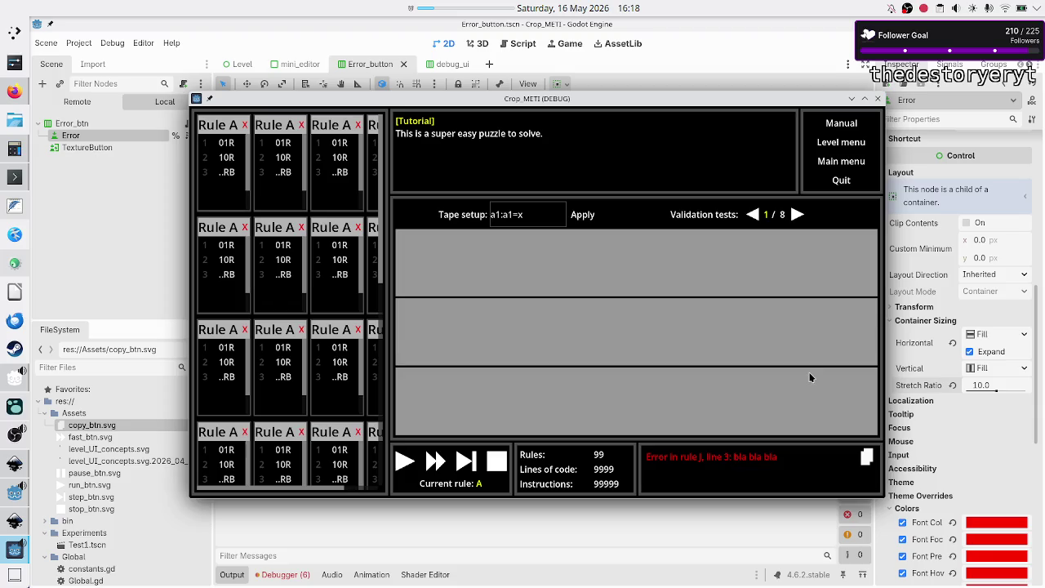
Step: Close the test game and inspect the TextureButton and Error nodes' sizes
click(877, 100)
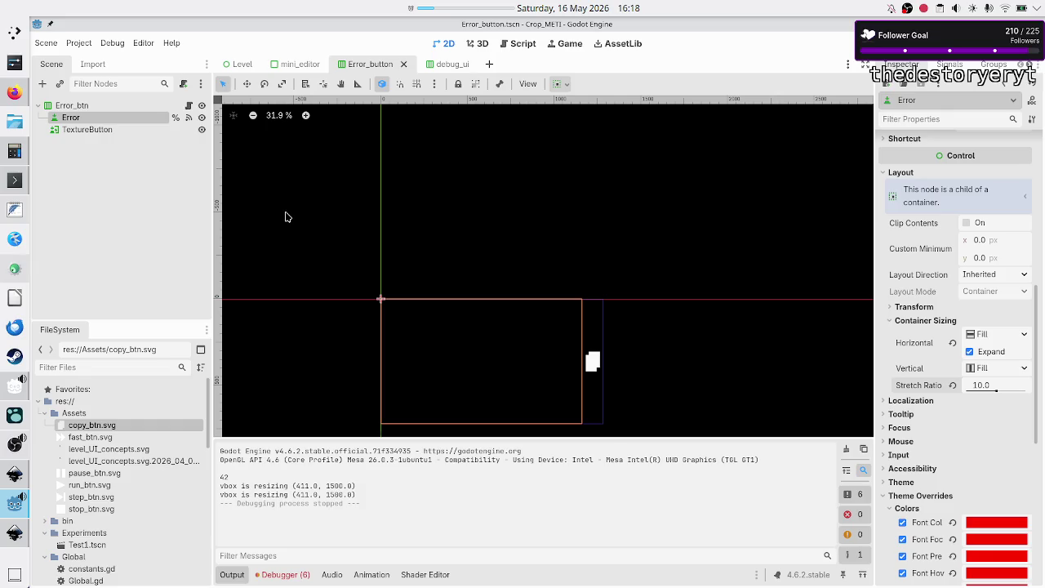
click(96, 129)
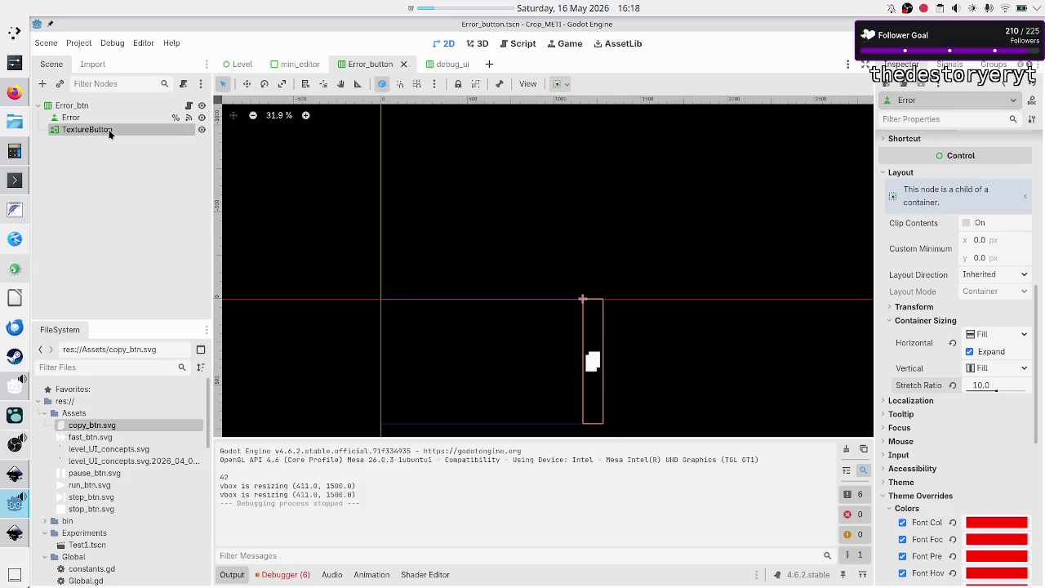
click(86, 118)
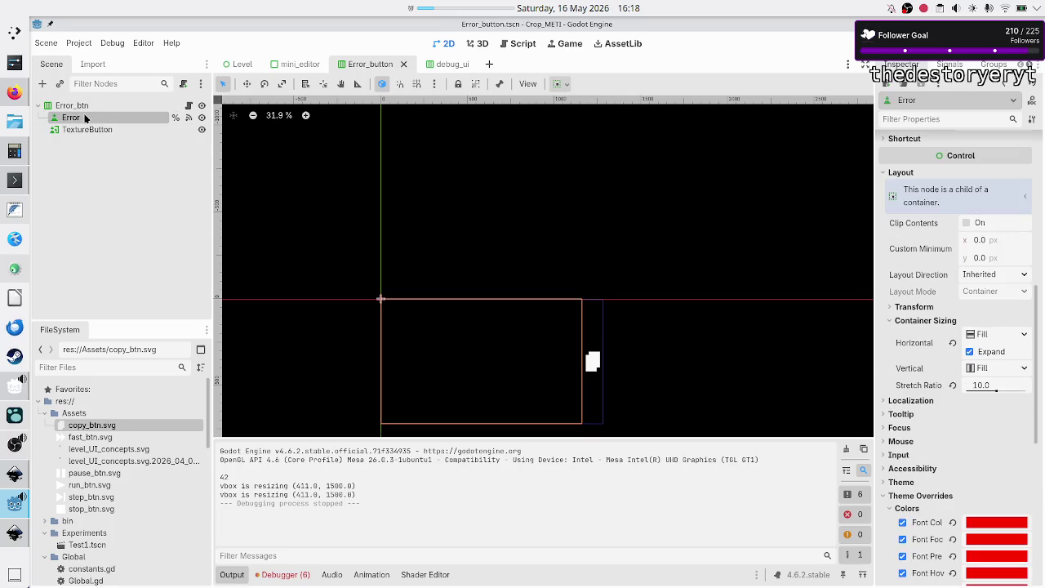
click(79, 131)
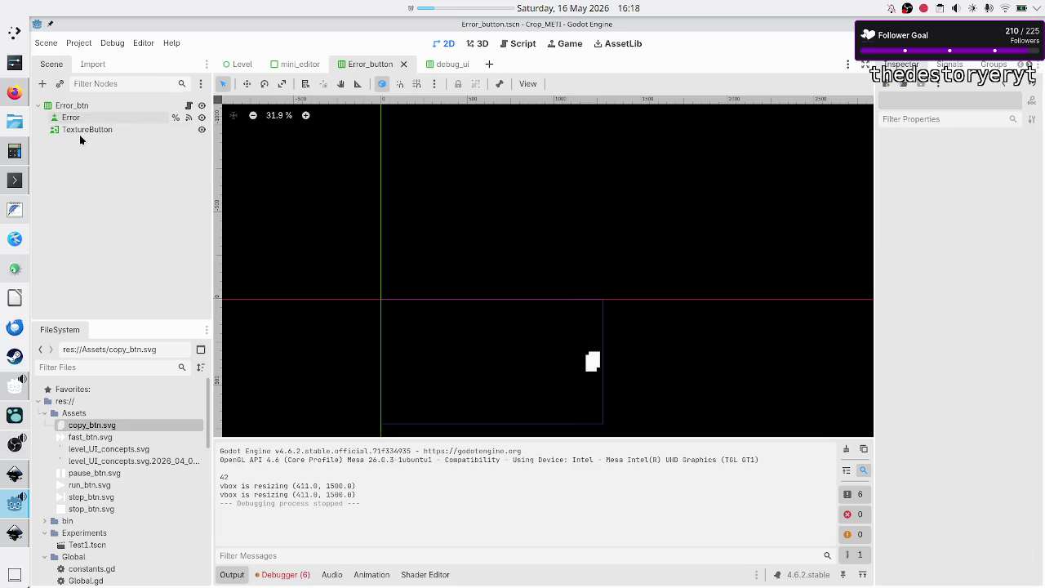
click(84, 119)
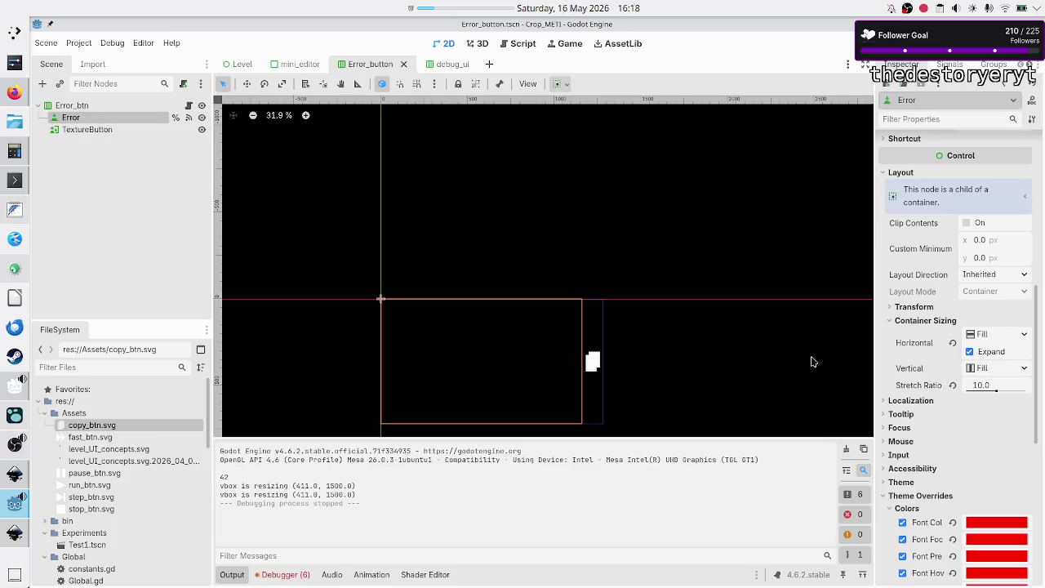
Step: Raise the Error label's stretch ratio to 15, then to 20
click(1003, 390)
text(15)
key(Return)
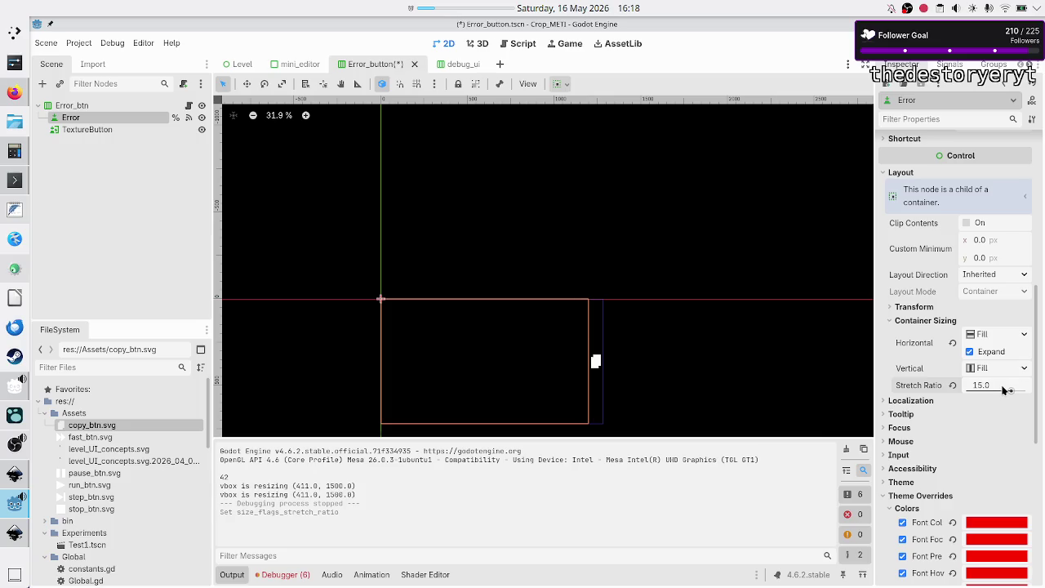
click(1002, 391)
text(20)
key(Return)
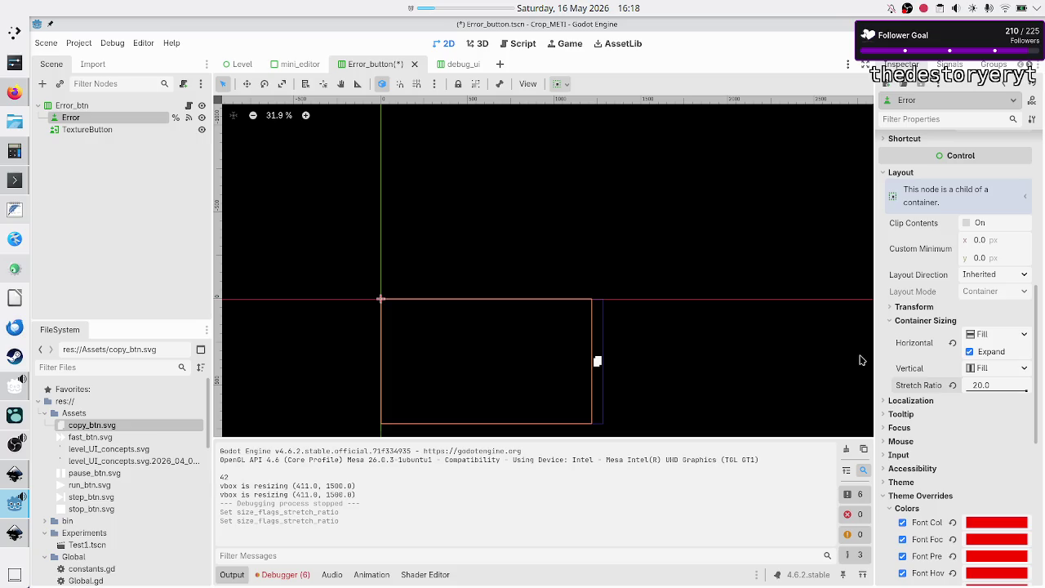
Step: Save and test-run the scene, then open copy_btn.svg in Inkscape
key(ctrl+s)
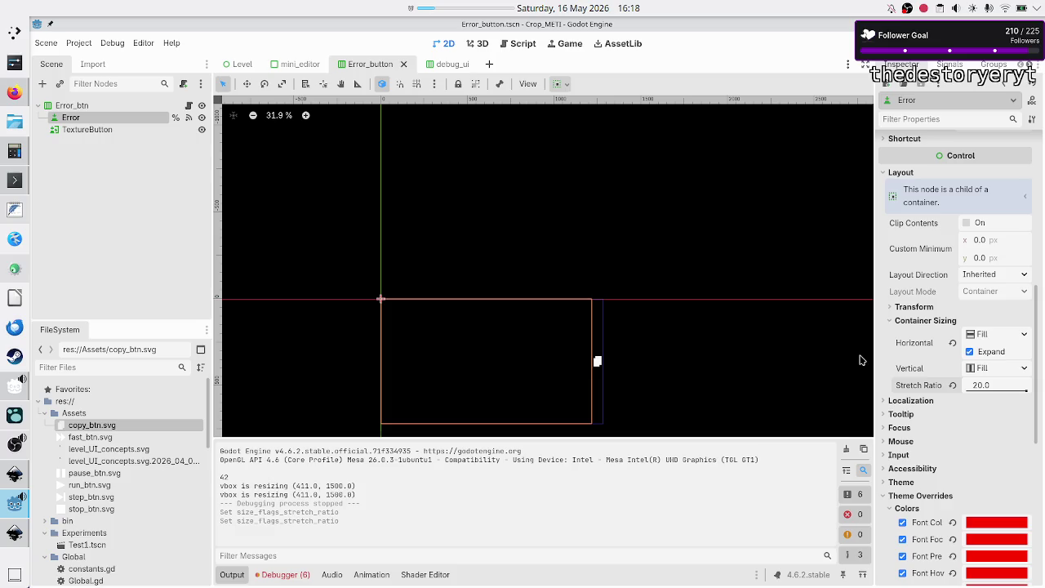
key(F5)
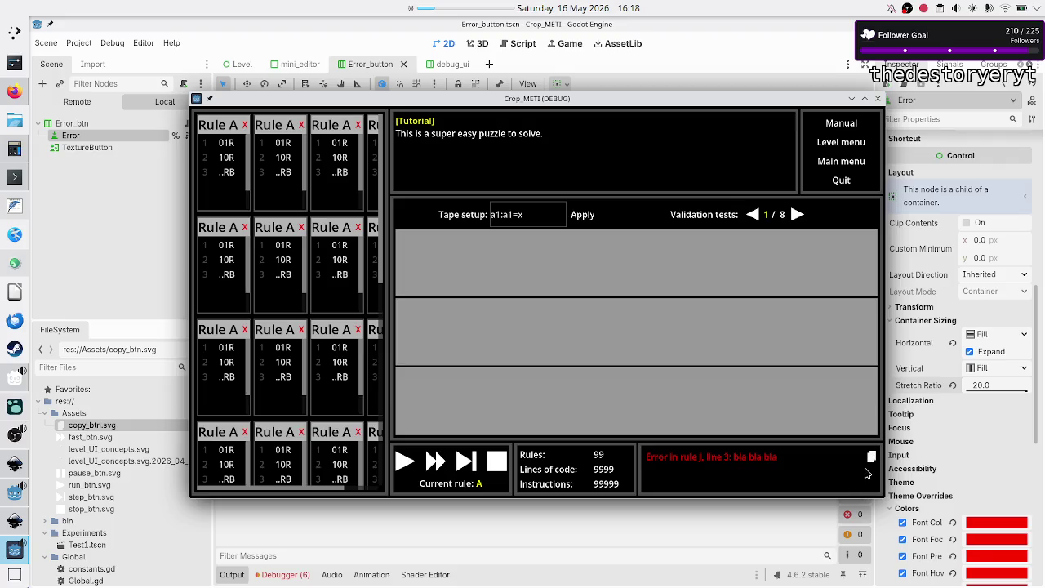
click(878, 98)
double_click(90, 426)
click(420, 349)
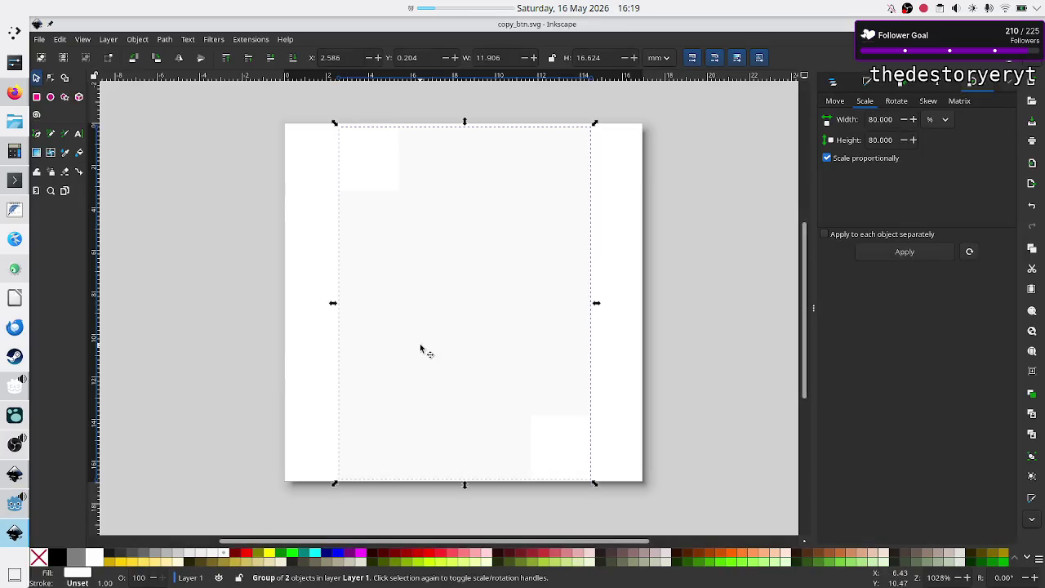
Step: Ungroup the icon's two rectangles
right_click(421, 350)
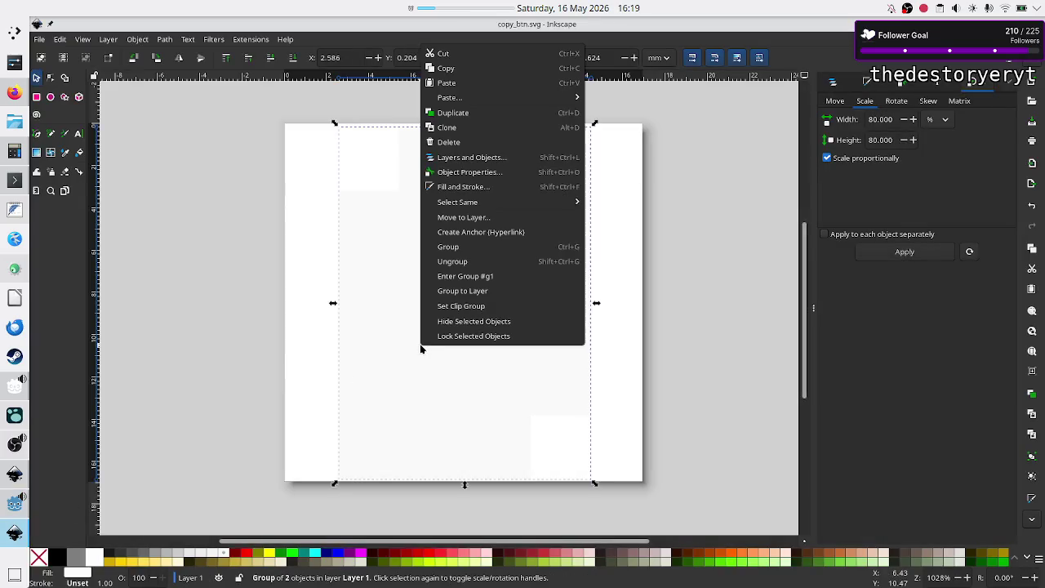
click(471, 261)
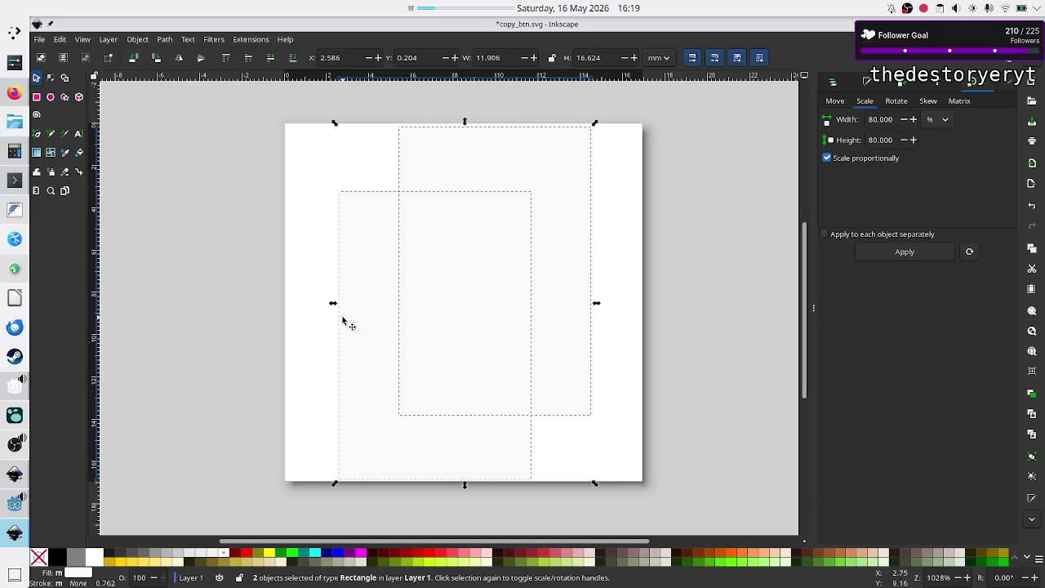
click(280, 327)
Step: Fill both rectangles with solid white (ffffffff)
click(382, 324)
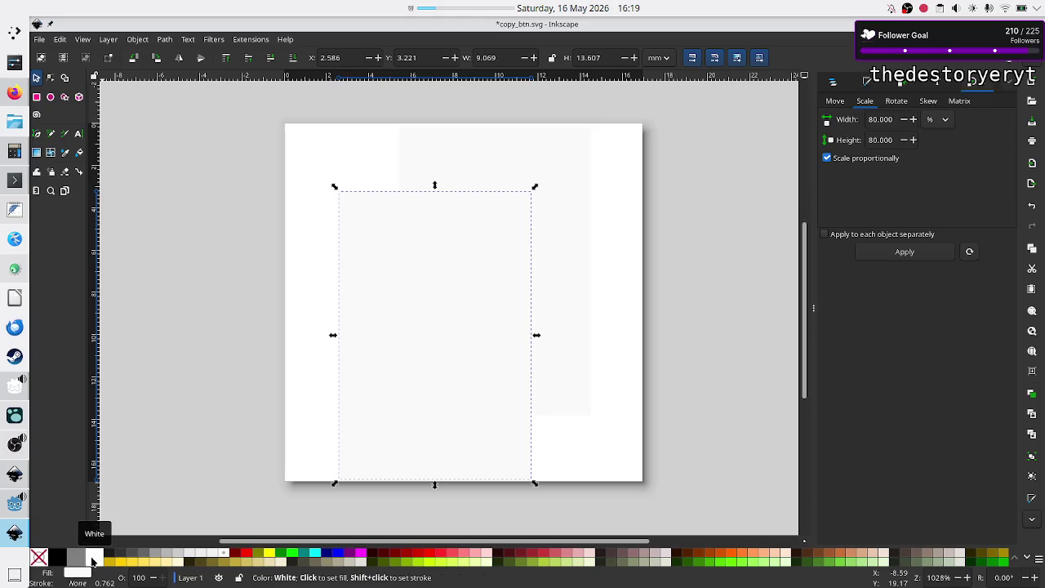
click(93, 560)
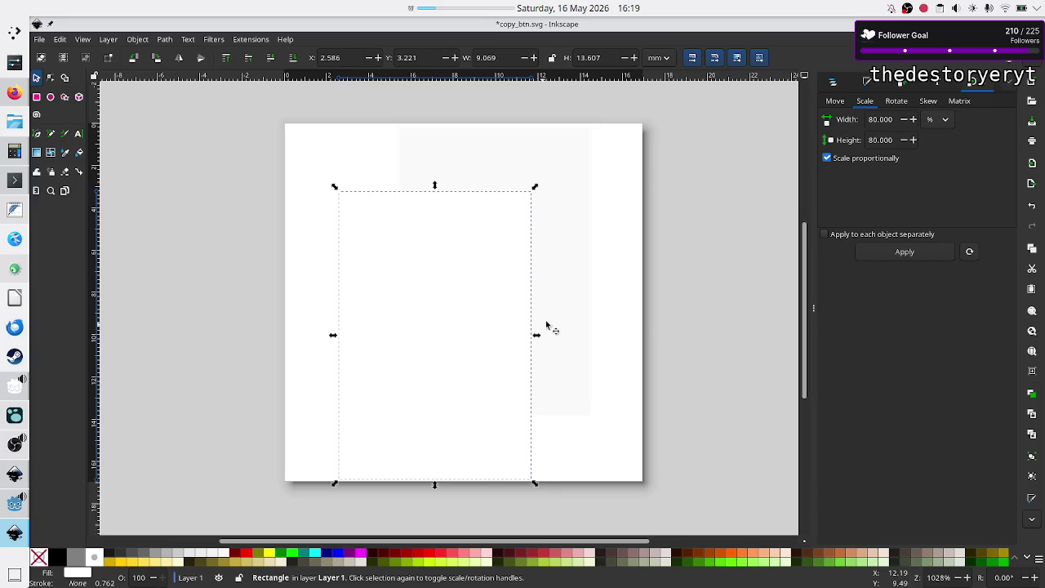
click(572, 310)
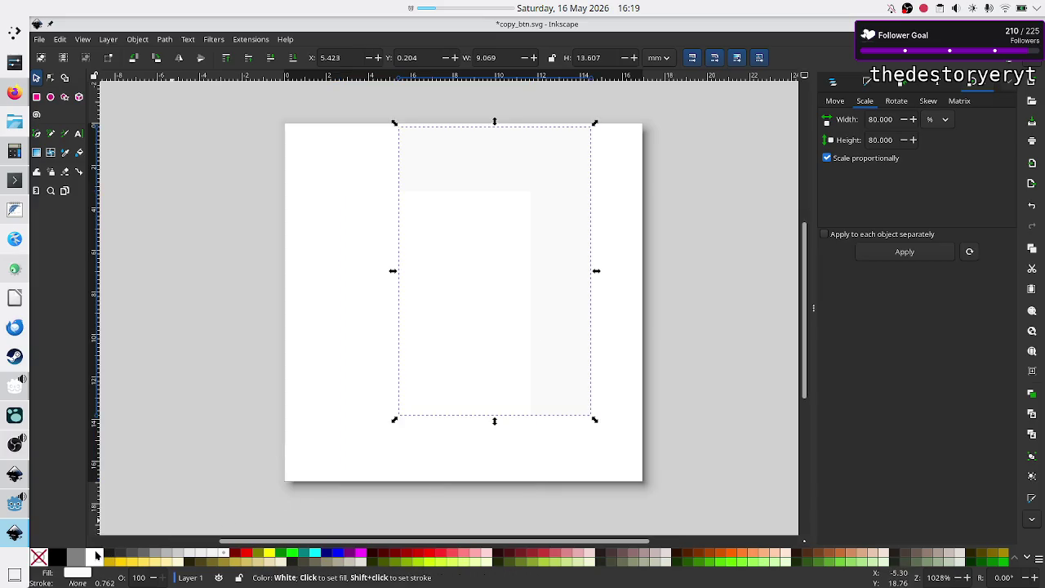
click(95, 556)
click(402, 445)
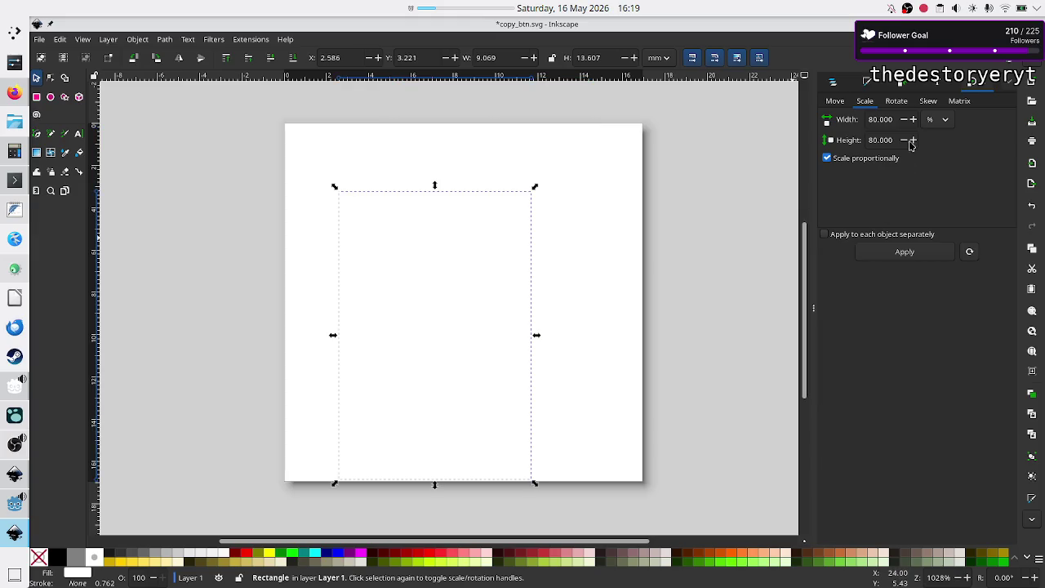
click(866, 81)
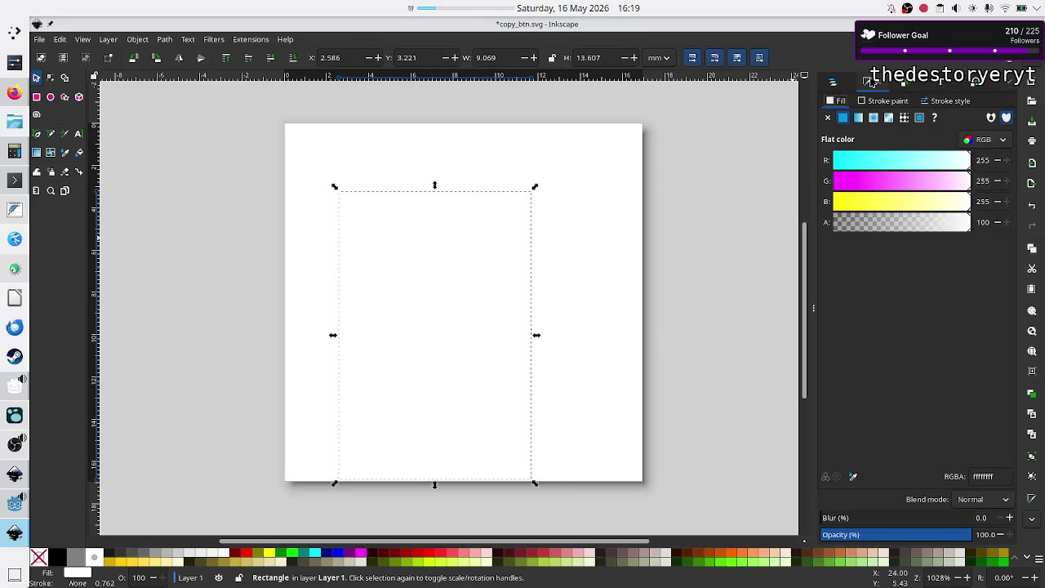
Step: Give the selected rectangle a flat dark grey 4d4d4dff outline
click(879, 102)
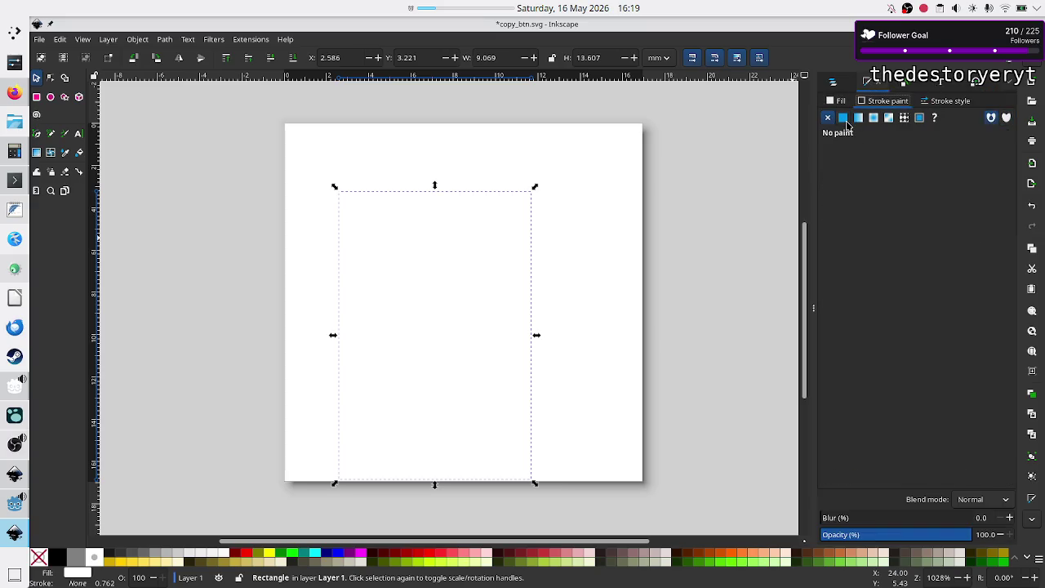
click(844, 119)
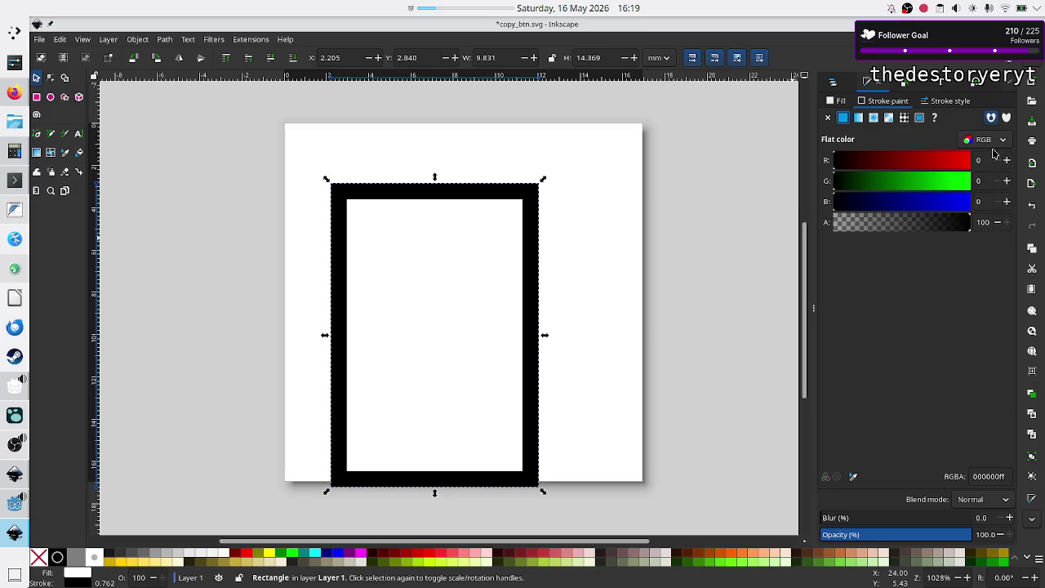
click(984, 160)
click(17, 479)
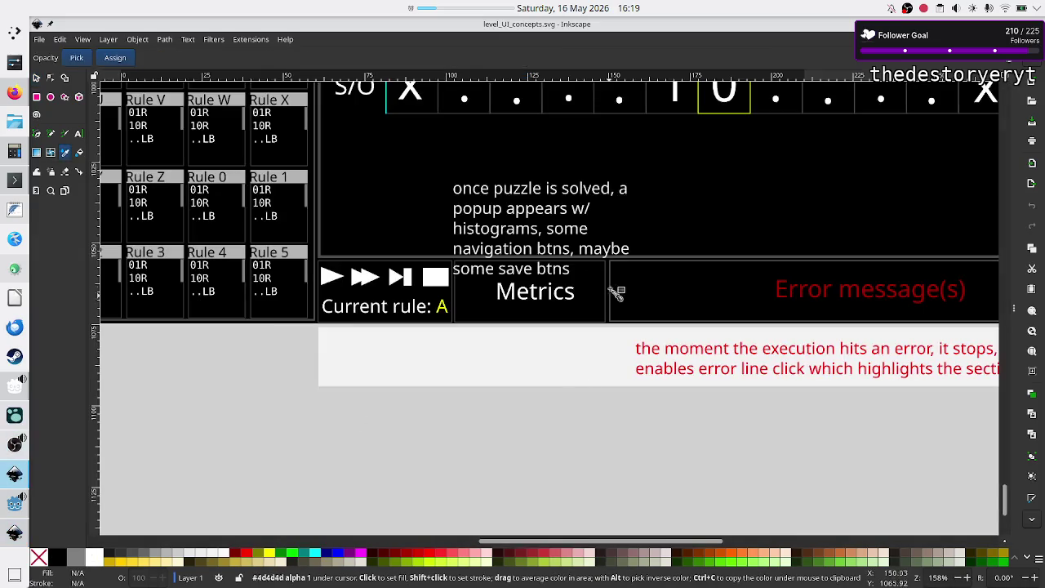
ctrl+scroll(523, 257, up, 7)
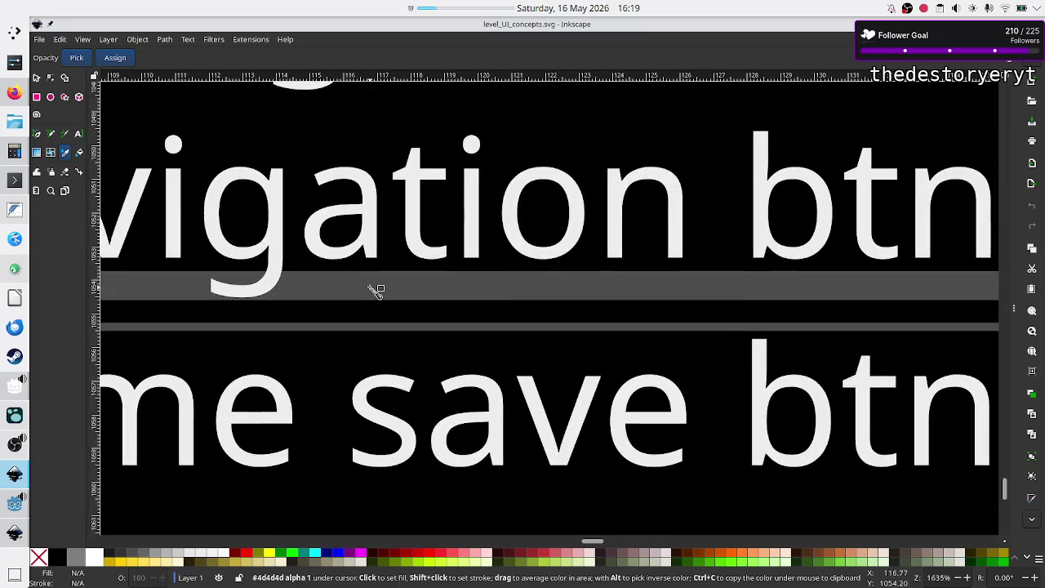
click(15, 532)
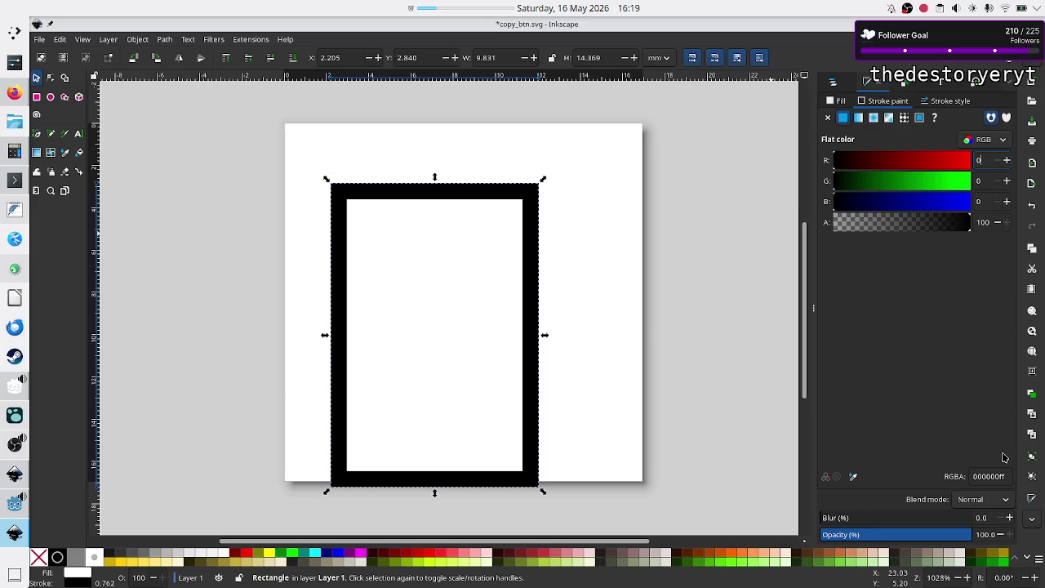
triple_click(989, 476)
text(4d4d4dff)
key(Return)
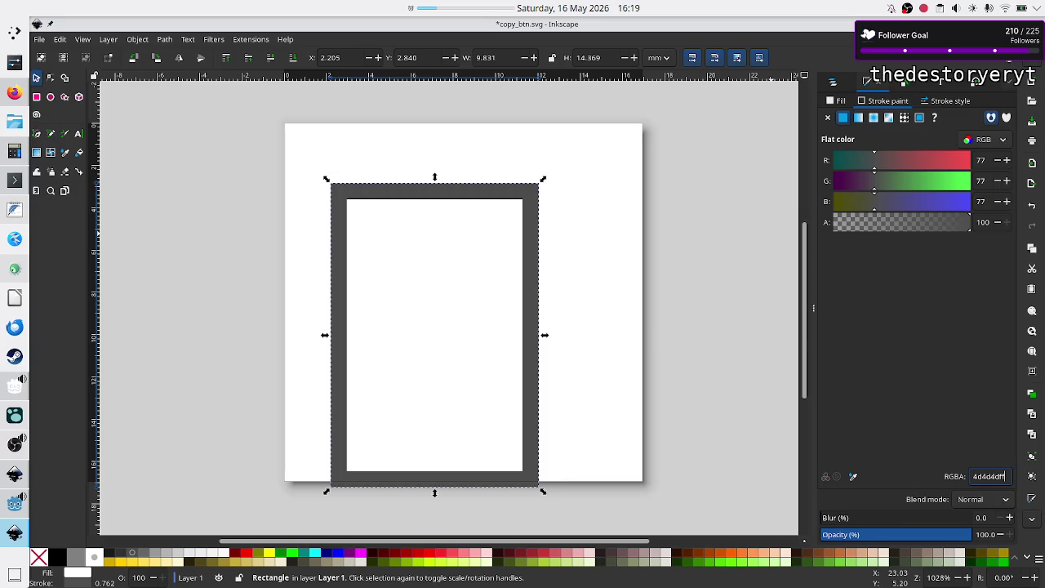
Step: Apply the same 4d4d4dff flat outline to the other rectangle
click(492, 176)
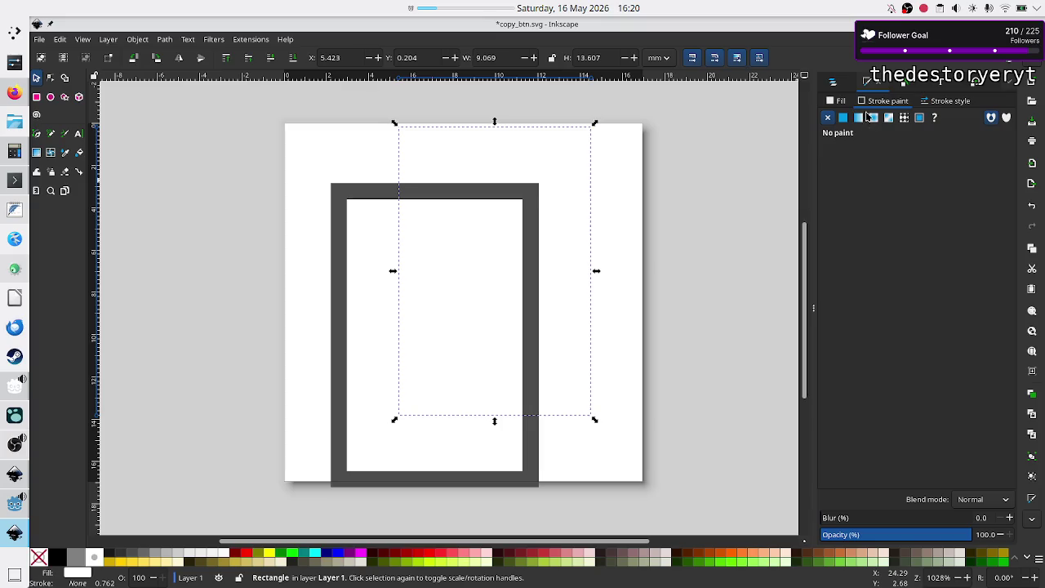
click(844, 119)
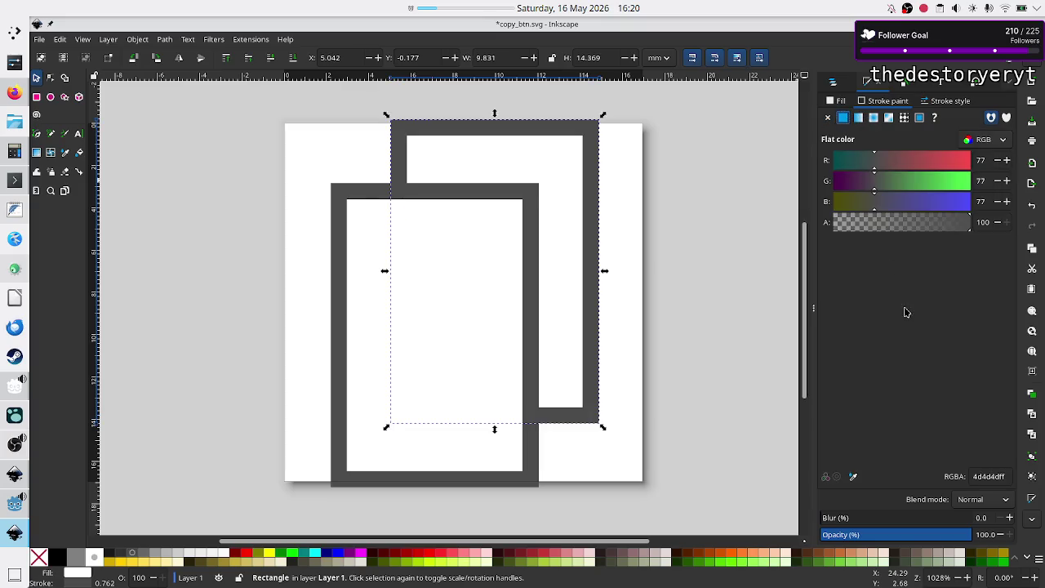
triple_click(990, 475)
key(ctrl+v)
Step: Set the back rectangle's outline width to 1 px
click(952, 102)
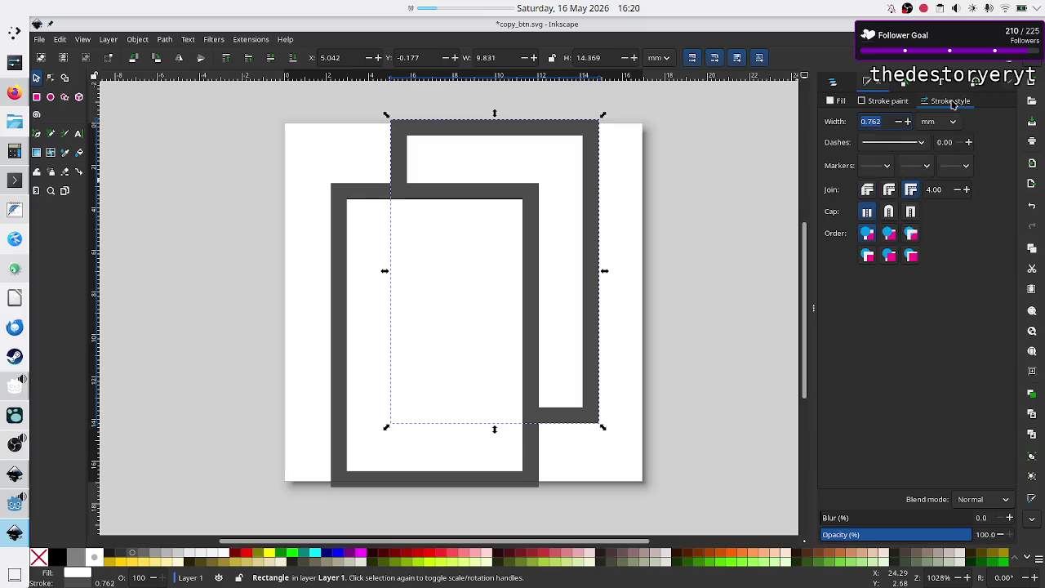
click(952, 123)
click(927, 140)
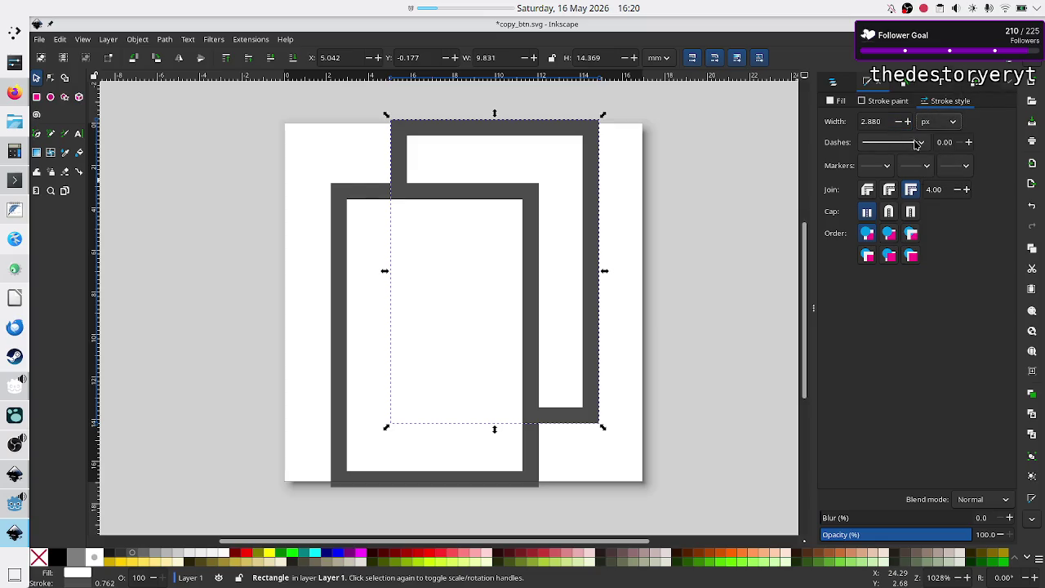
double_click(884, 122)
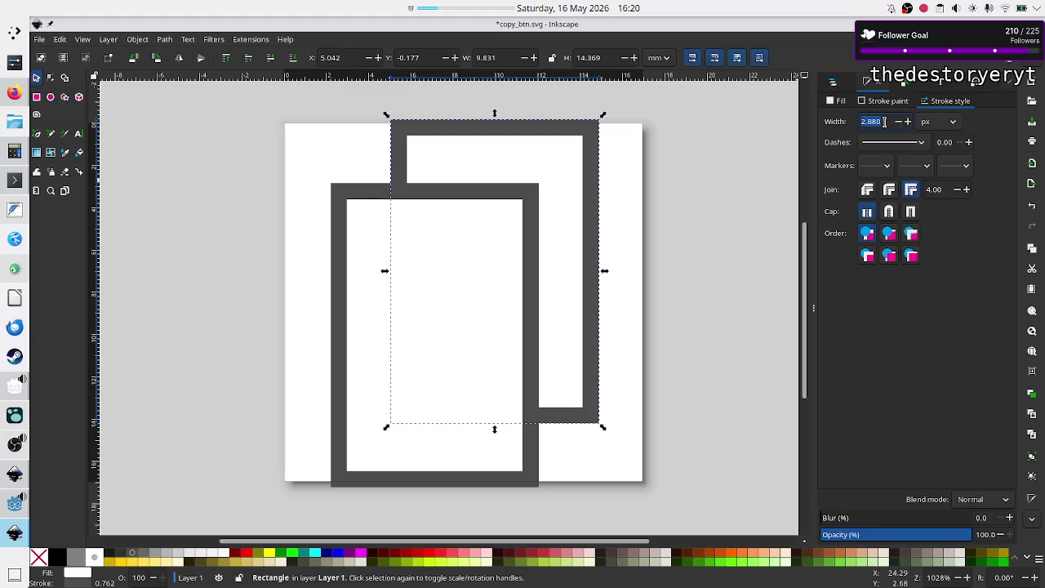
text(1)
key(Return)
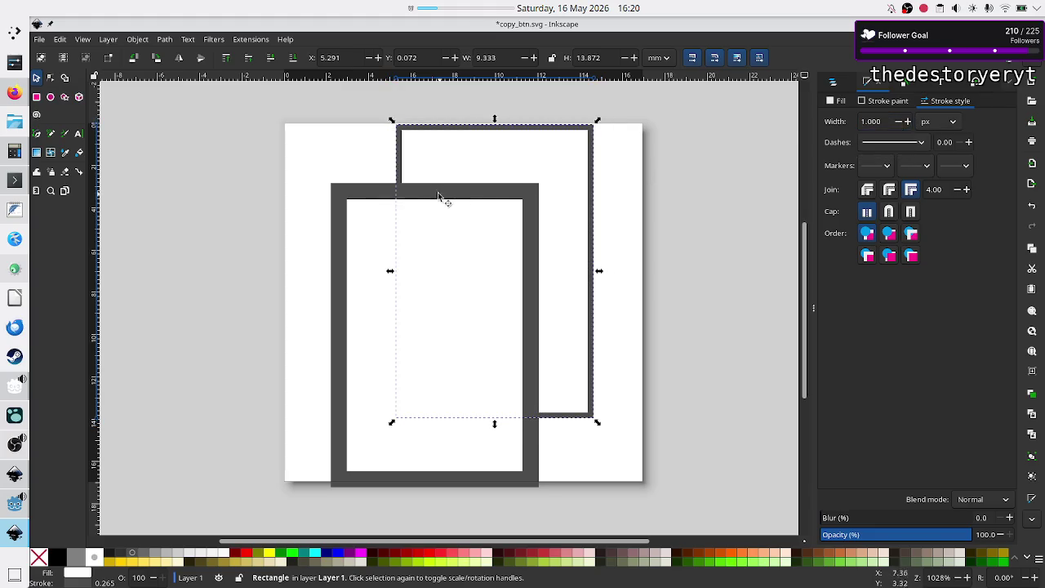
Step: Set the front rectangle's outline width to 1 px as well
click(376, 198)
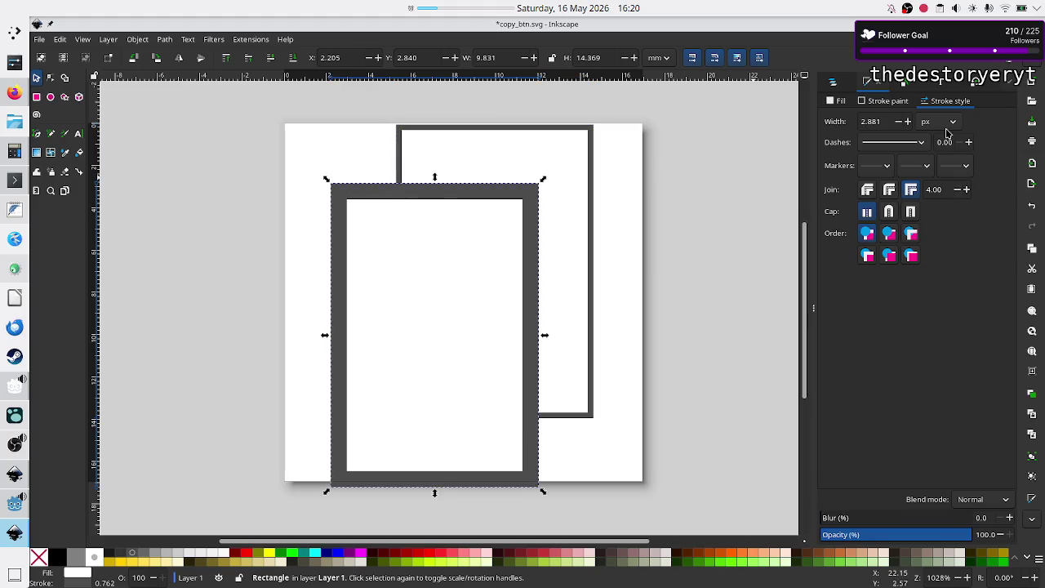
triple_click(887, 120)
text(1)
key(Return)
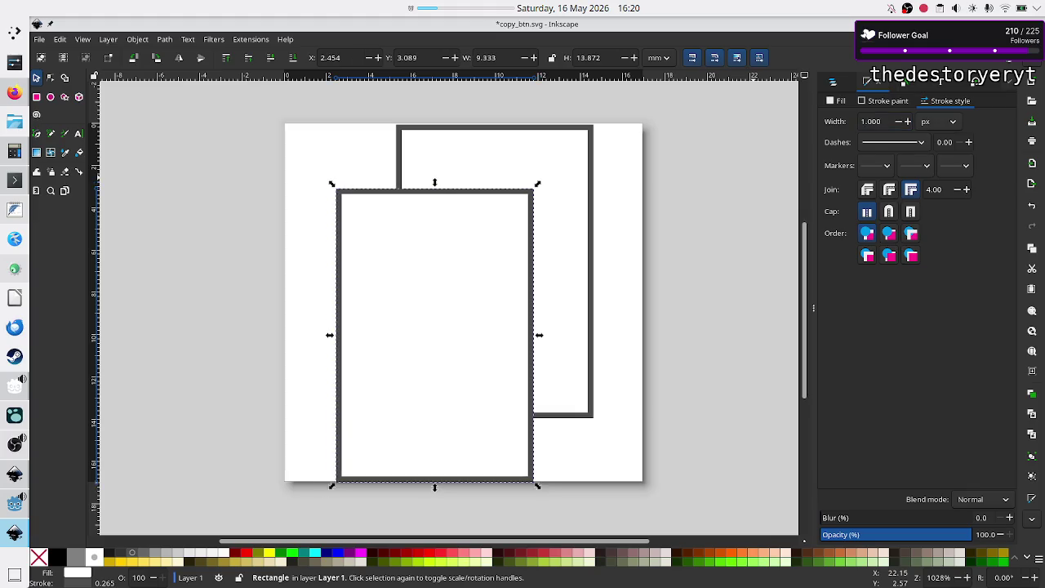
shift+click(591, 255)
Step: Group the two rectangles together
right_click(591, 254)
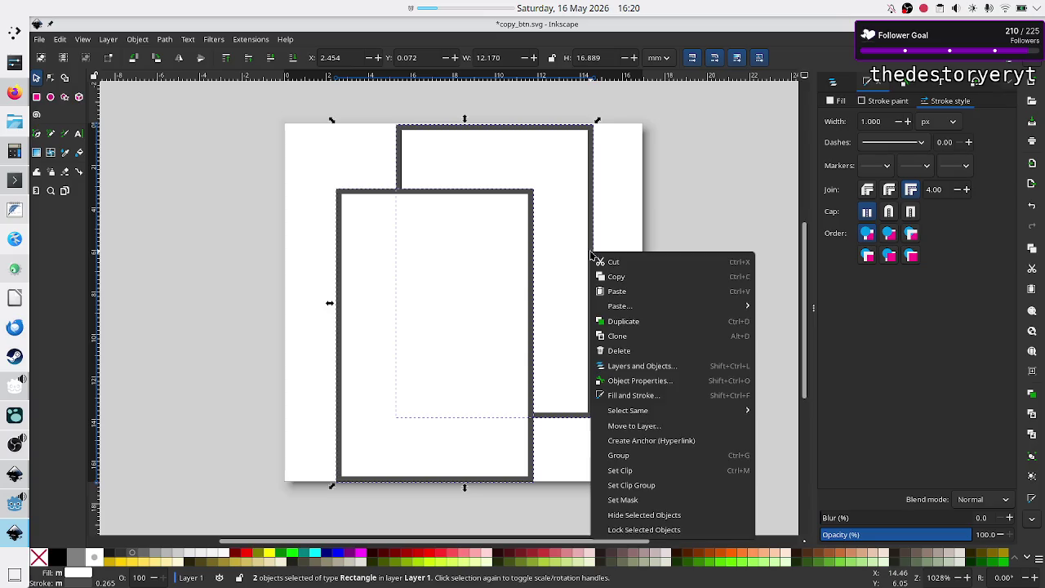
click(619, 456)
click(688, 390)
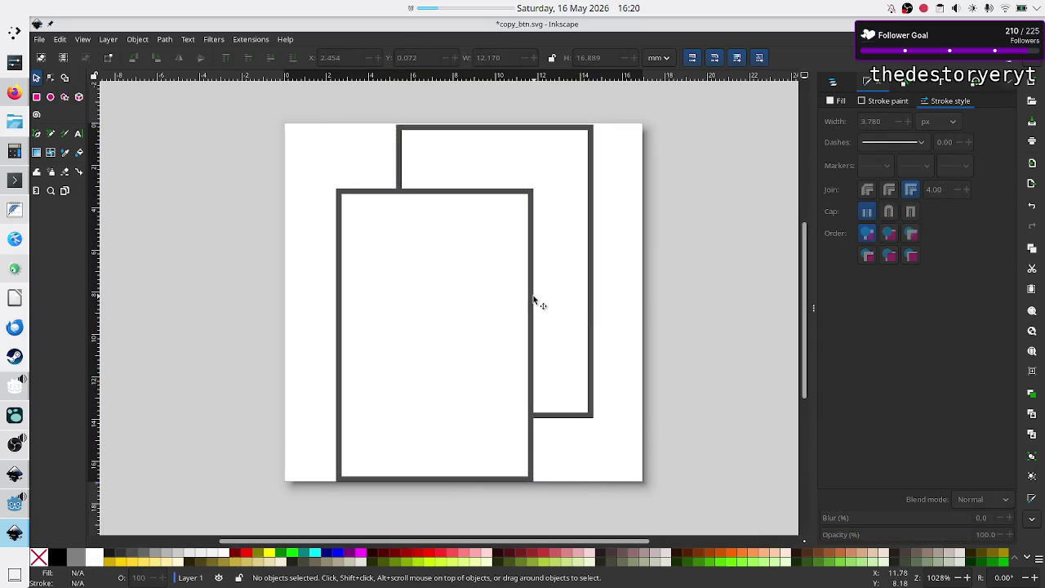
ctrl+scroll(553, 240, up, 4)
scroll(553, 235, up, 5)
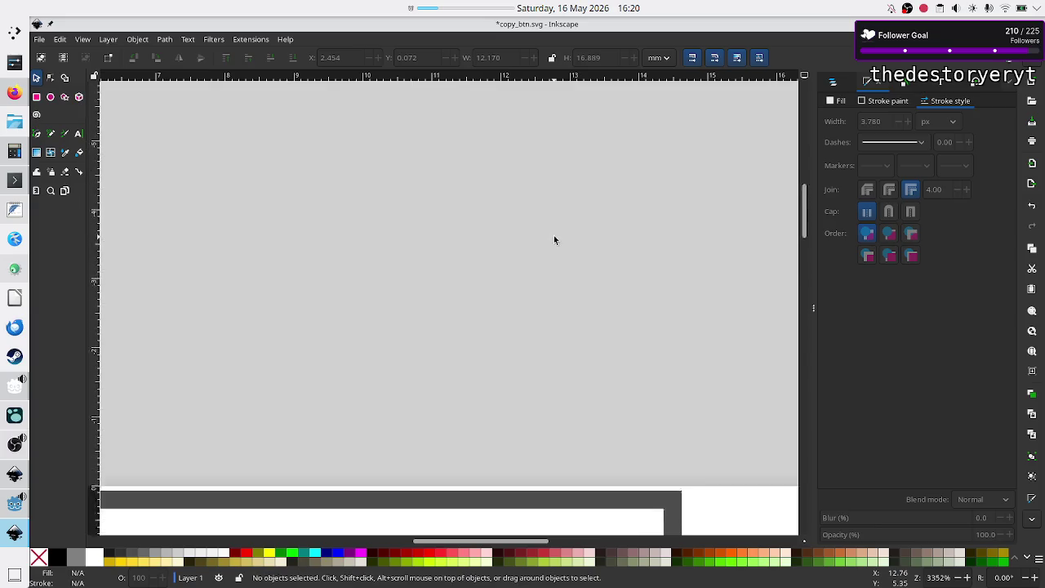
click(536, 269)
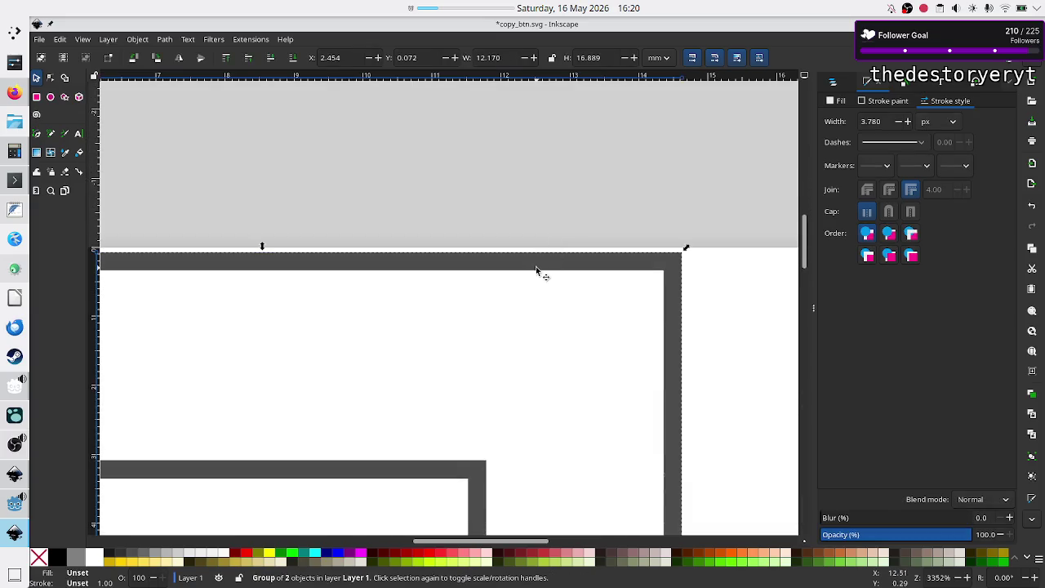
key(Up)
key(Down)
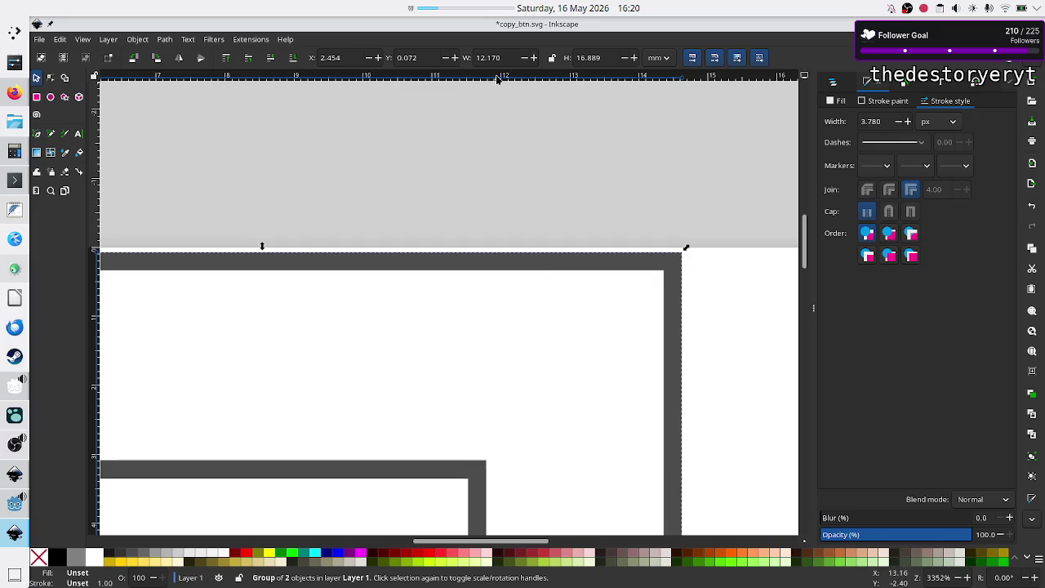
Step: Adjust the group's Y position, trying 0.1, 0.005 and 0.010 before settling on 0.030
click(357, 57)
double_click(428, 58)
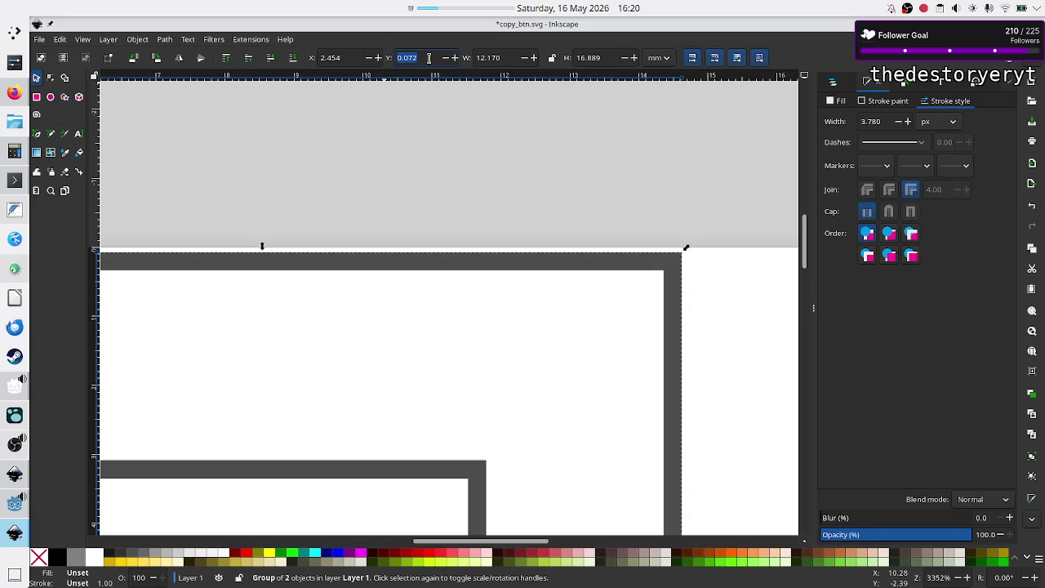
text(0)
text(.1)
key(Return)
key(BackSpace)
key(BackSpace)
key(BackSpace)
text(005)
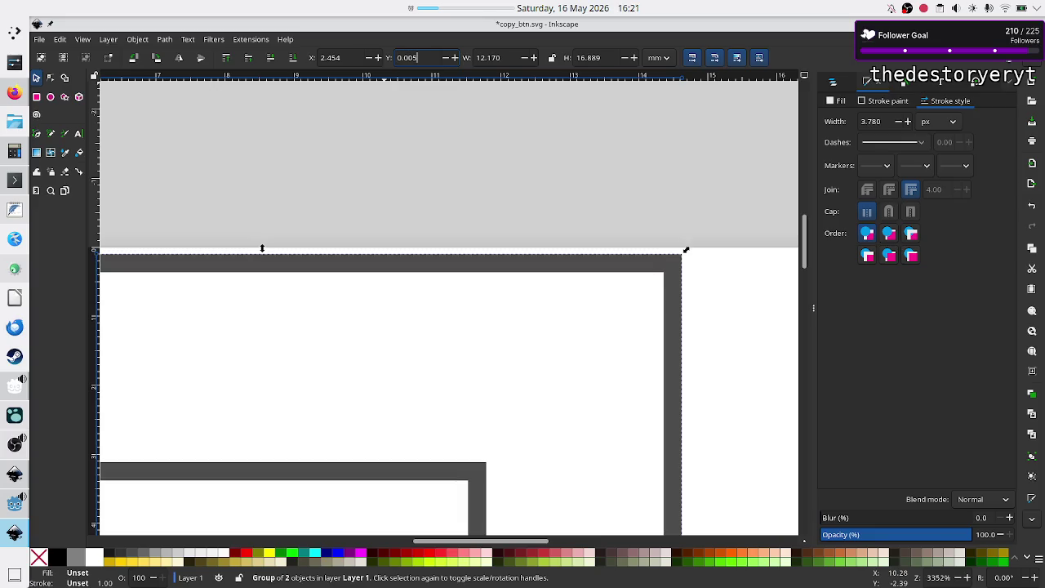
key(Return)
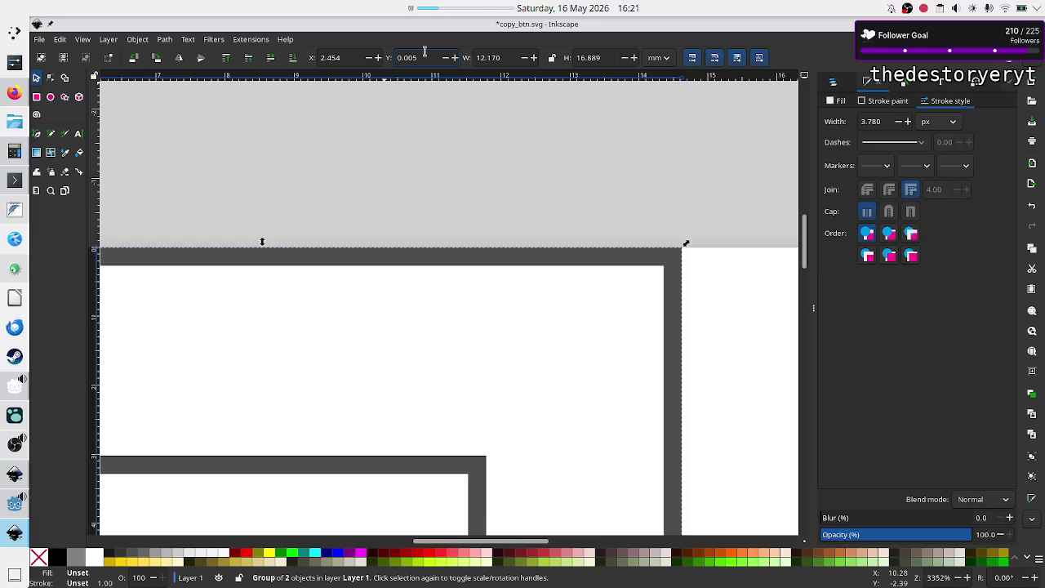
key(BackSpace)
key(BackSpace)
text(10)
key(Return)
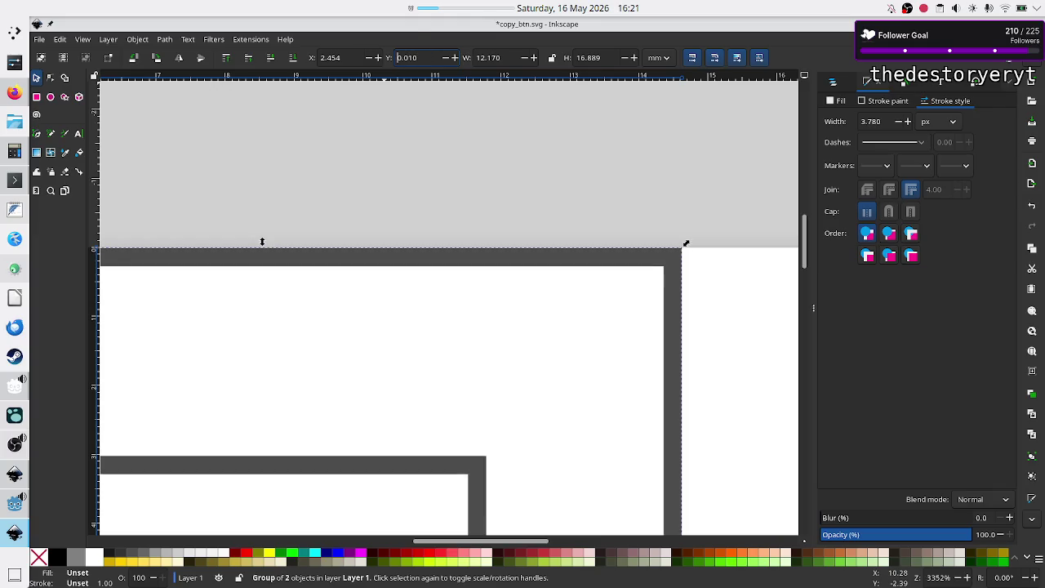
key(BackSpace)
key(BackSpace)
text(30)
key(Return)
Step: Save copy_btn.svg and switch back to Godot
click(484, 120)
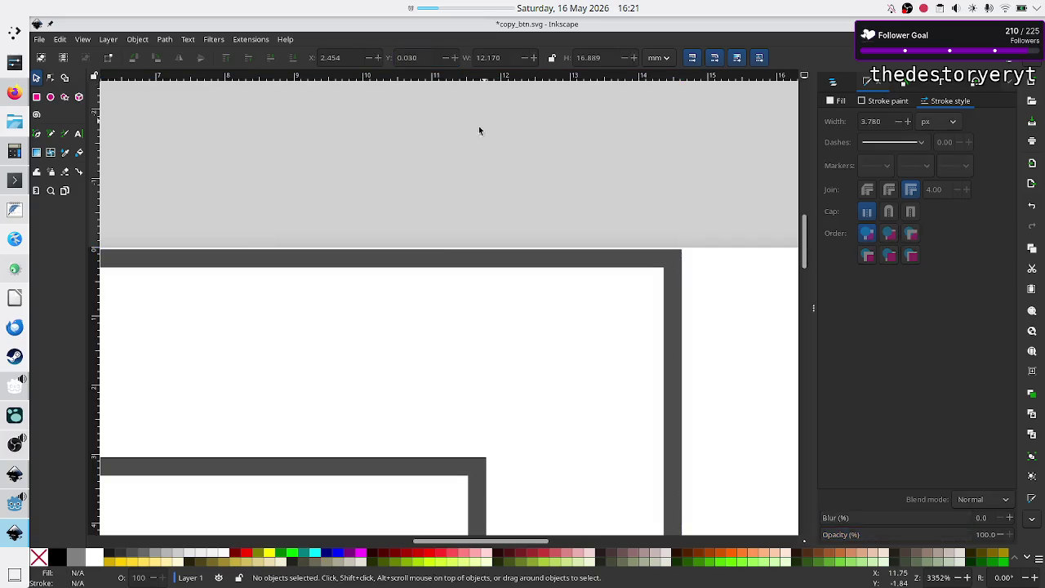
scroll(430, 282, down, 10)
scroll(431, 286, down, 5)
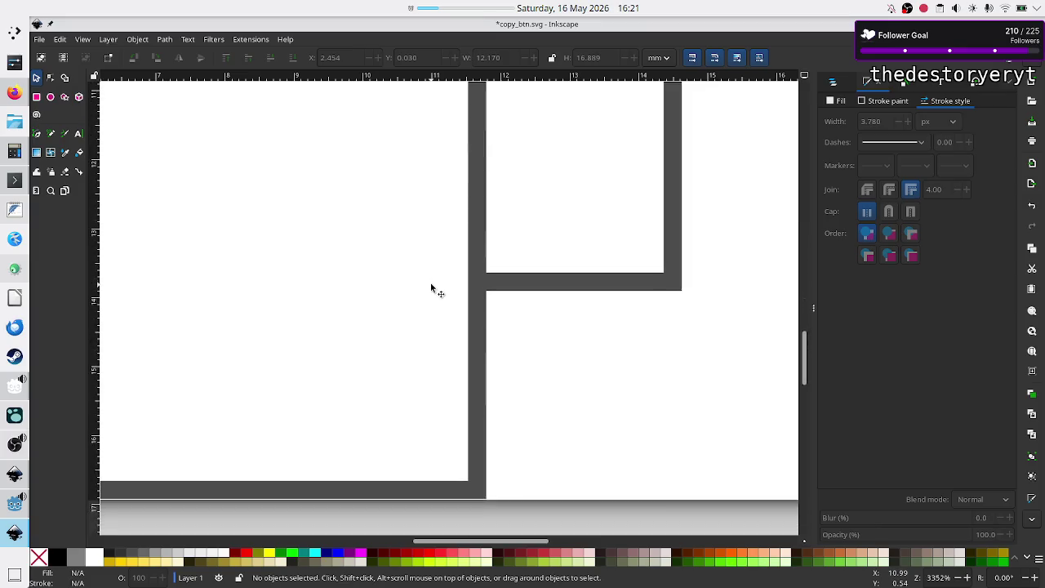
scroll(431, 283, left, 8)
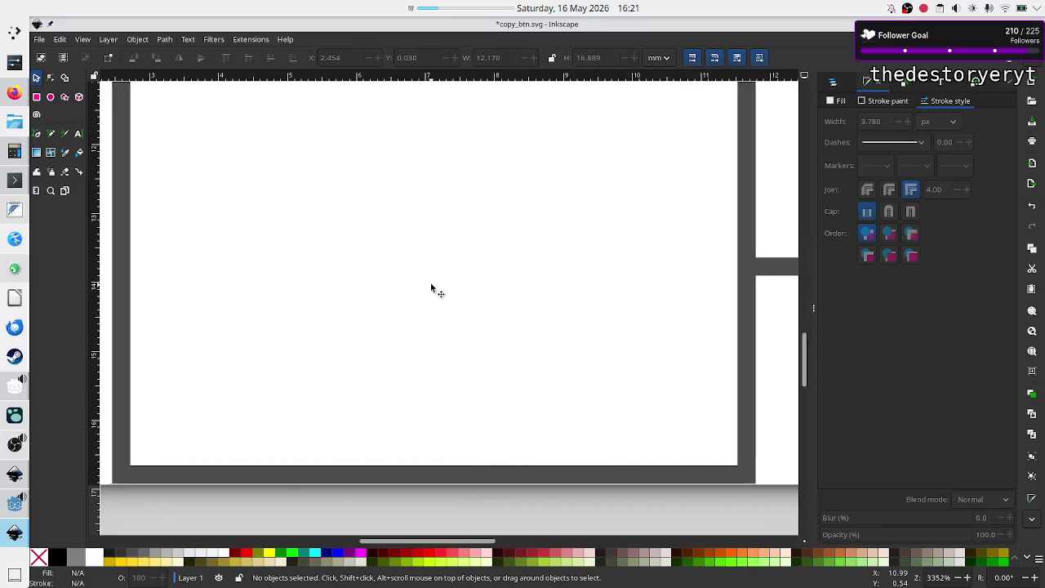
key(ctrl+s)
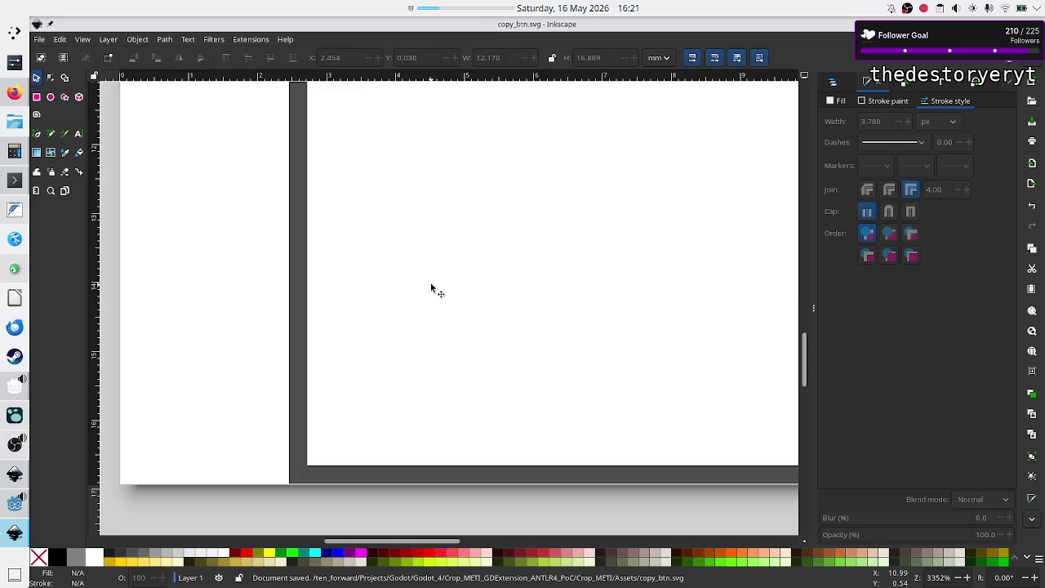
click(22, 504)
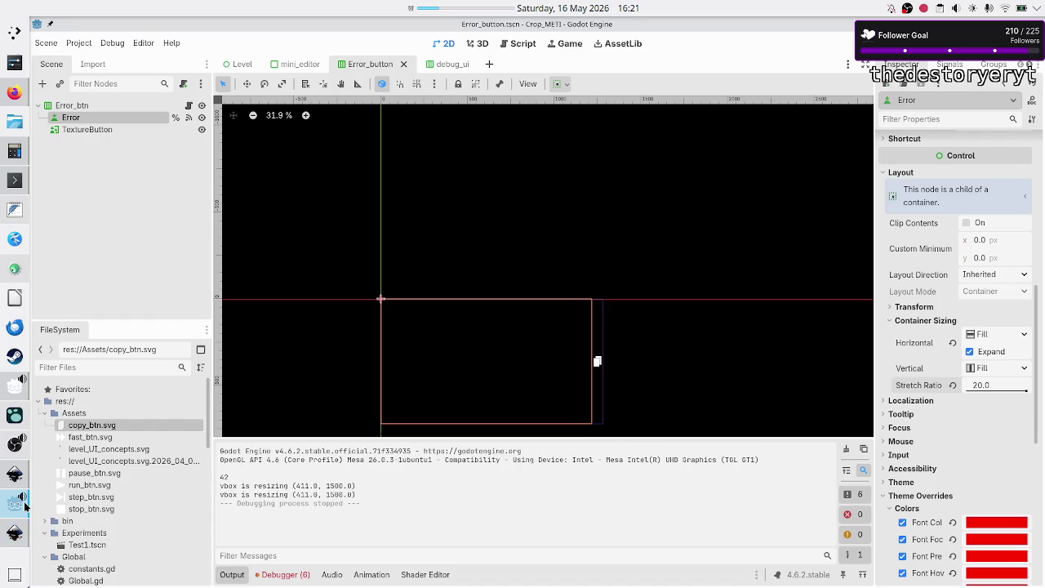
Step: Test-run the game to view the updated copy icon, then return to Inkscape
key(F5)
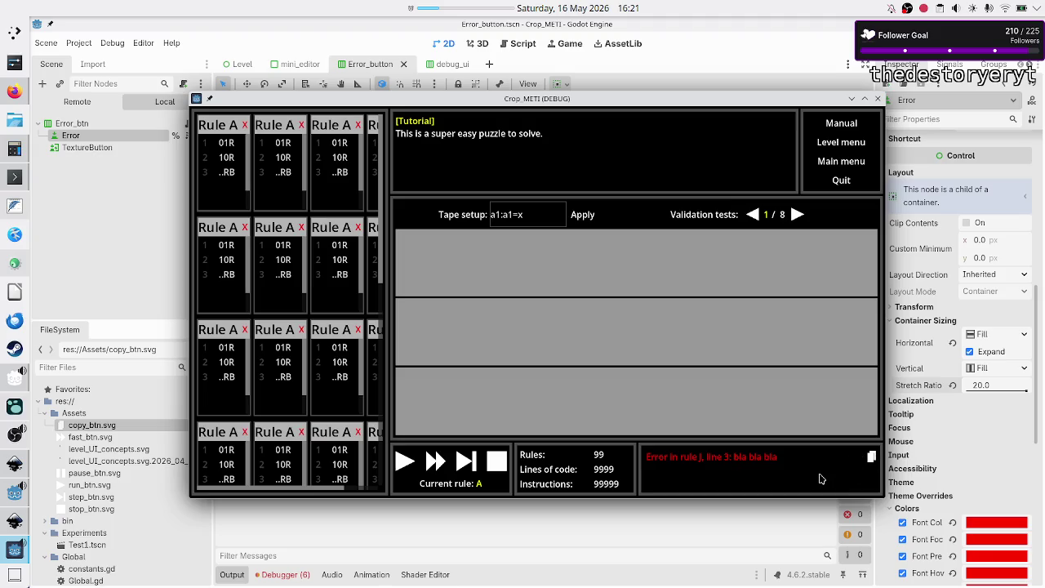
click(877, 104)
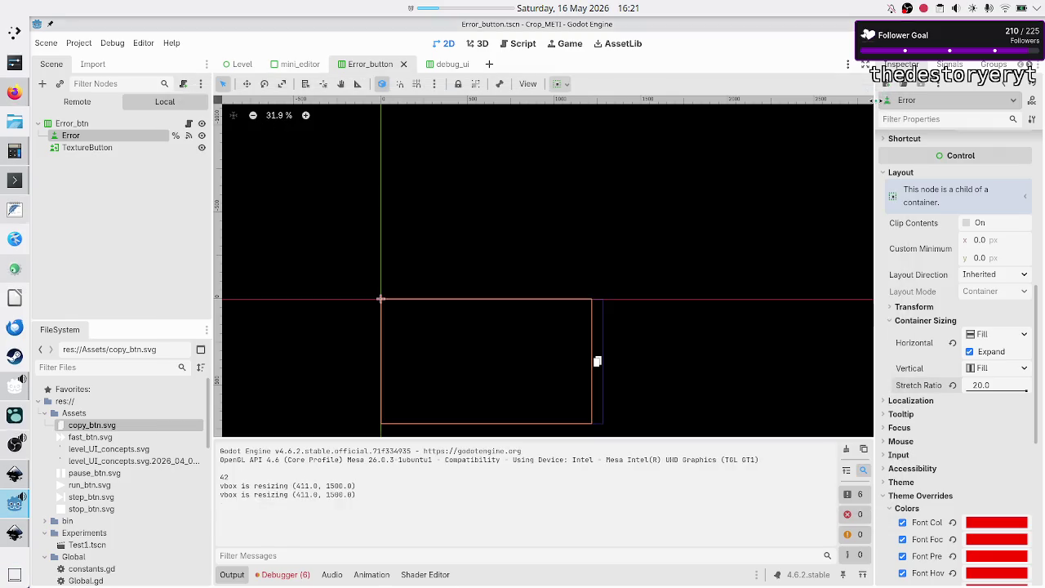
click(20, 506)
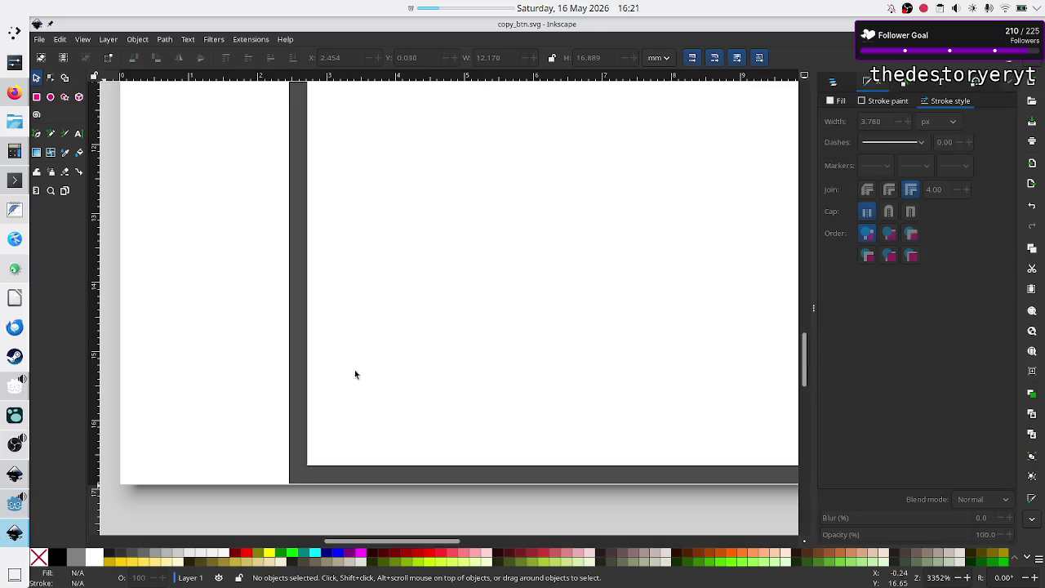
Step: Zoom out to about 699% and centre the copy icon page with both overlapping rectangles
scroll(503, 197, down, 5)
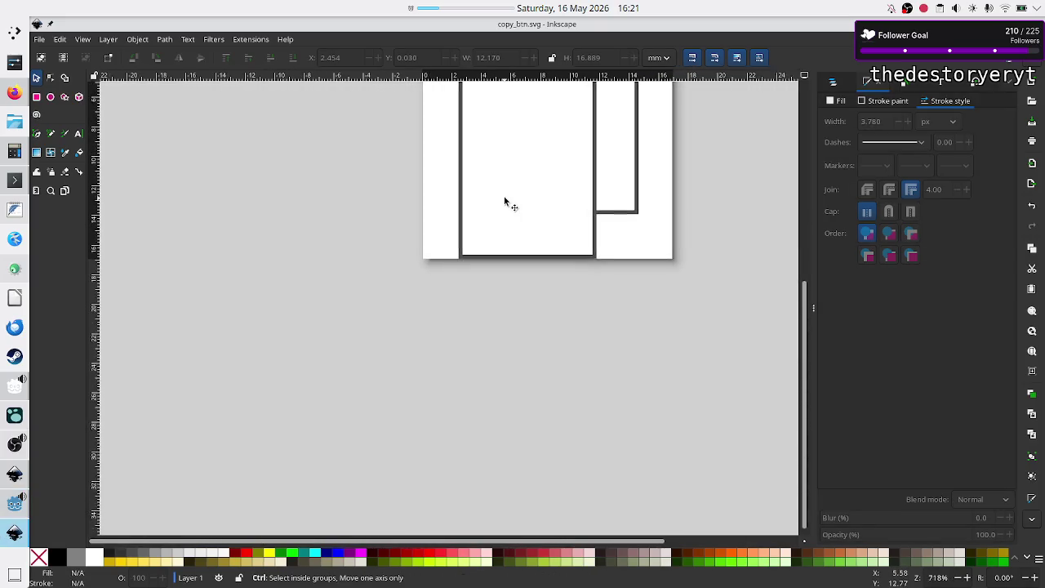
scroll(574, 237, up, 5)
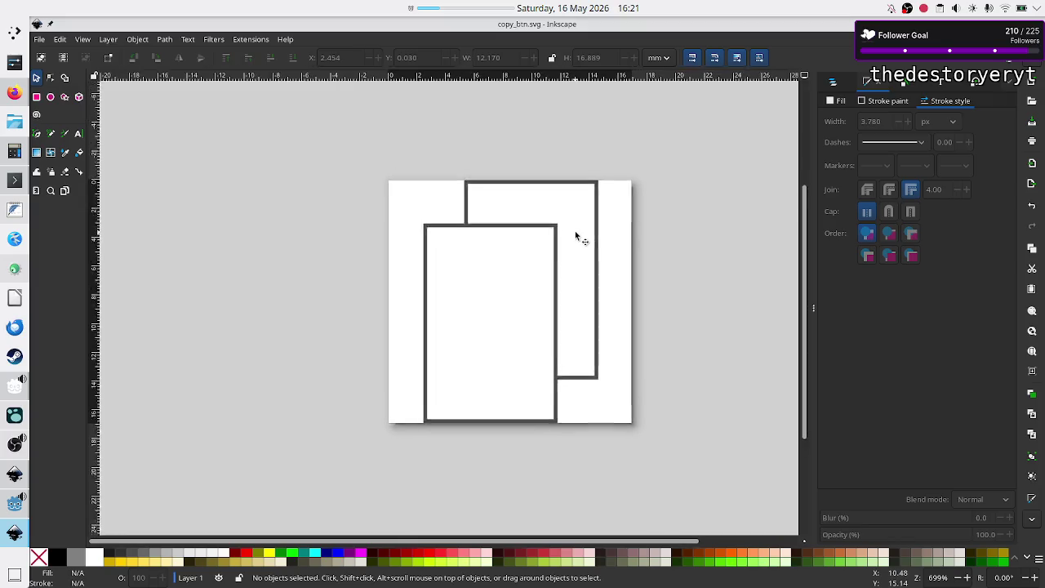
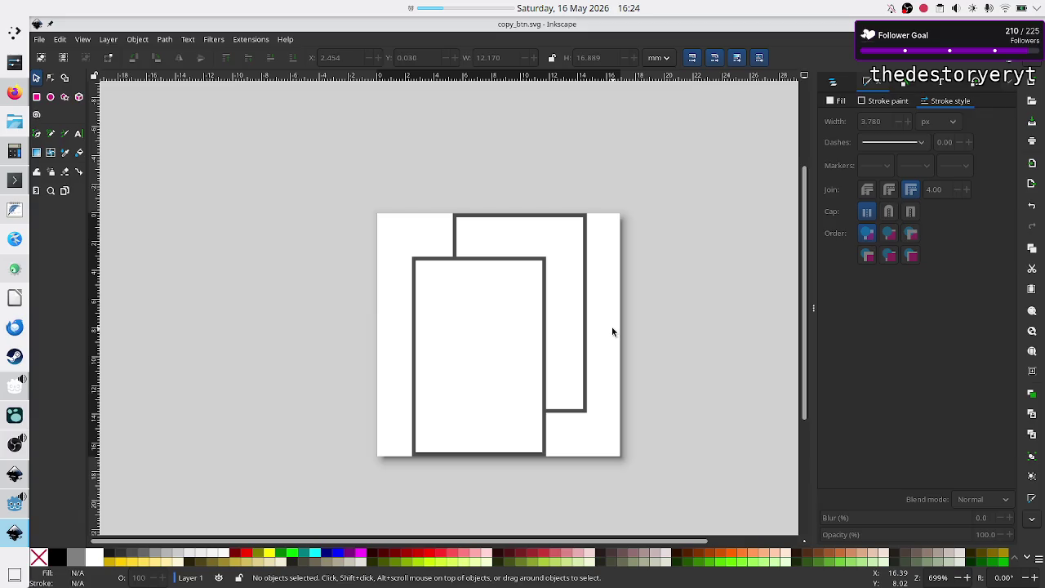
Step: Ungroup the two tall rectangles and delete the front one
click(584, 335)
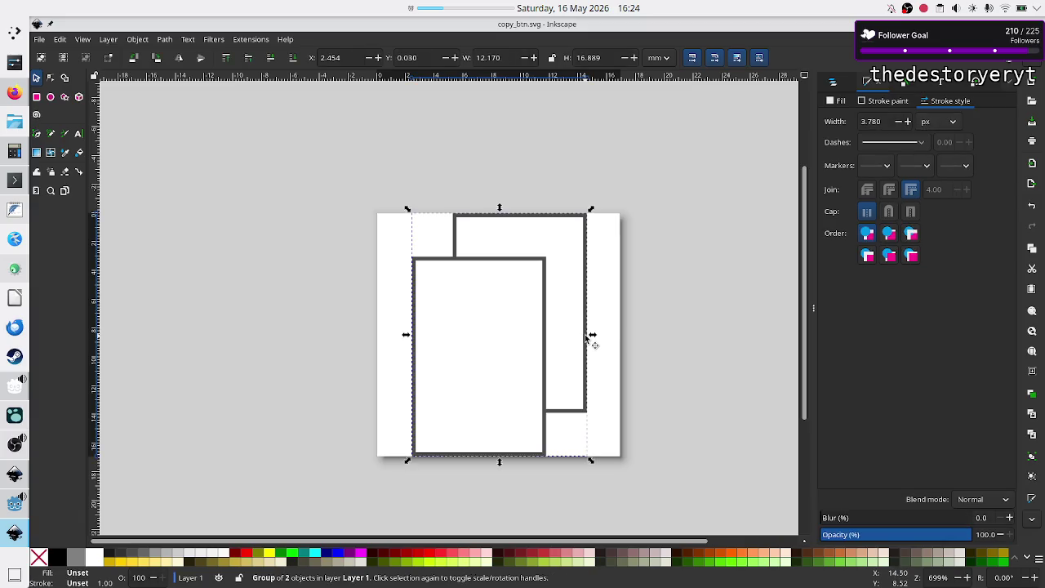
right_click(482, 333)
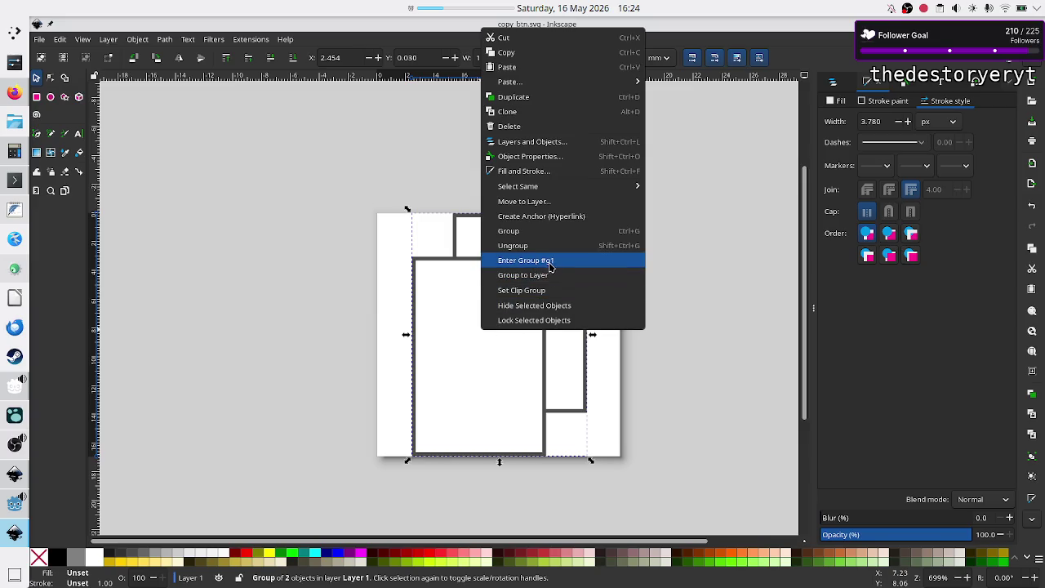
click(533, 245)
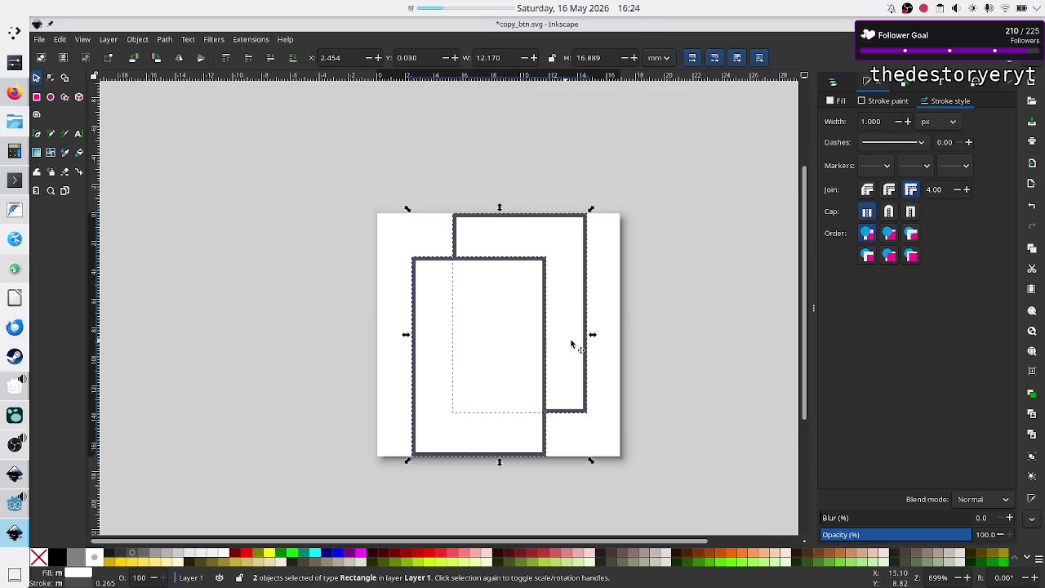
click(652, 353)
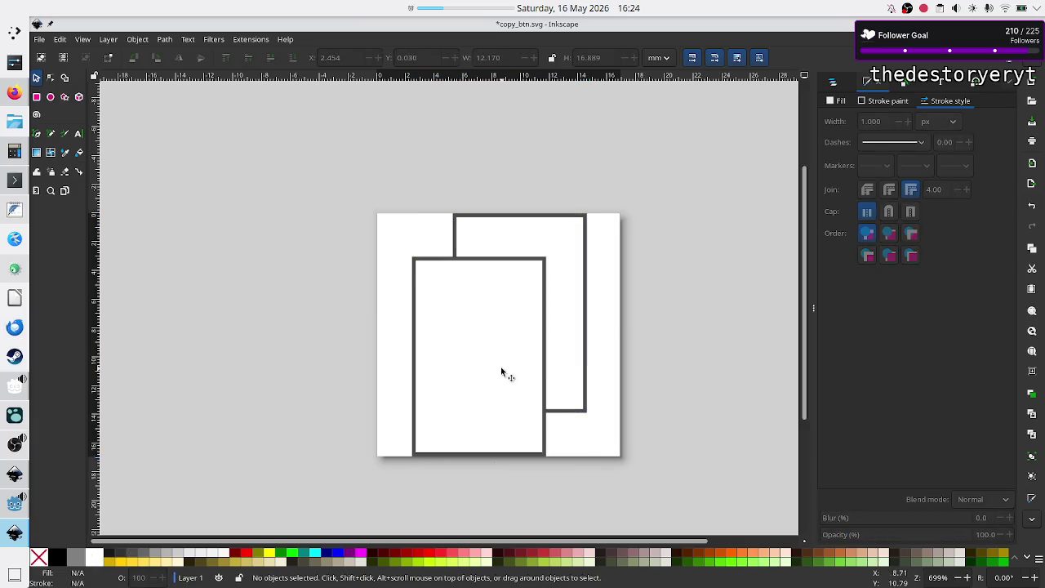
click(542, 427)
key(Delete)
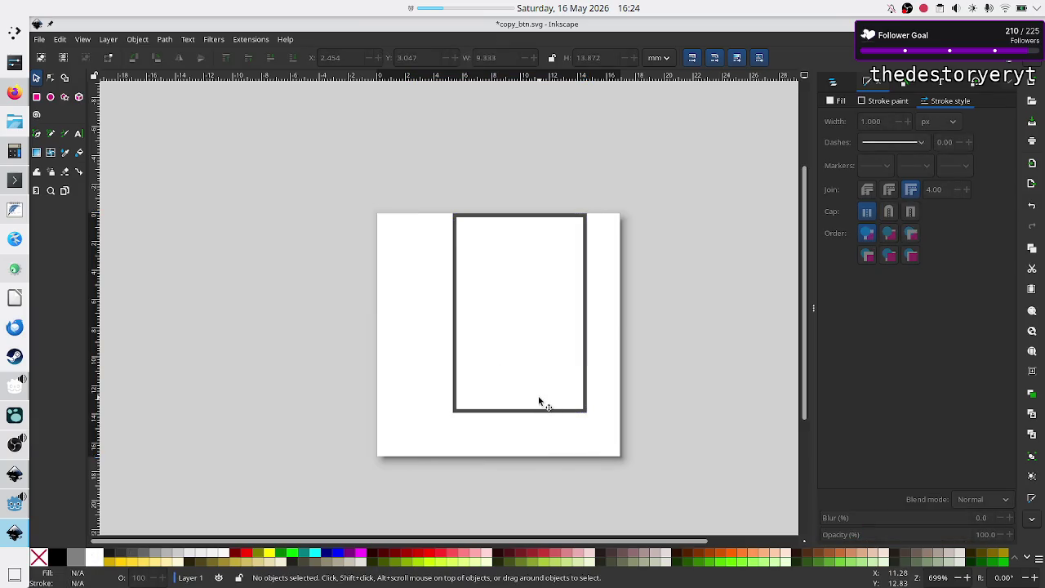
Step: Resize the remaining rectangle to a 9 × 9 square
click(532, 412)
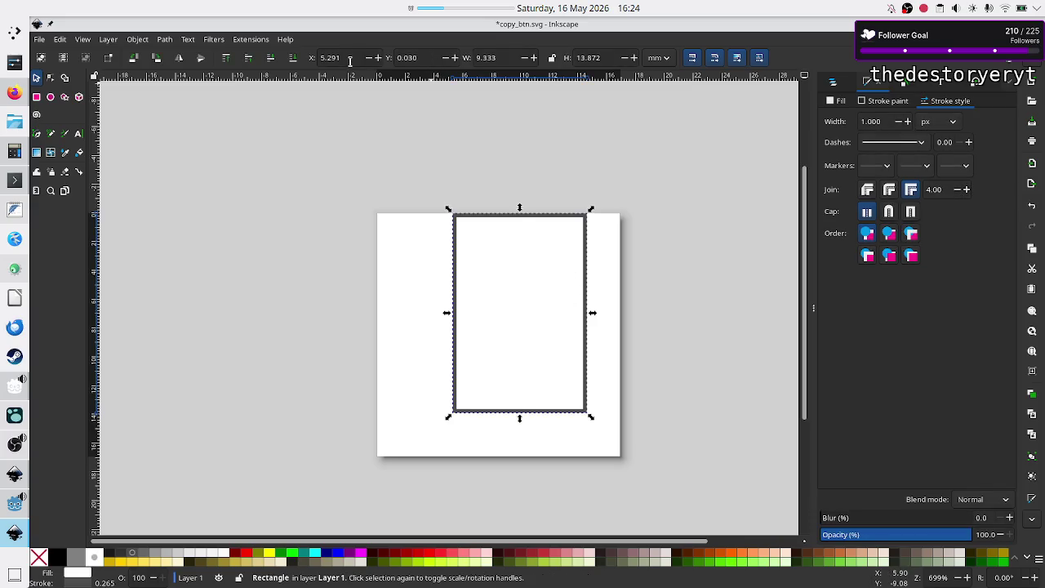
double_click(514, 58)
text(9)
key(Return)
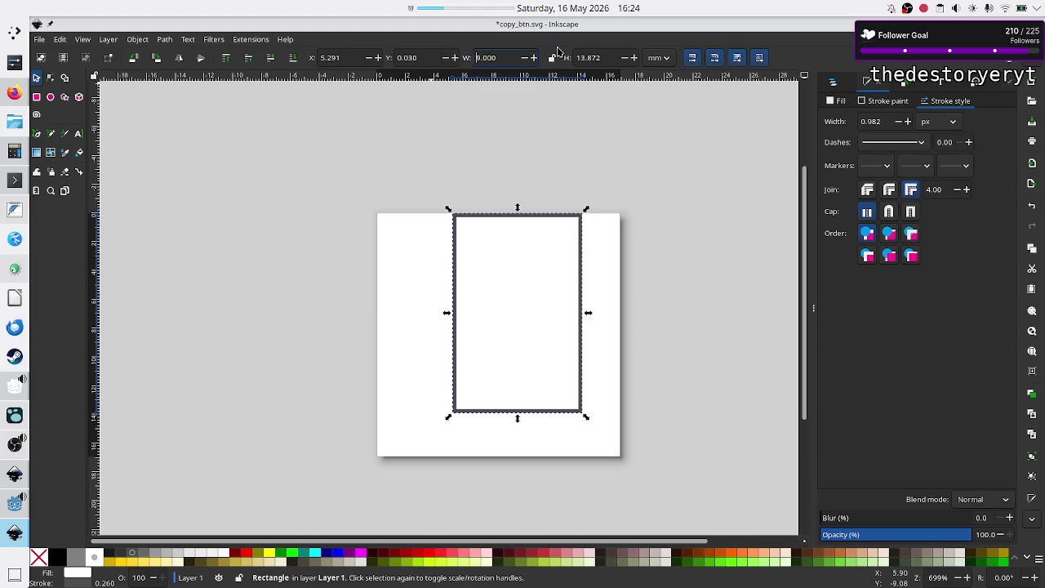
double_click(610, 61)
text(9)
key(Return)
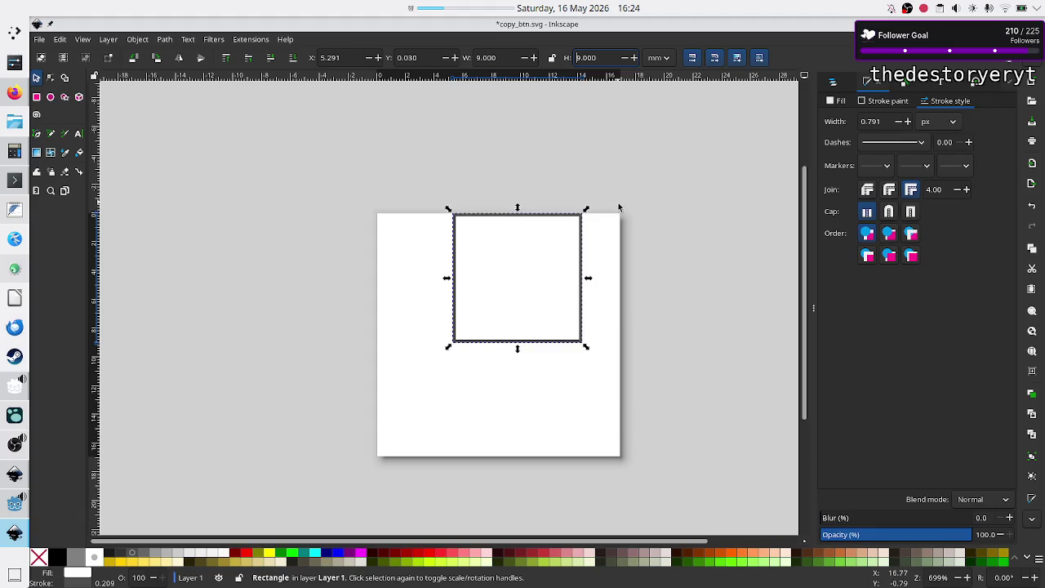
Step: Duplicate the square, offset the copy down-left, and select both squares
mouse_move(581, 260)
mouse_down()
mouse_move(585, 277)
mouse_move(568, 303)
mouse_up()
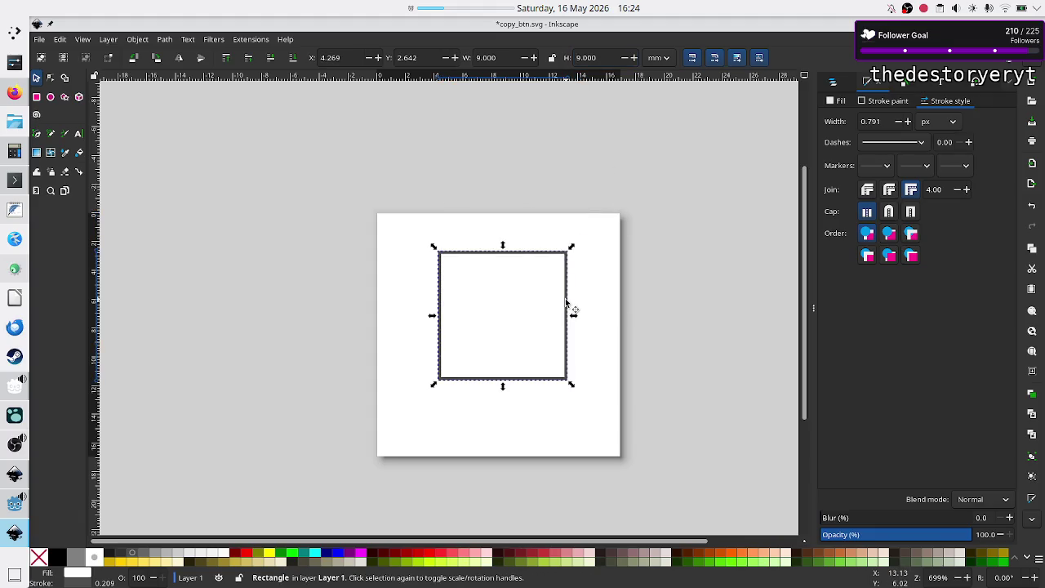
key(ctrl+c)
key(ctrl+v)
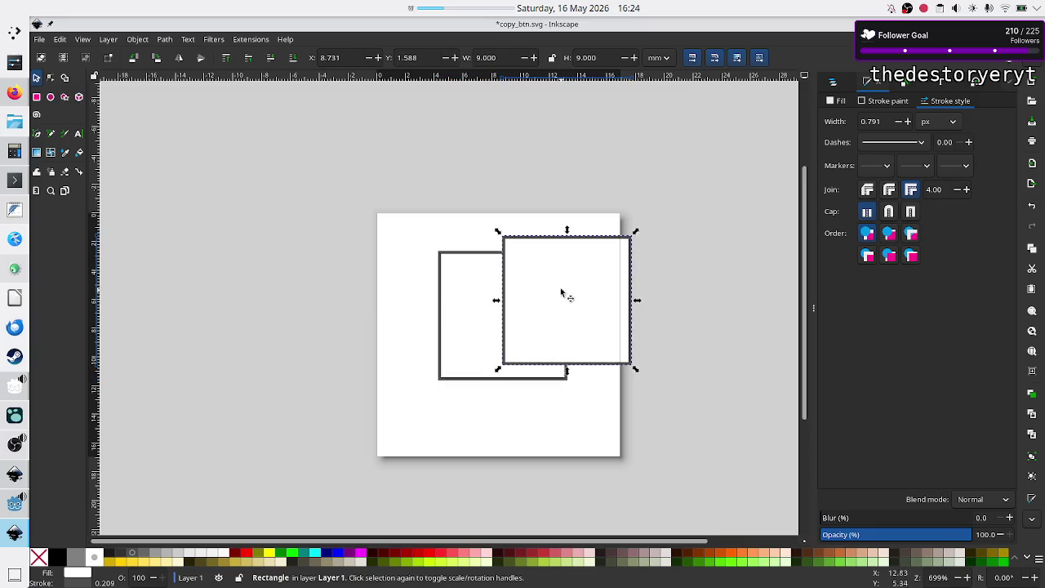
mouse_move(559, 290)
mouse_down()
mouse_move(440, 373)
mouse_move(464, 328)
mouse_move(458, 335)
mouse_up()
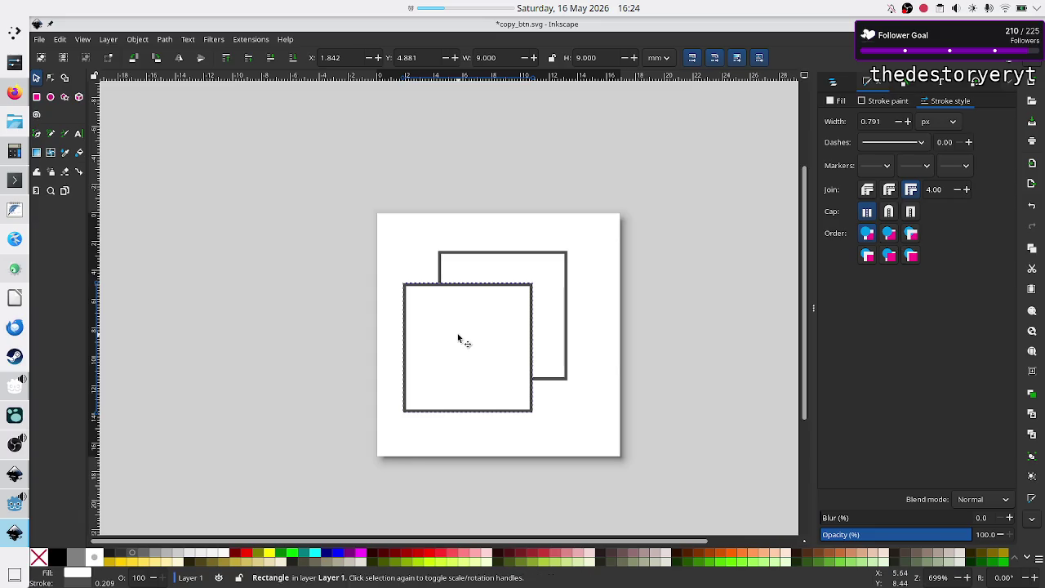
click(589, 420)
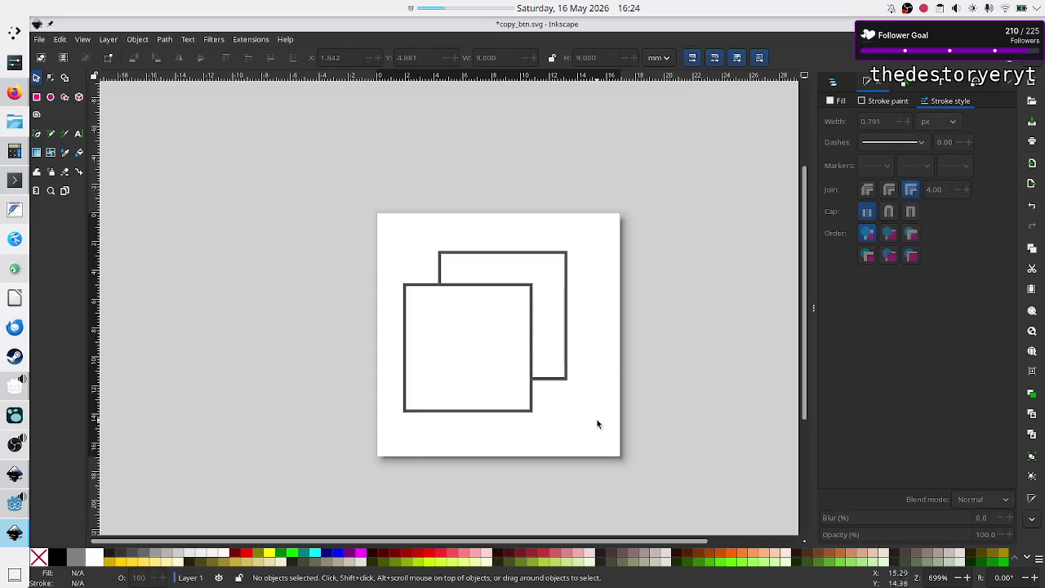
mouse_move(618, 435)
mouse_down()
mouse_move(555, 424)
mouse_move(375, 320)
mouse_move(362, 241)
mouse_up()
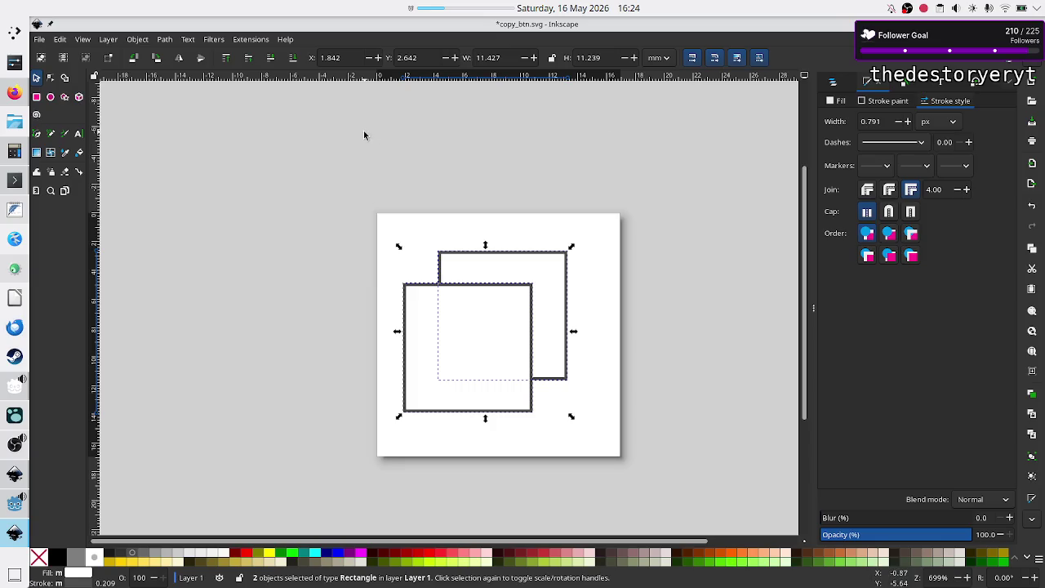
Step: Scale both squares with Object > Transform by 120%, 120% again, then 95%
click(131, 42)
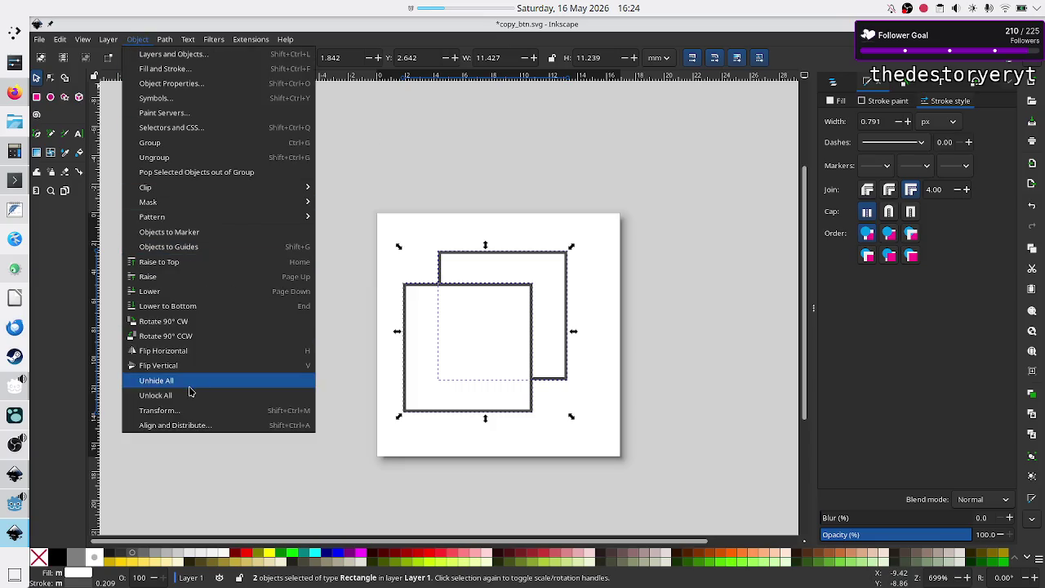
click(182, 414)
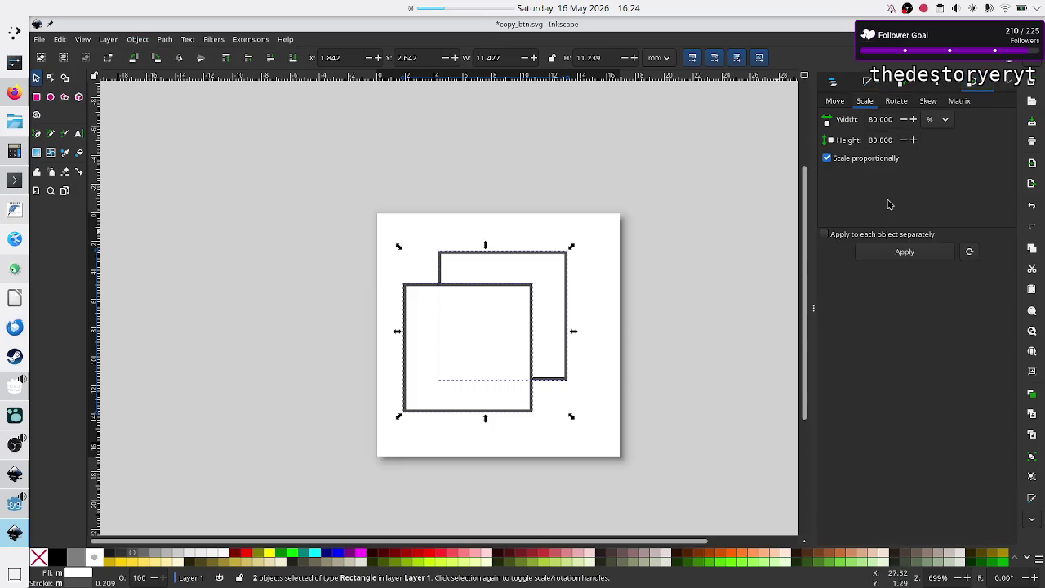
double_click(894, 119)
text(100)
key(Tab)
double_click(889, 120)
triple_click(889, 120)
text(120)
key(Return)
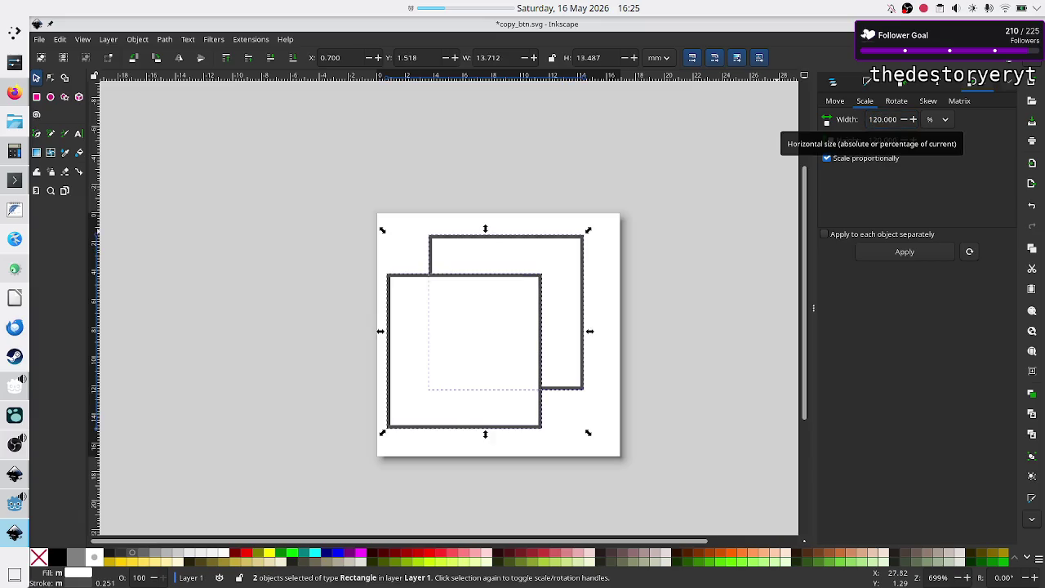
triple_click(889, 120)
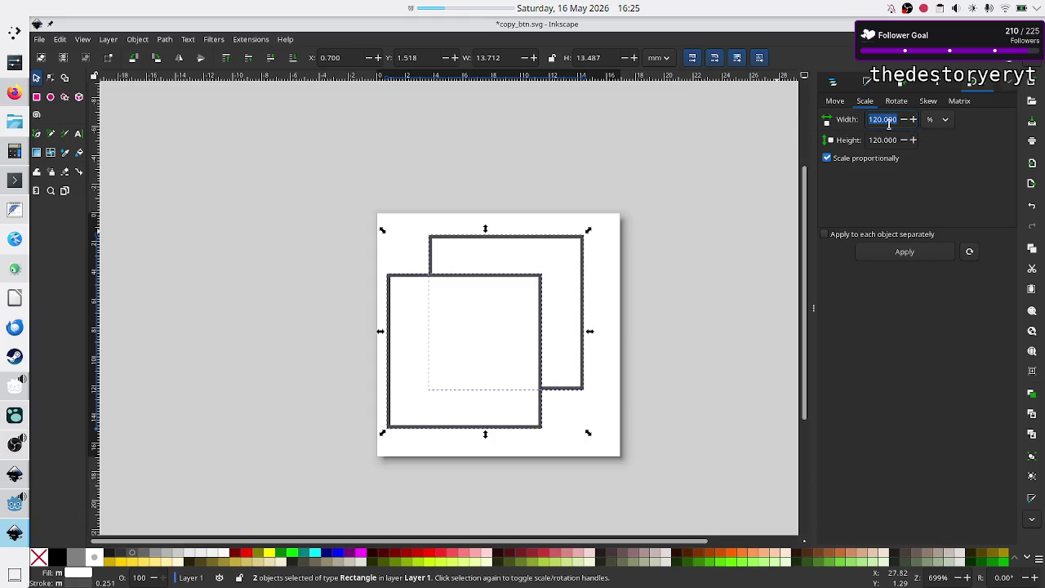
key(Return)
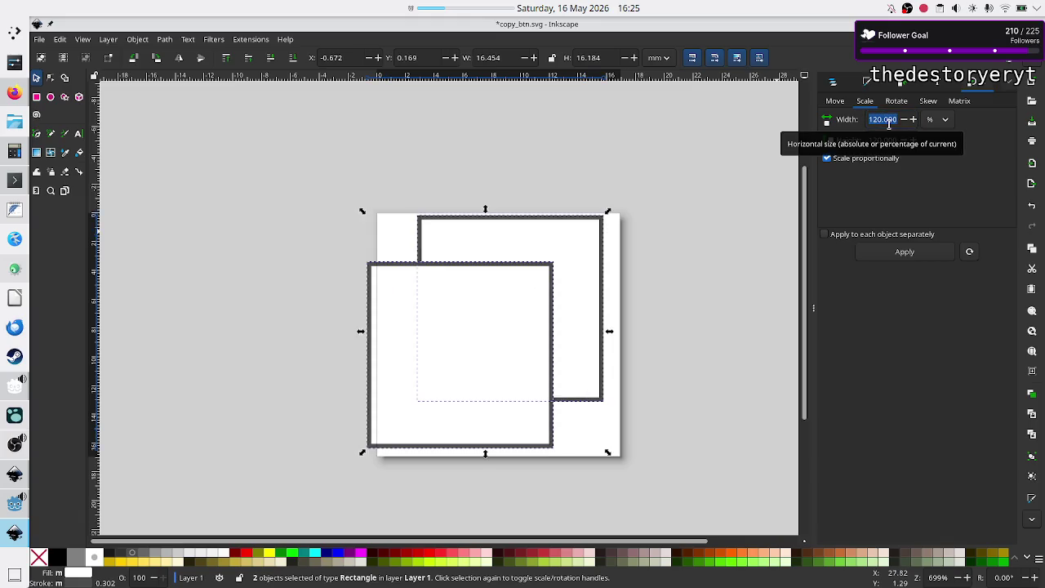
text(9)
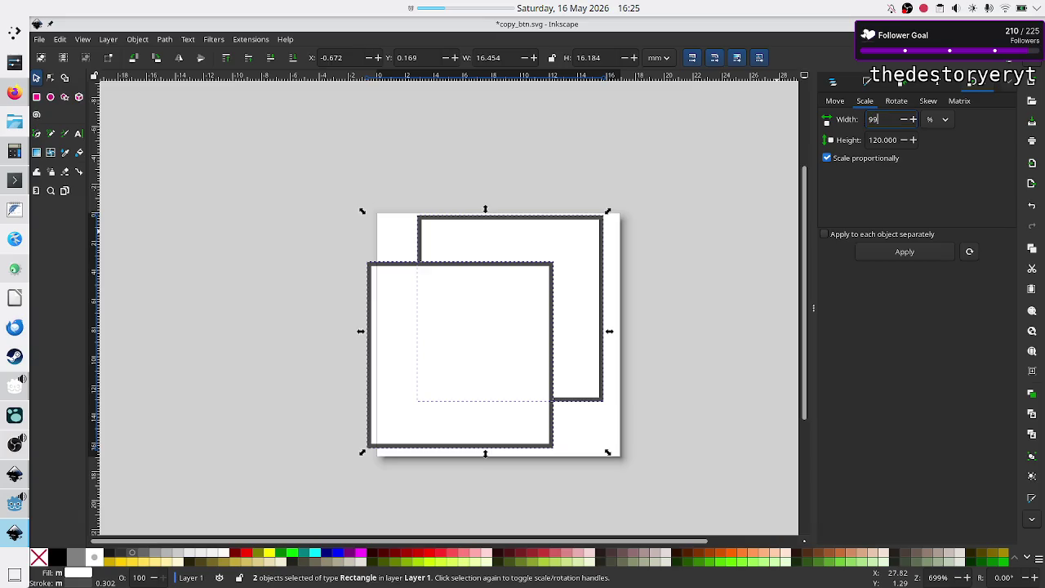
text(5)
key(Return)
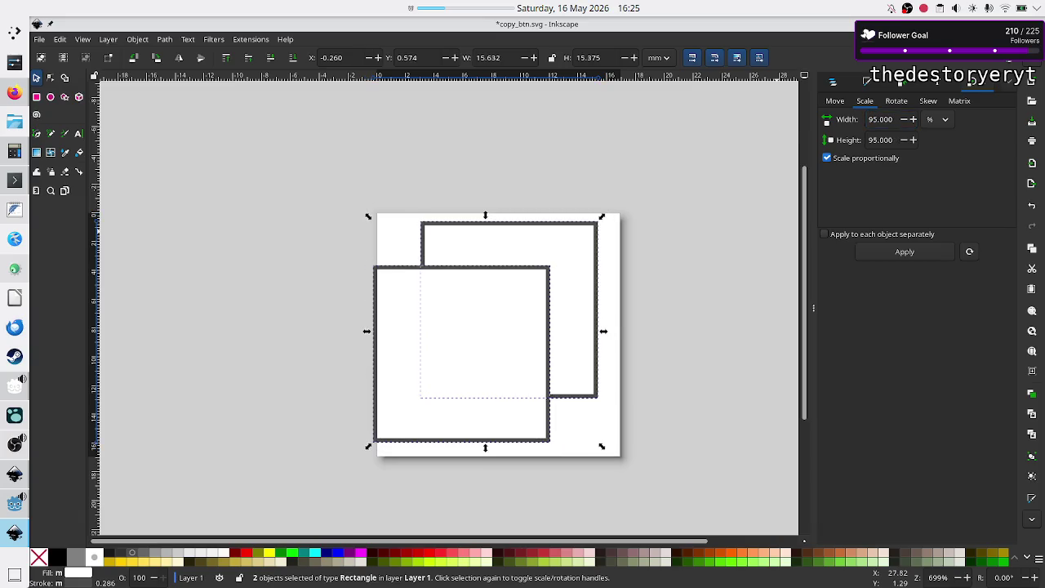
Step: Nudge both squares slightly right and save the icon file
click(597, 301)
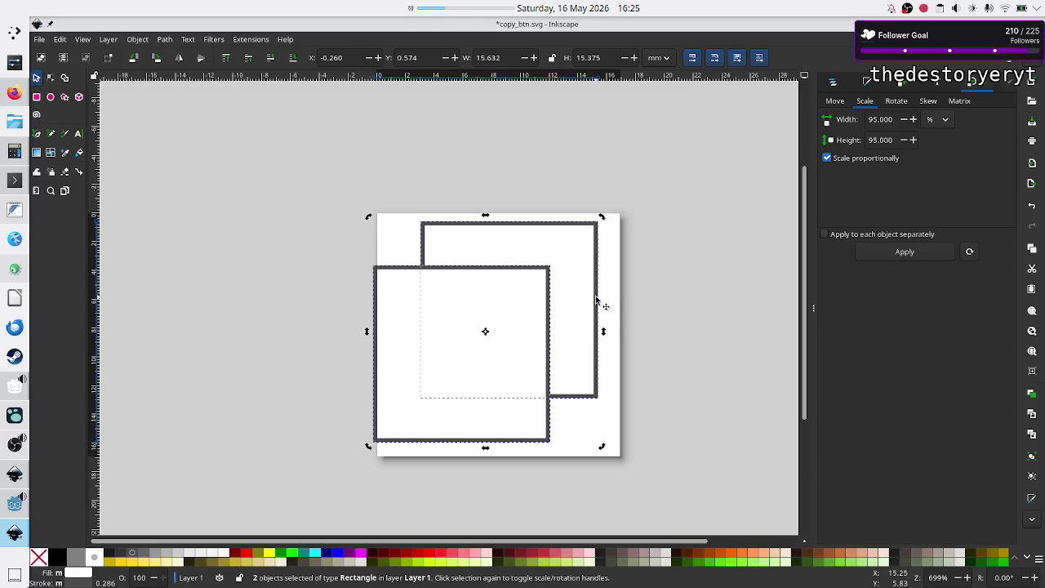
key(Right)
key(Right)
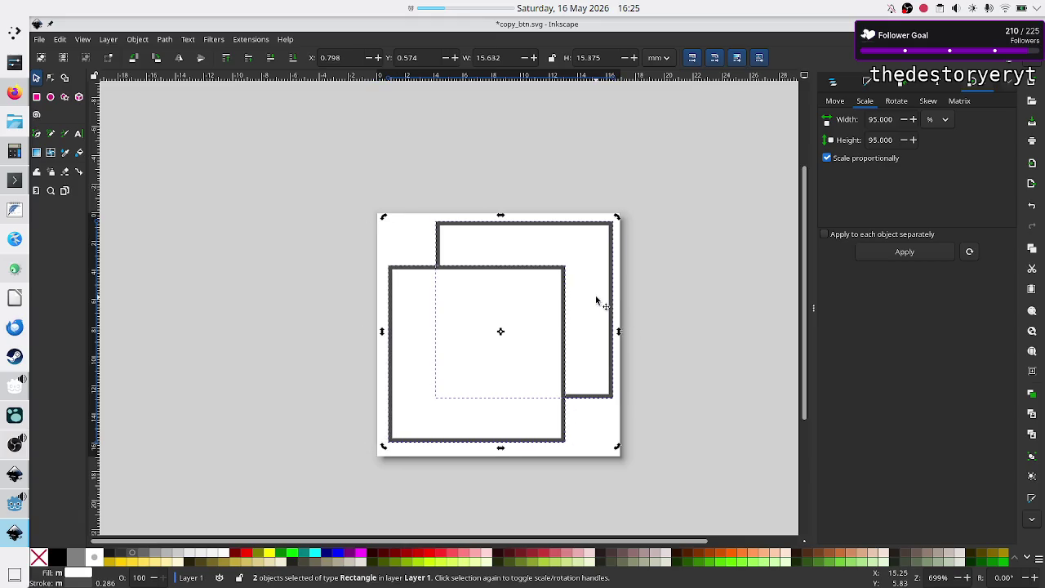
click(692, 330)
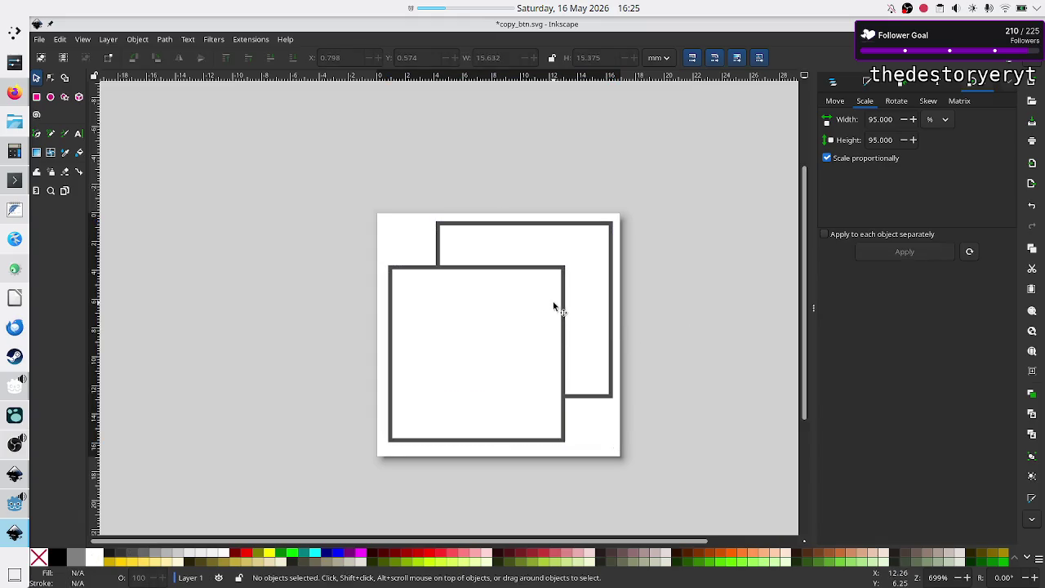
click(560, 309)
shift+click(610, 315)
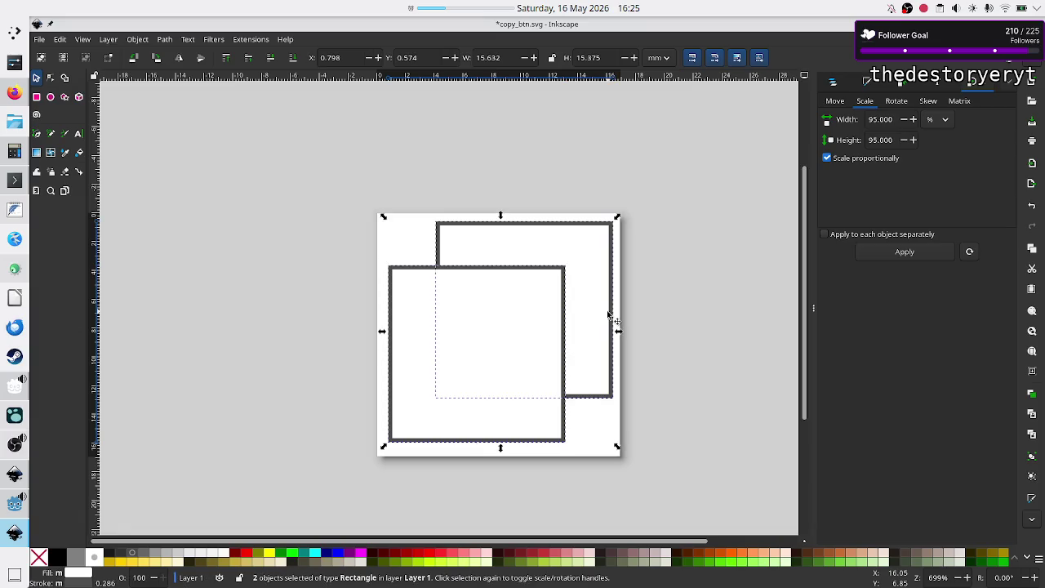
right_click(608, 316)
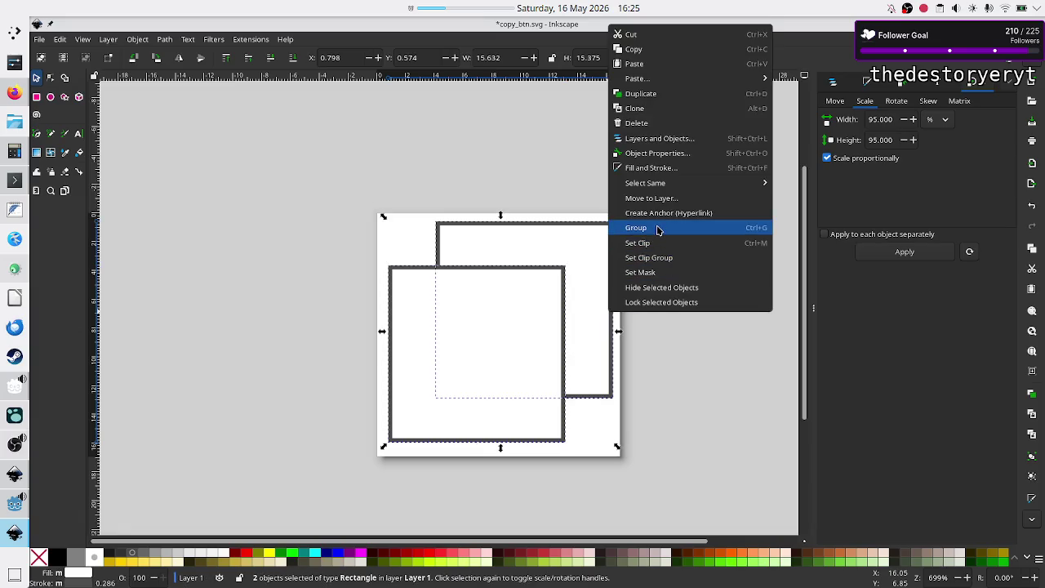
click(669, 388)
key(Escape)
key(ctrl+s)
key(alt+Tab)
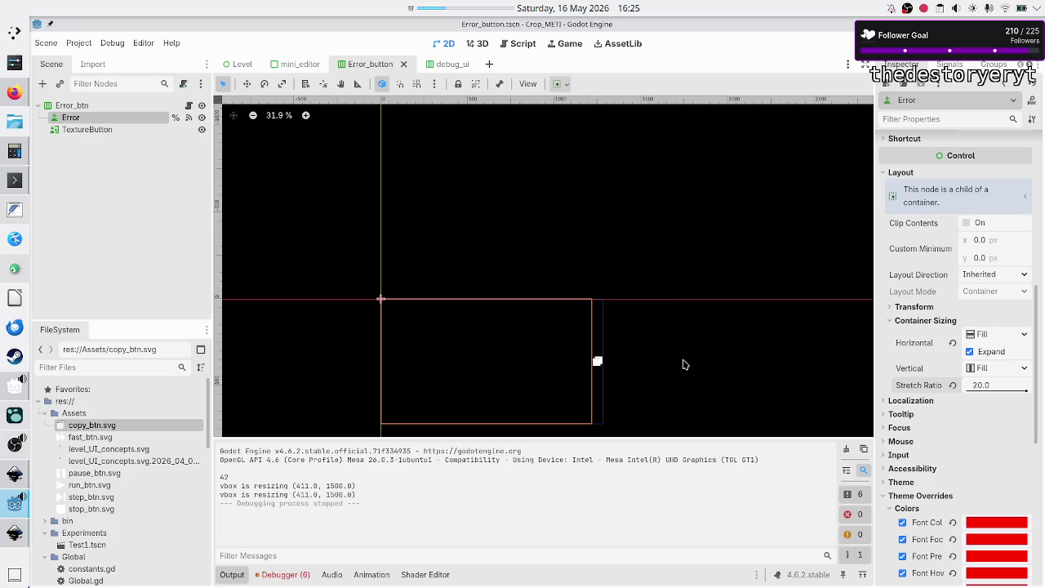
key(F5)
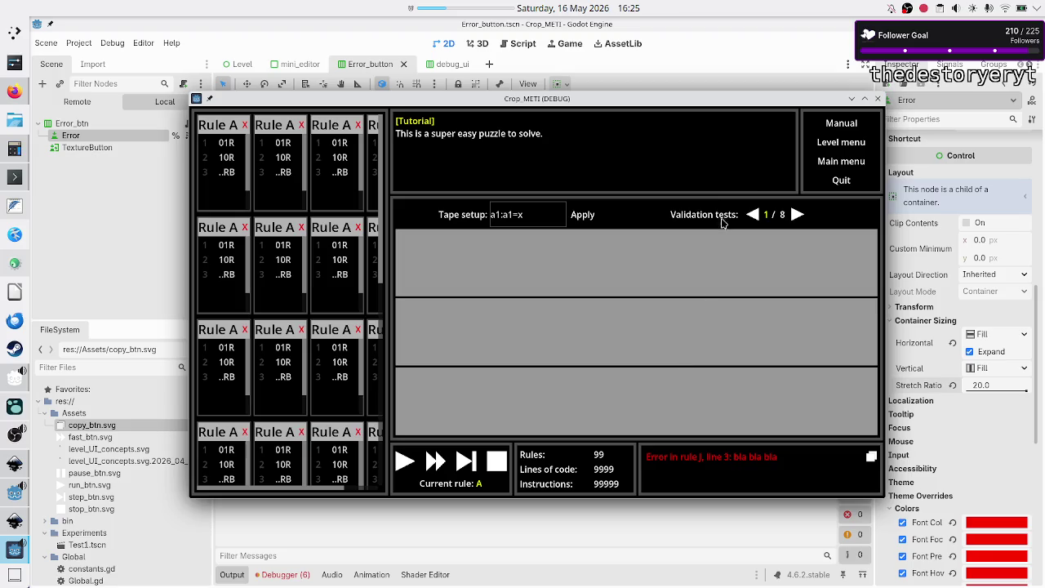
mouse_move(729, 101)
mouse_down()
mouse_move(612, 114)
mouse_move(665, 91)
mouse_up()
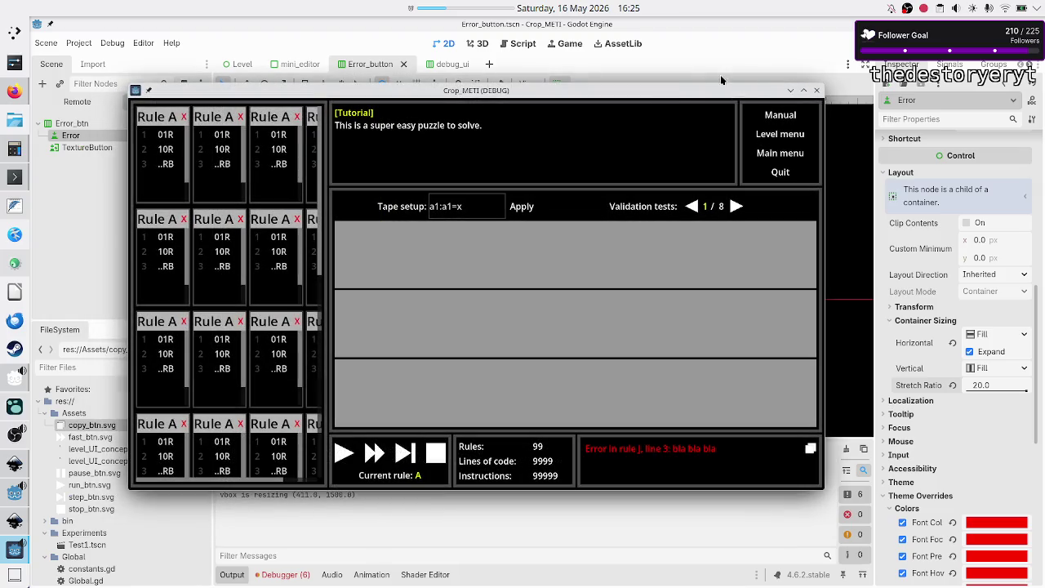
click(816, 90)
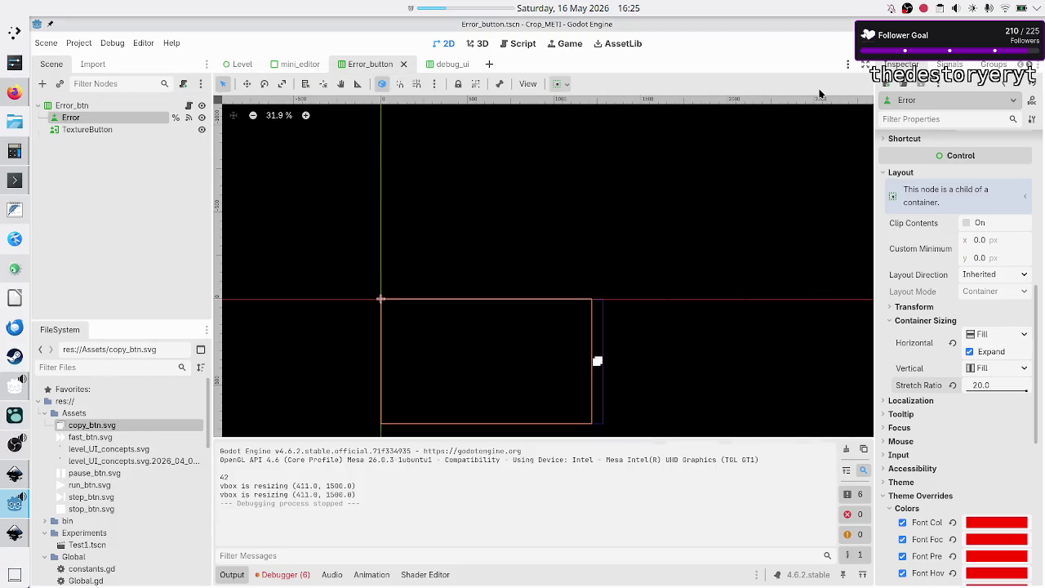
key(alt+Tab)
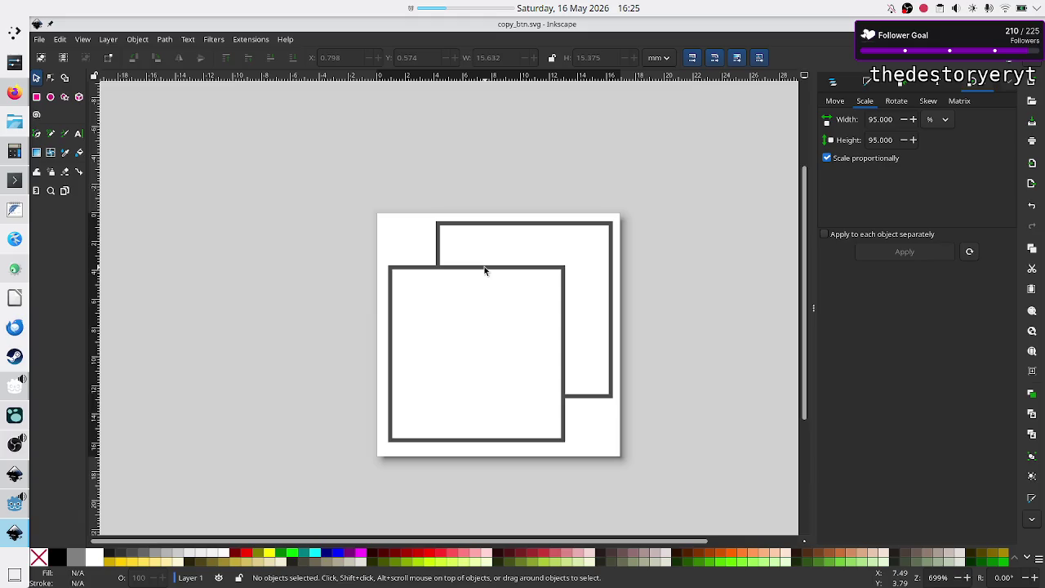
Step: Give the front square a 10 px stroke width in Fill and Stroke
click(484, 270)
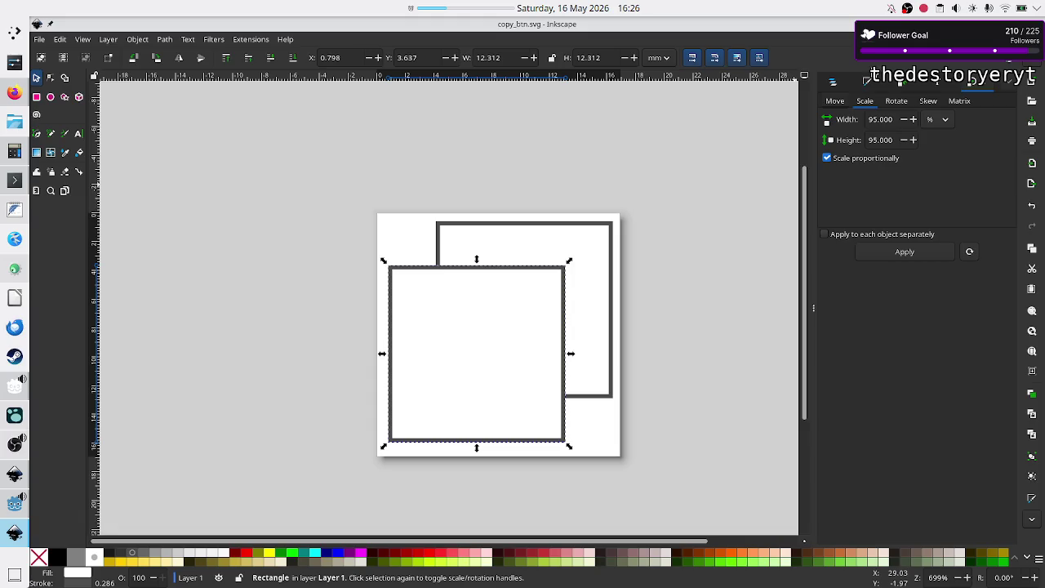
click(872, 81)
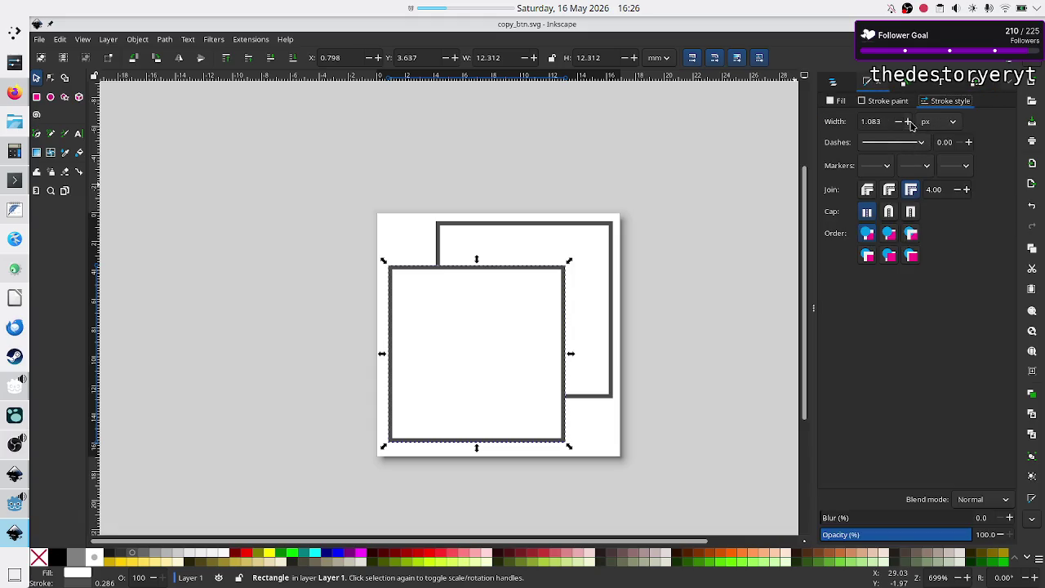
click(875, 121)
key(Return)
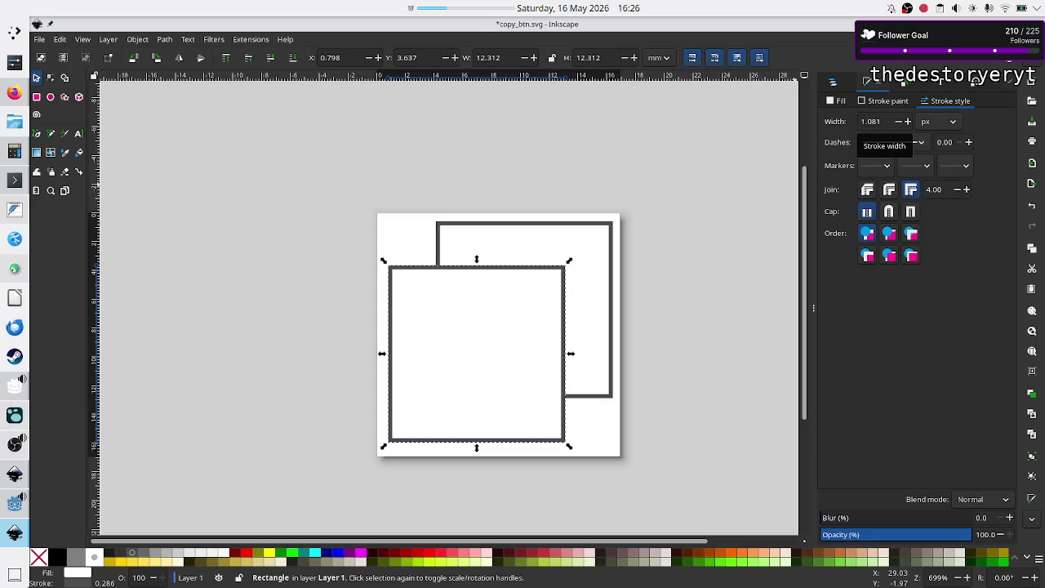
text(10)
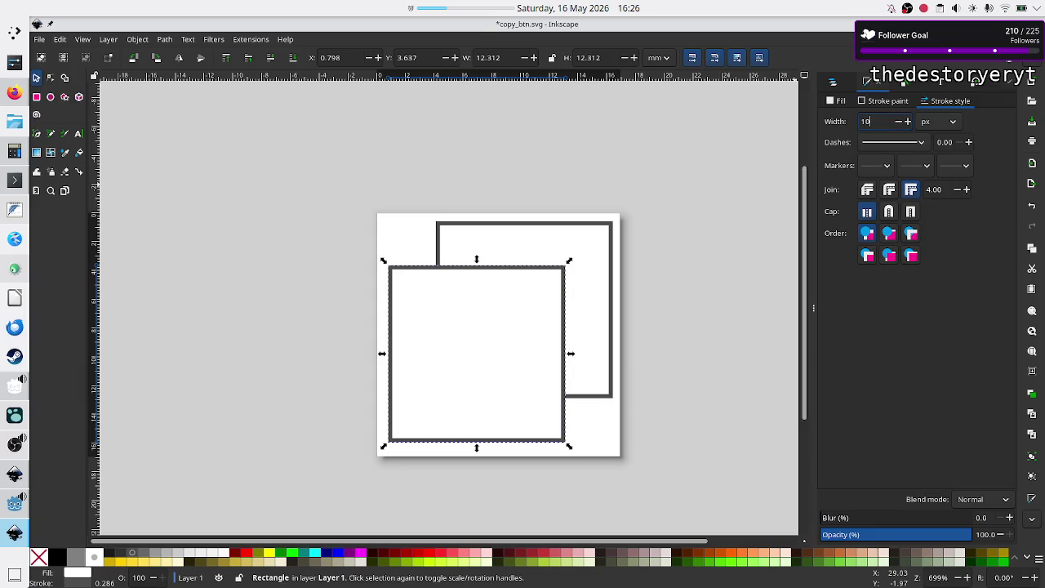
key(Return)
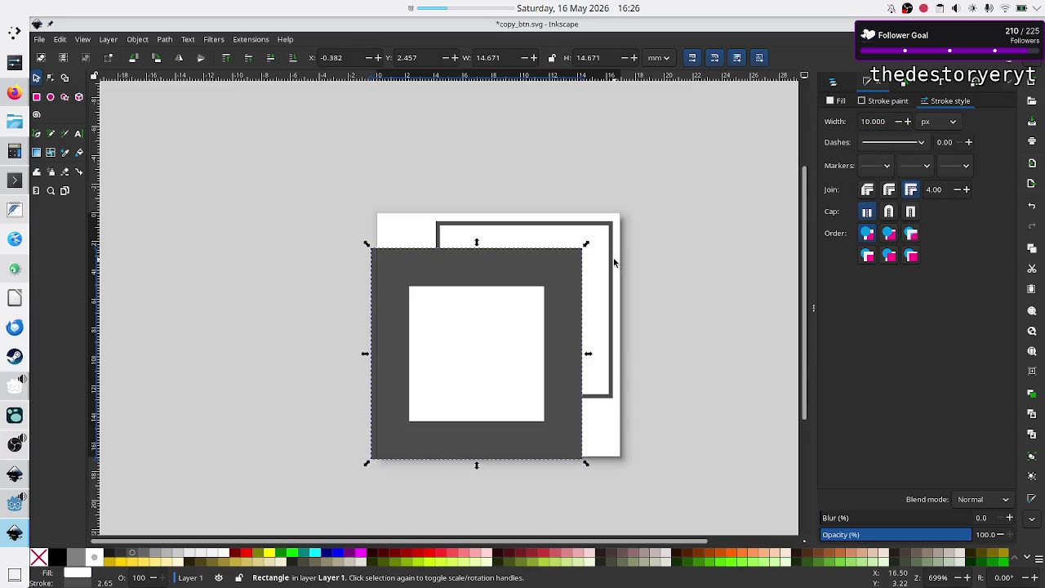
Step: Set the stroke width of both front and back squares to 5 px
click(613, 262)
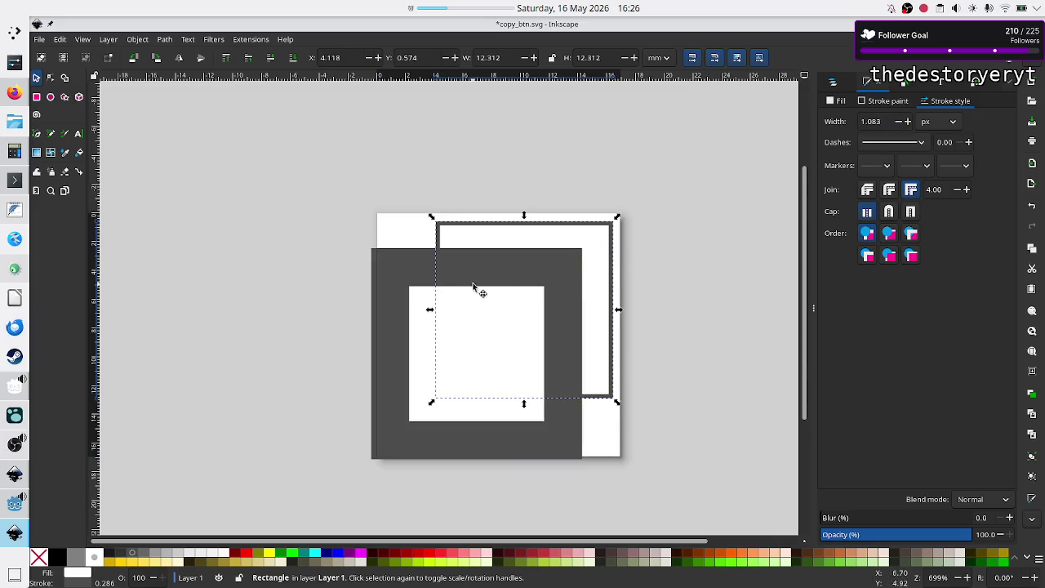
click(399, 289)
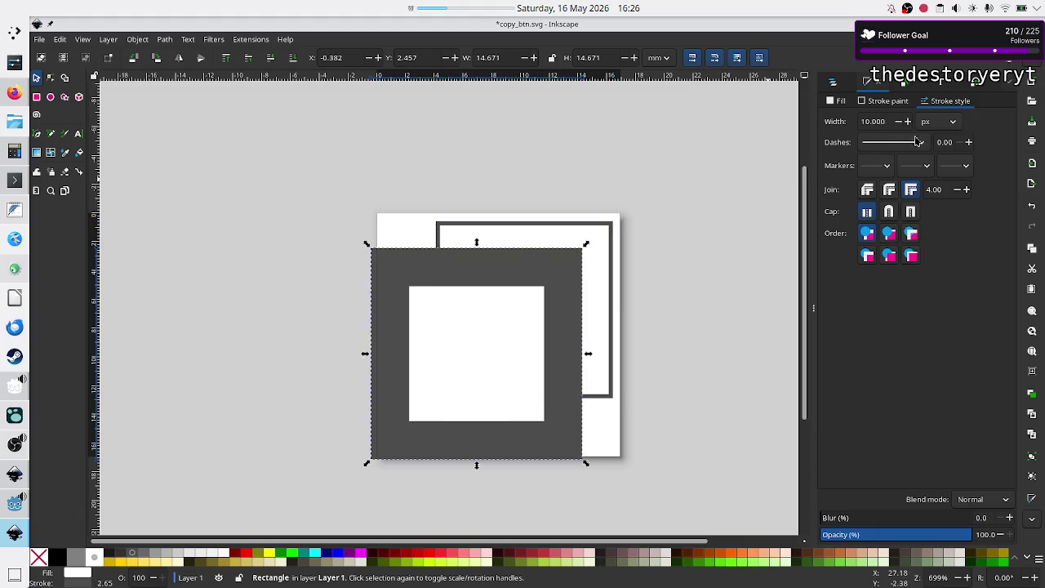
triple_click(884, 121)
text(5)
key(Return)
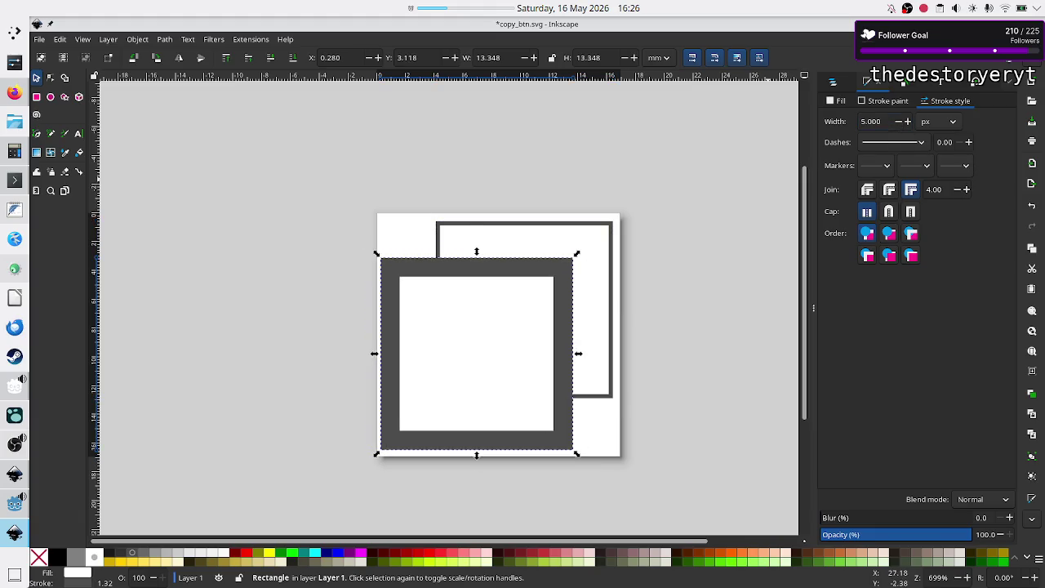
click(610, 272)
triple_click(881, 121)
text(5)
key(Return)
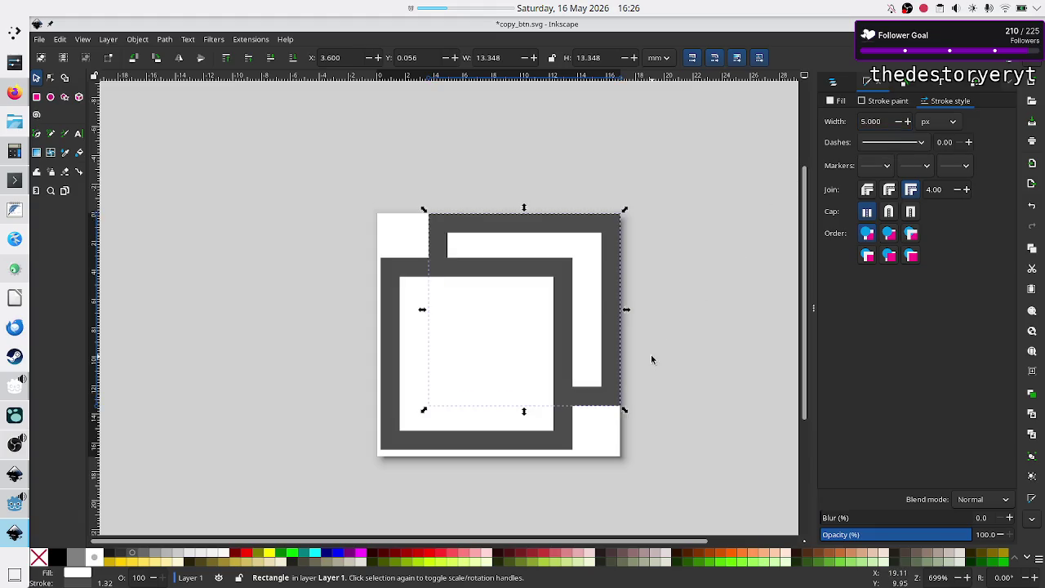
Step: Line up both squares, save copy_btn.svg, and run the game in Godot
click(569, 437)
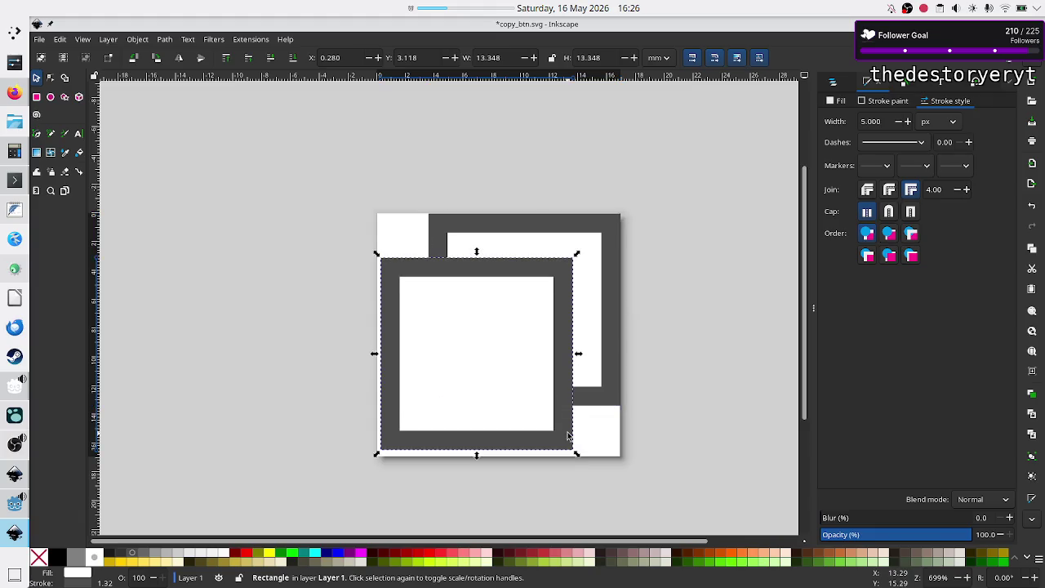
click(601, 397)
key(Left)
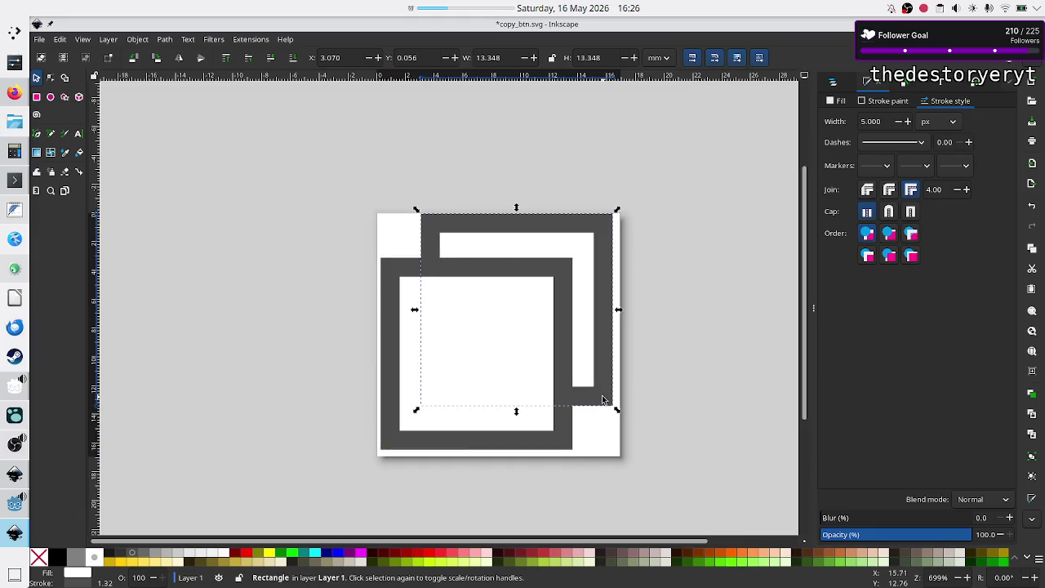
key(Right)
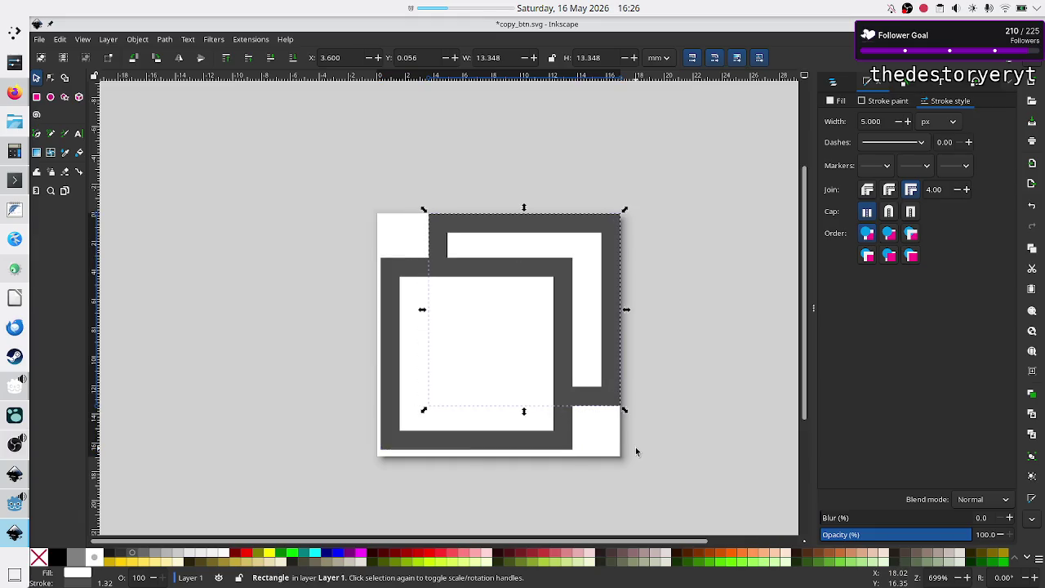
mouse_move(700, 468)
mouse_down()
mouse_move(319, 331)
mouse_move(307, 196)
mouse_up()
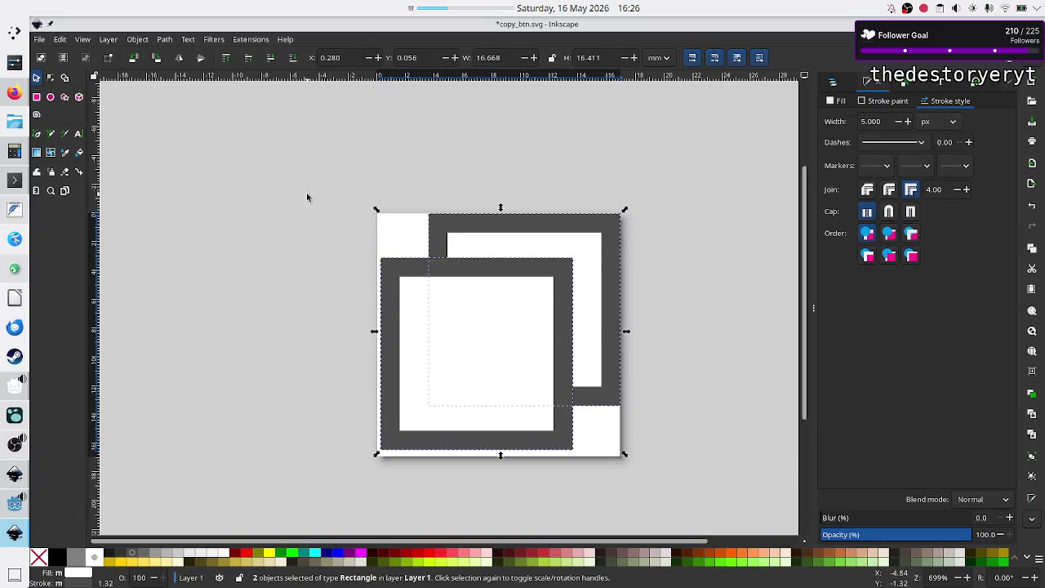
drag(613, 294, 614, 297)
click(695, 327)
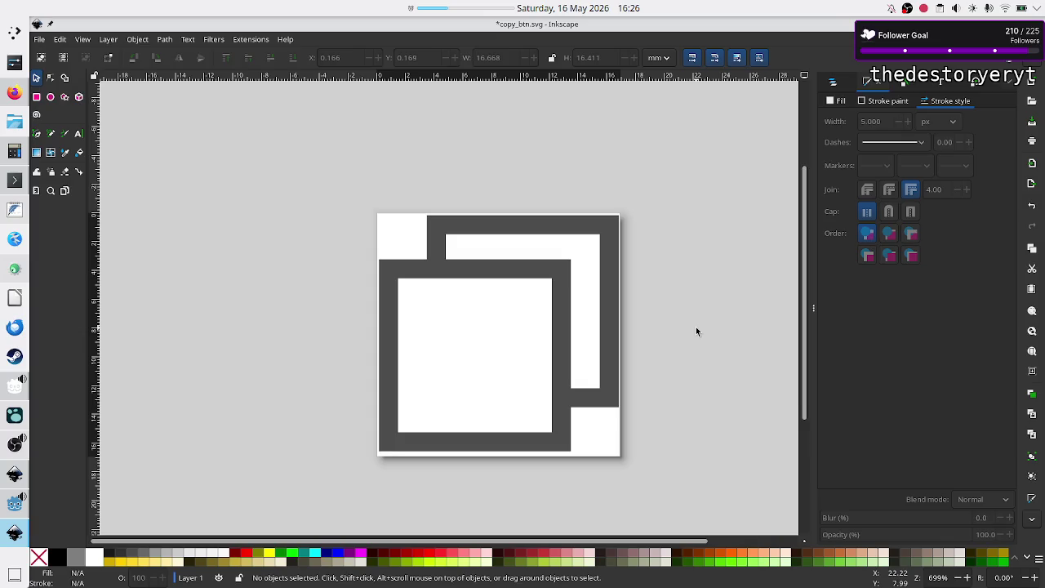
key(ctrl+s)
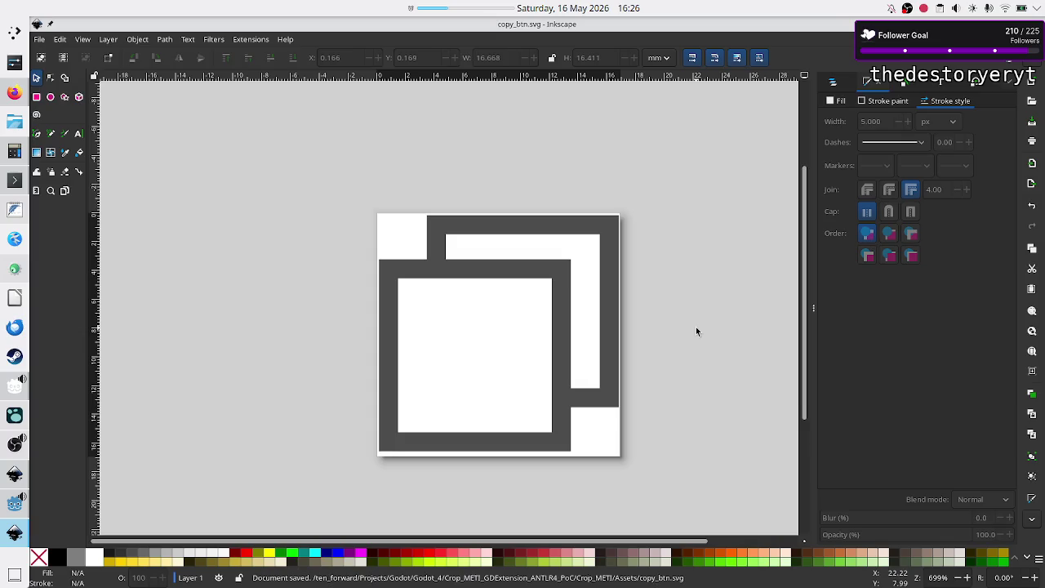
key(alt+Tab)
key(F5)
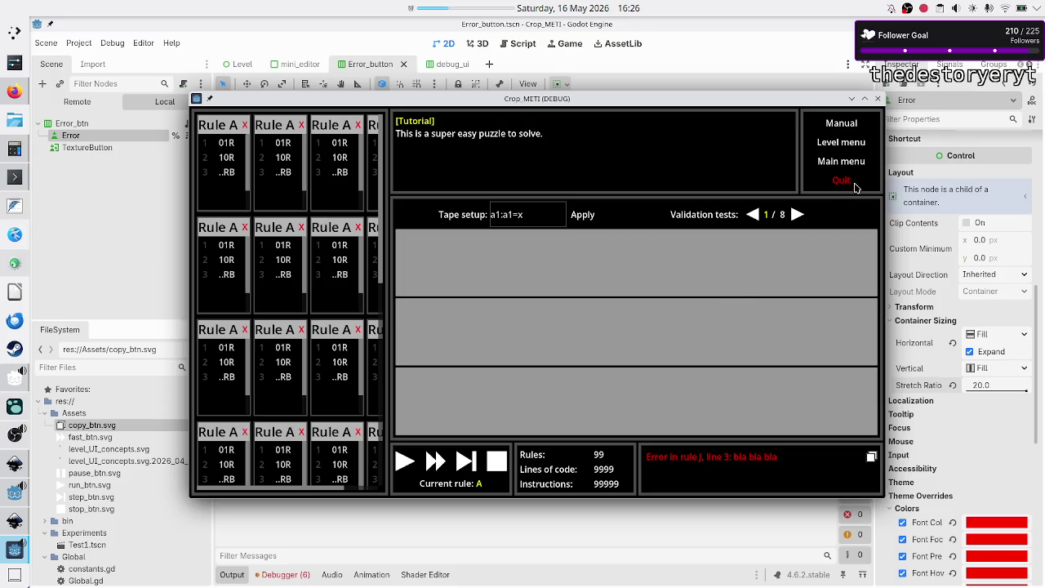
Step: Close and rerun the game with F5, moving its window into view to see the icon
click(880, 104)
key(alt+Tab)
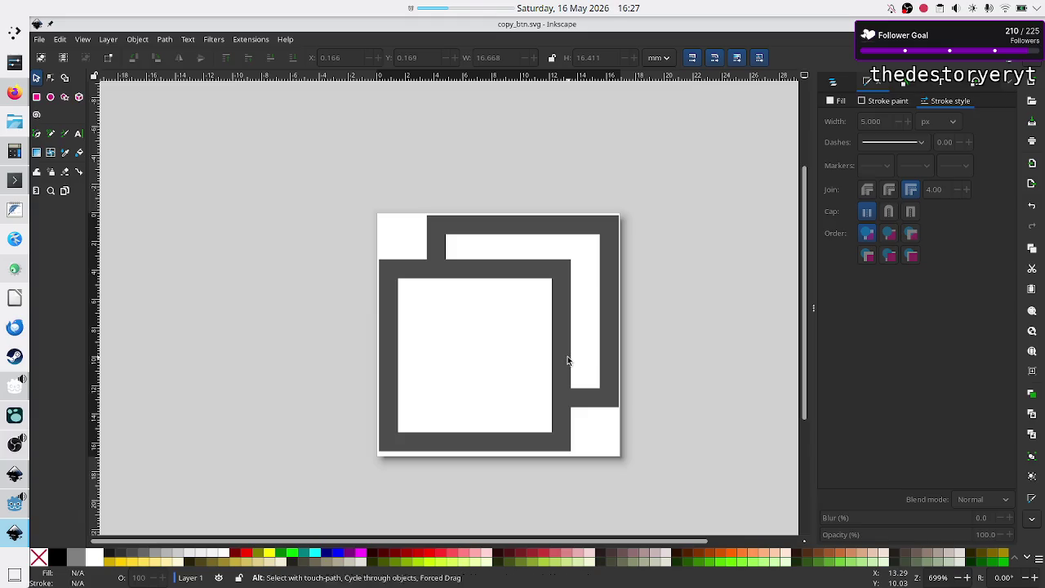
key(alt+Tab)
key(F5)
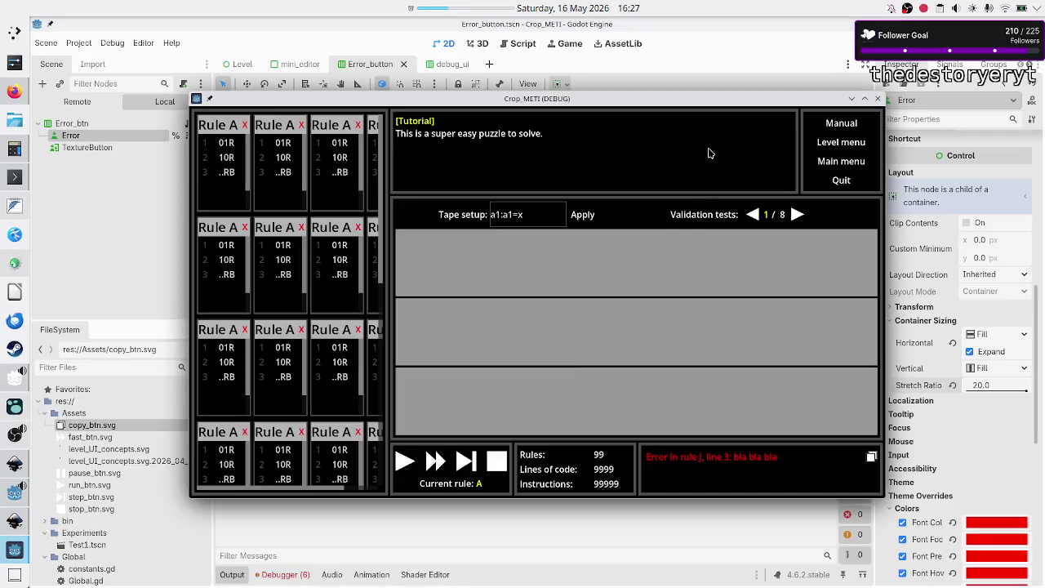
drag(718, 106, 651, 98)
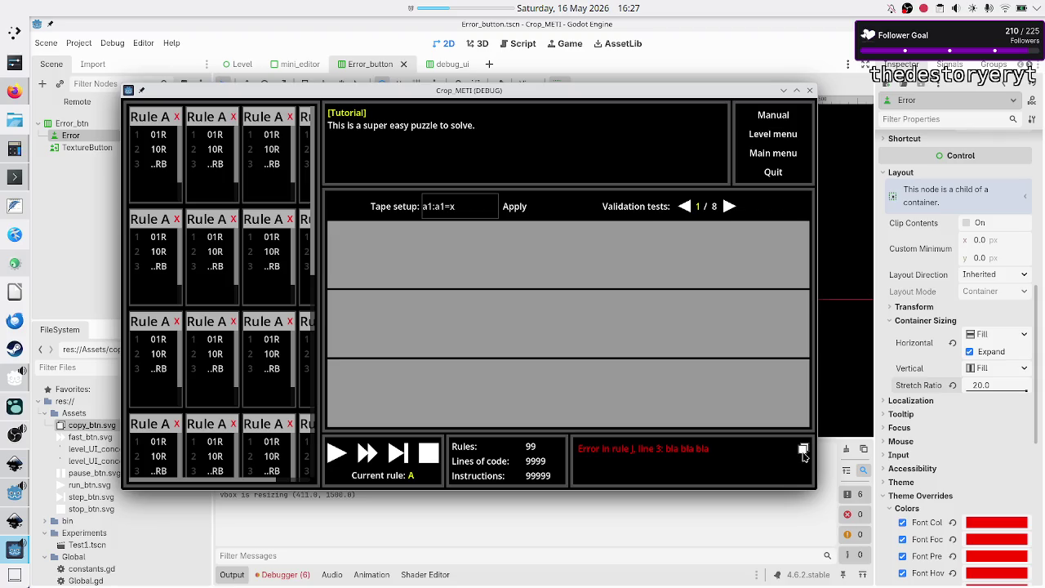
Step: Set the Error node's Stretch Ratio to 30, then test-run the game twice
click(811, 90)
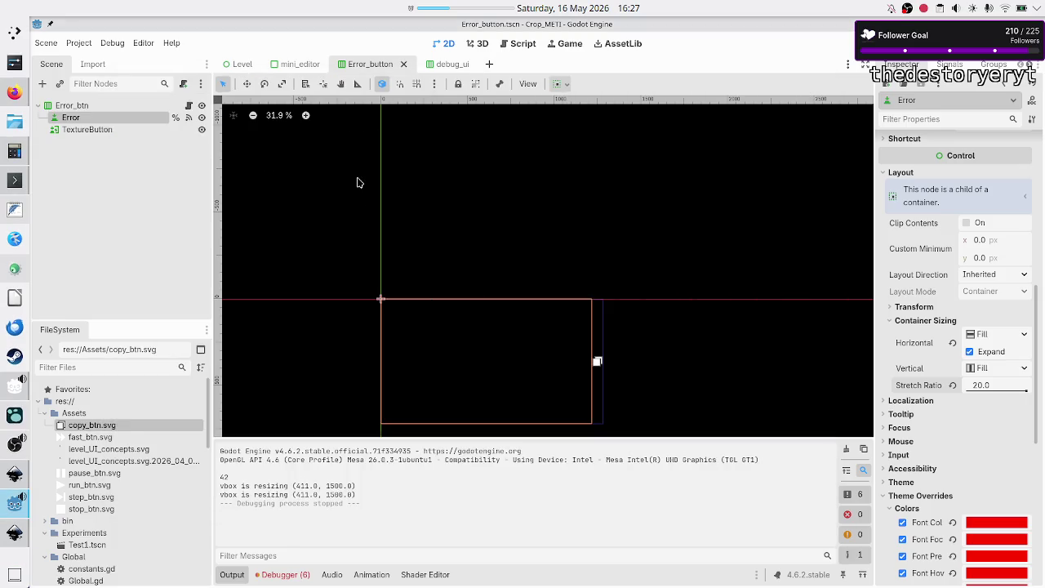
click(994, 392)
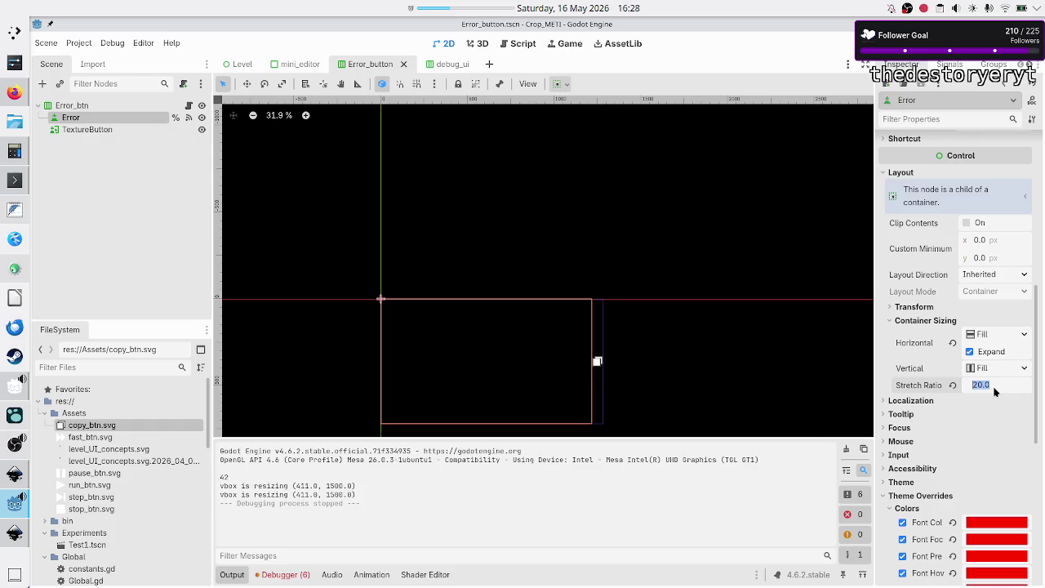
text(30)
key(Return)
key(F5)
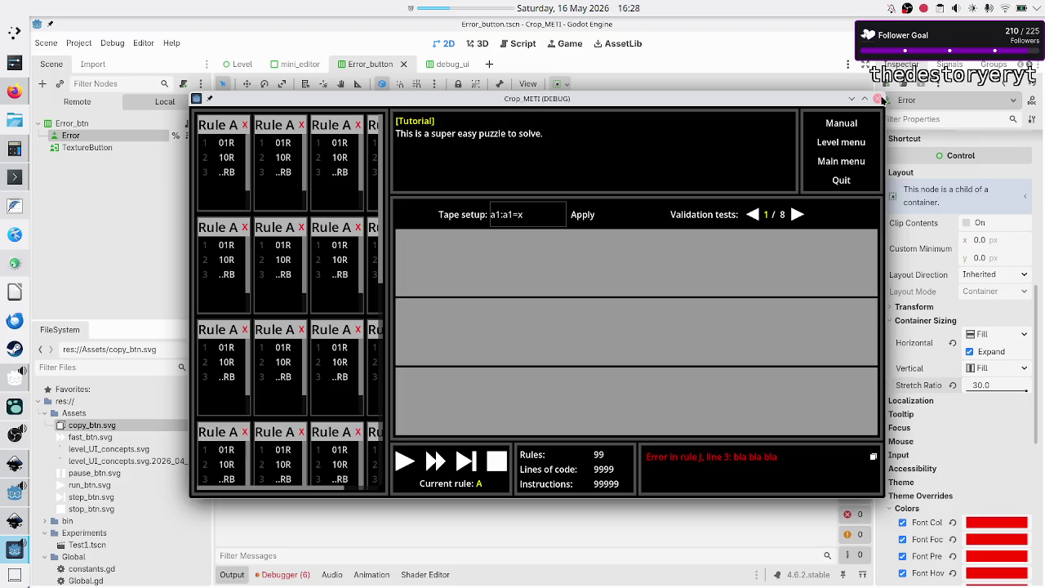
click(879, 98)
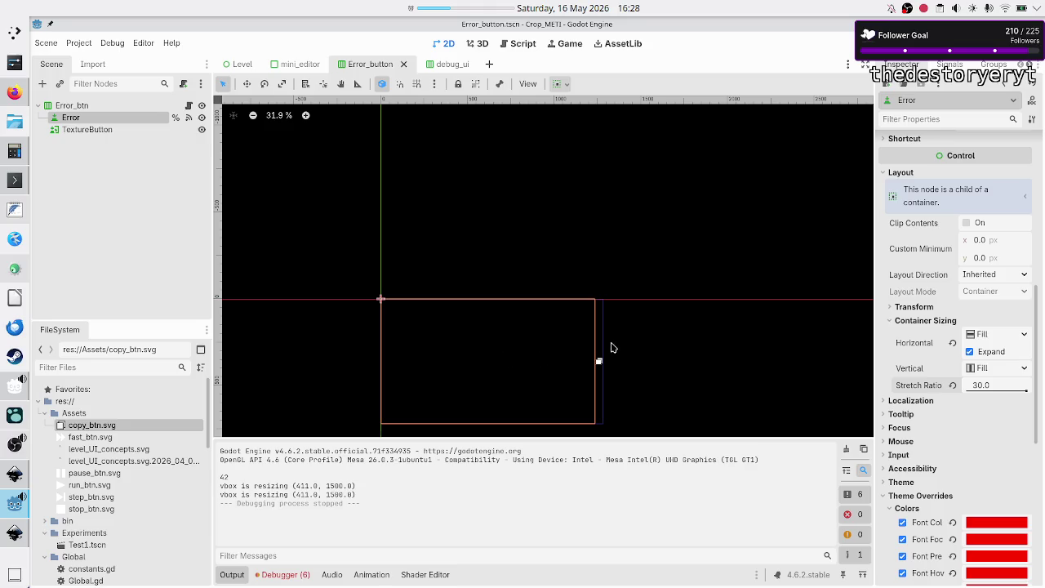
key(F5)
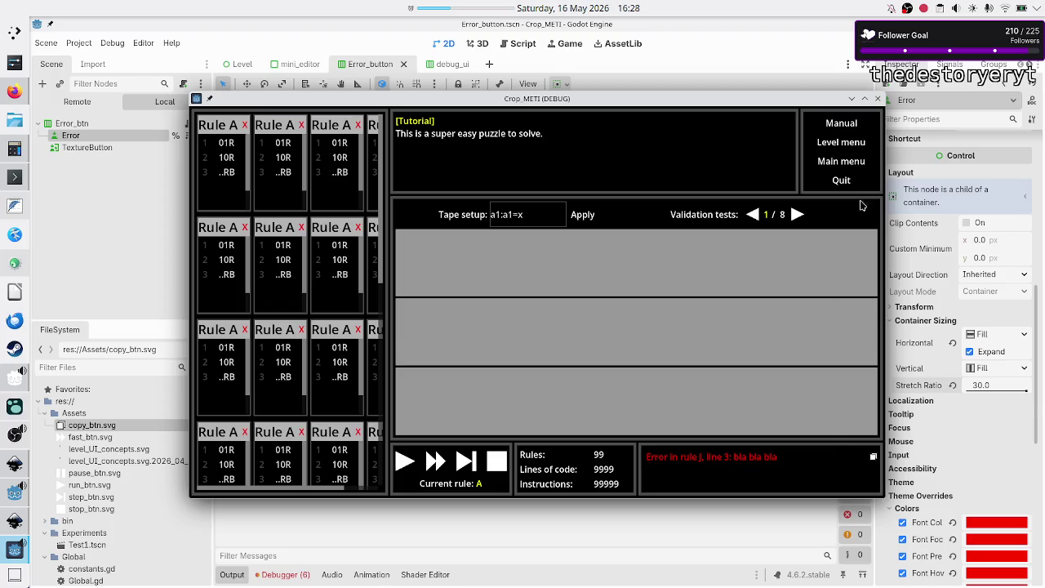
click(878, 99)
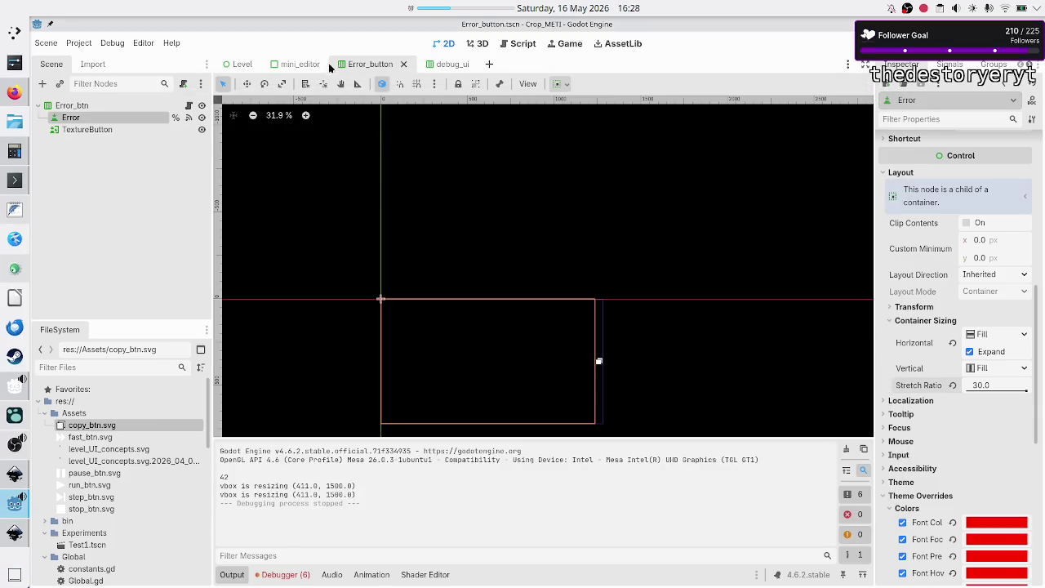
Step: In the Level scene, instance two more Error_button rows under VBoxContainer
click(241, 70)
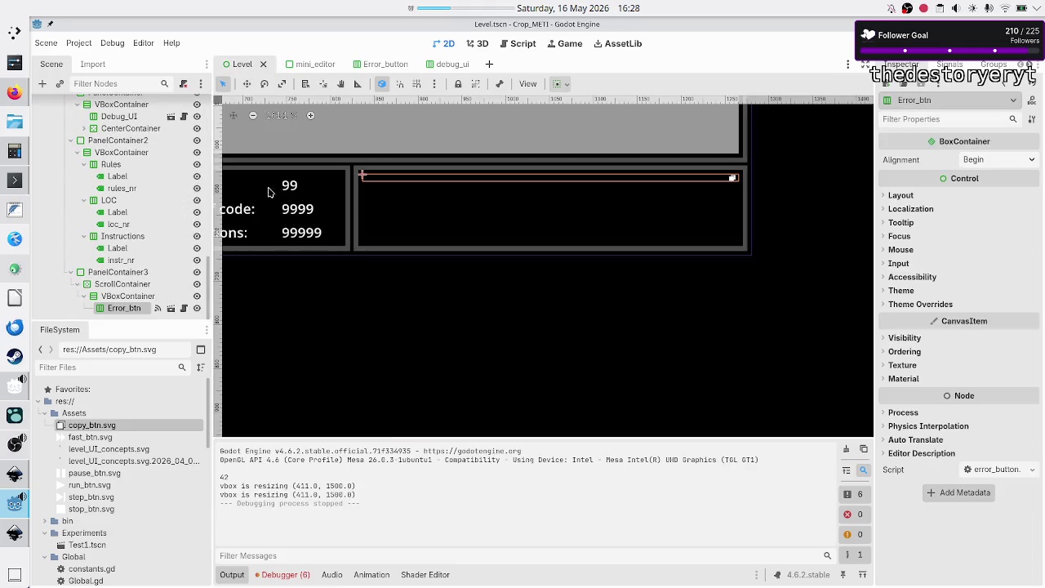
click(125, 298)
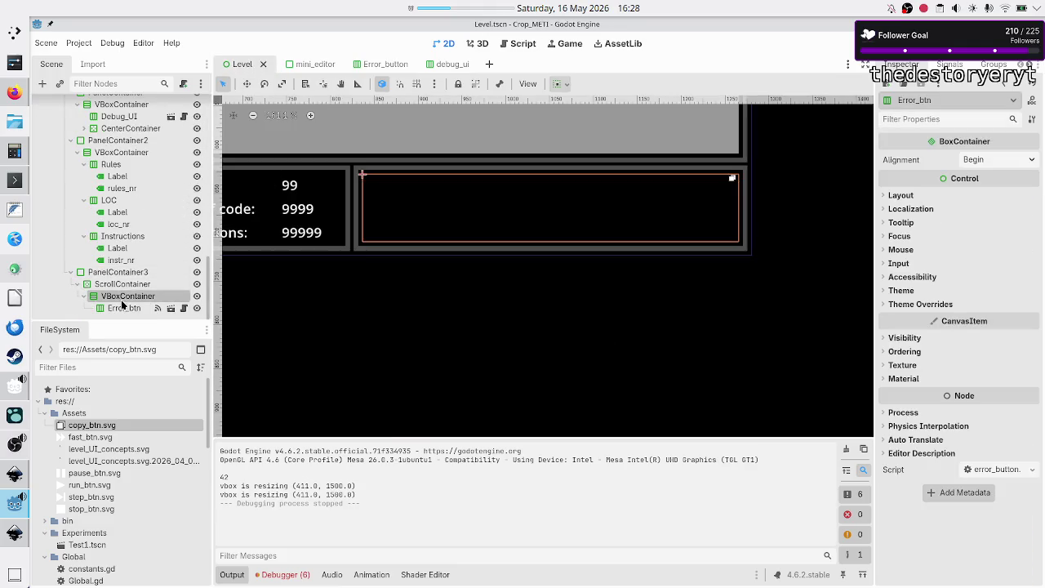
click(59, 84)
text(err)
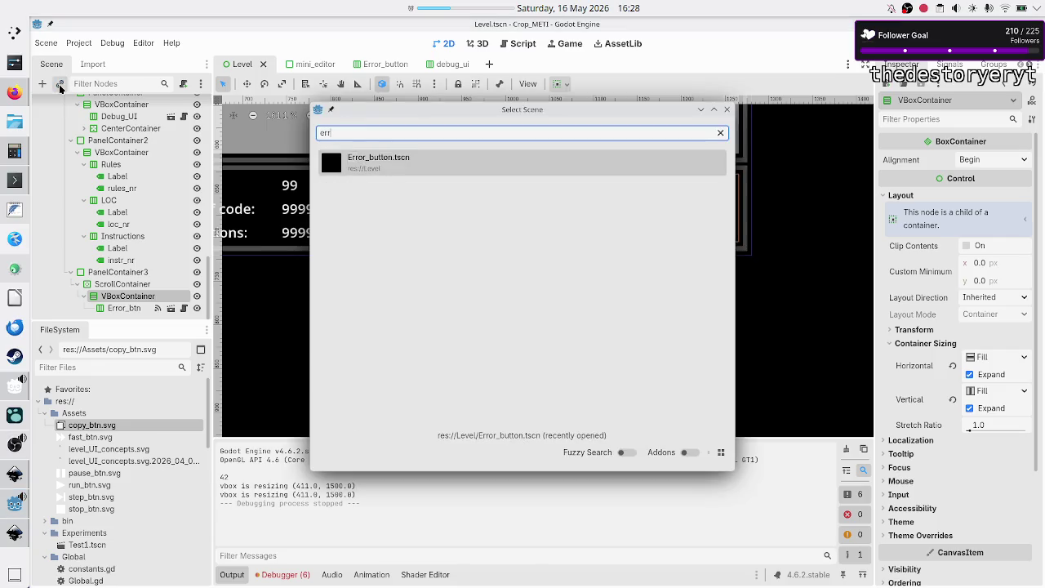
key(Return)
key(Up)
key(Up)
click(60, 84)
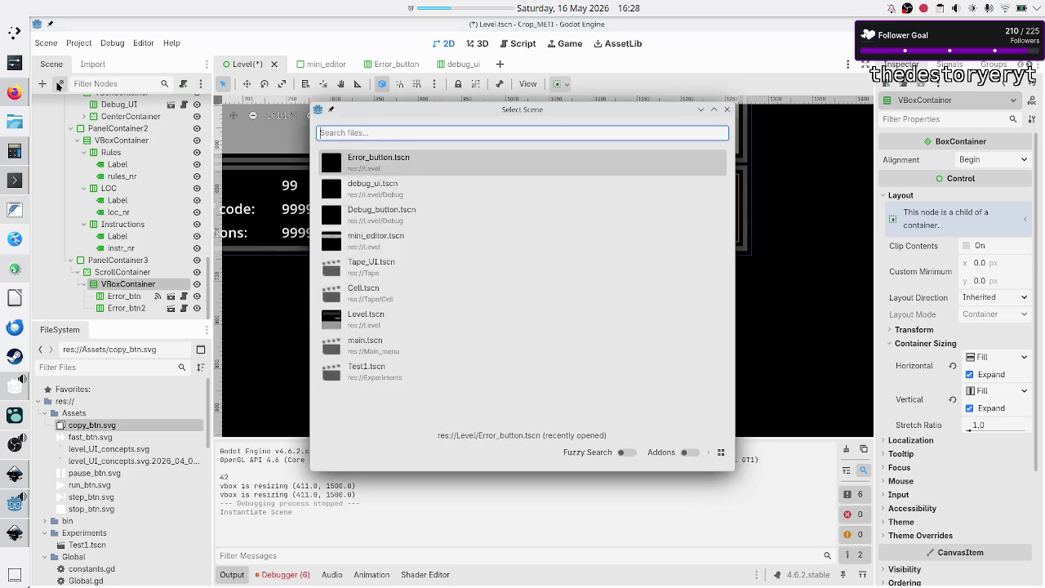
text(err)
key(Return)
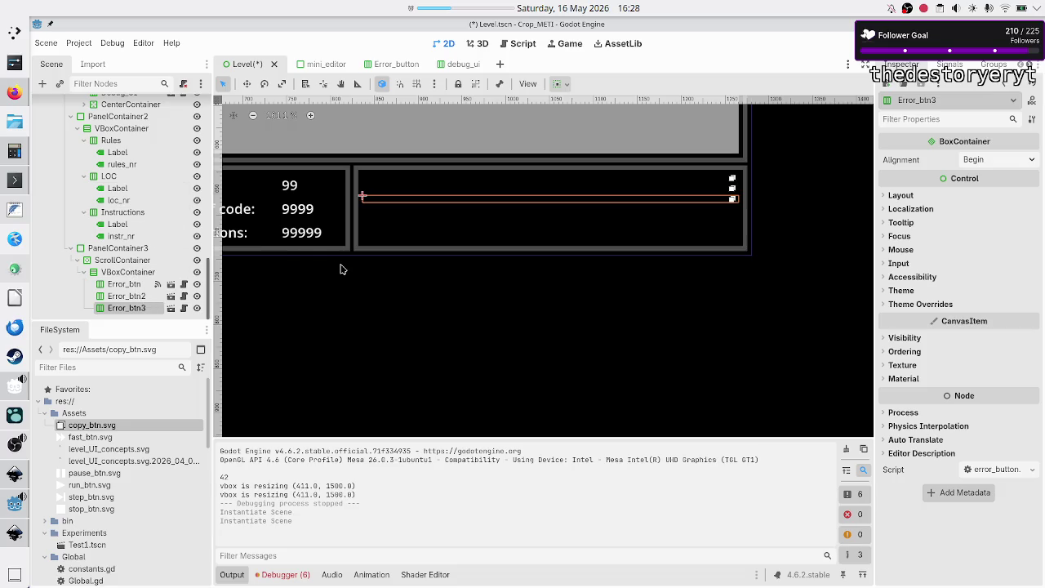
Step: Run the level with F6, scroll through the error list, and close the game
key(F6)
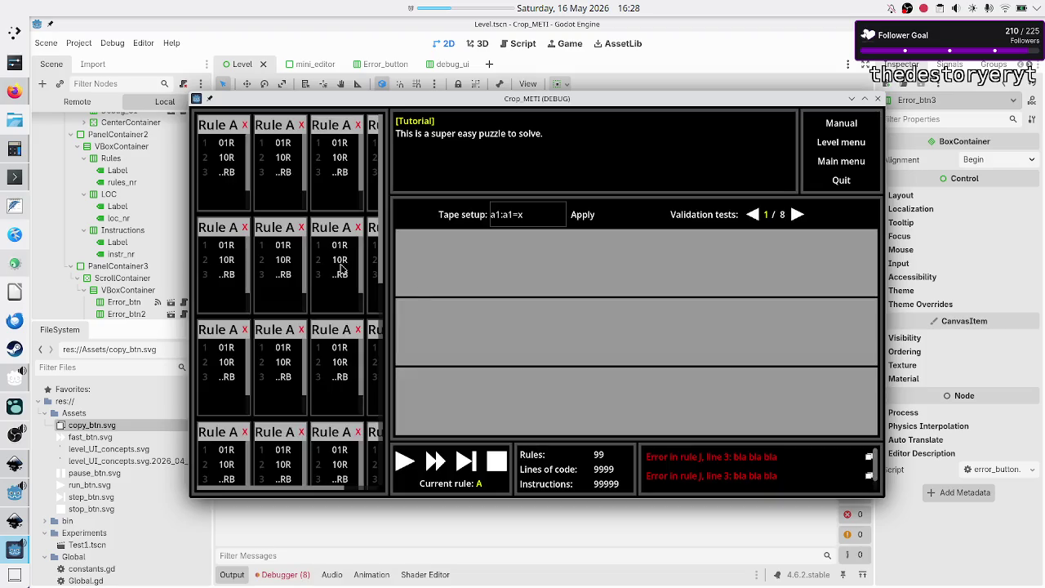
scroll(767, 460, up, 1)
scroll(768, 462, down, 1)
mouse_move(874, 473)
mouse_down()
mouse_move(877, 487)
mouse_move(875, 454)
mouse_move(876, 488)
mouse_move(875, 455)
mouse_up()
click(877, 99)
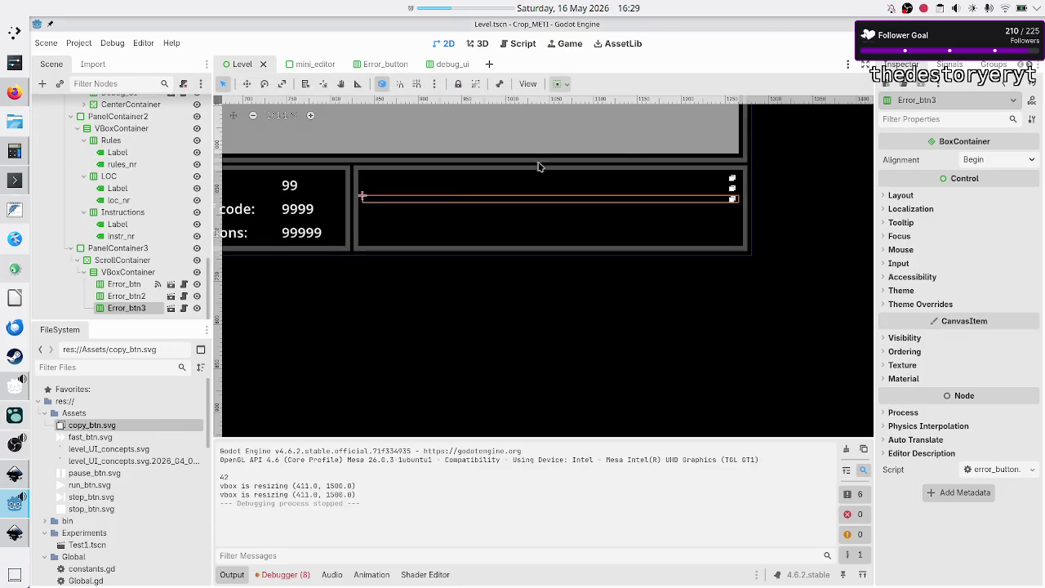
Step: Inspect the error rows' layout and container sizing settings
click(124, 286)
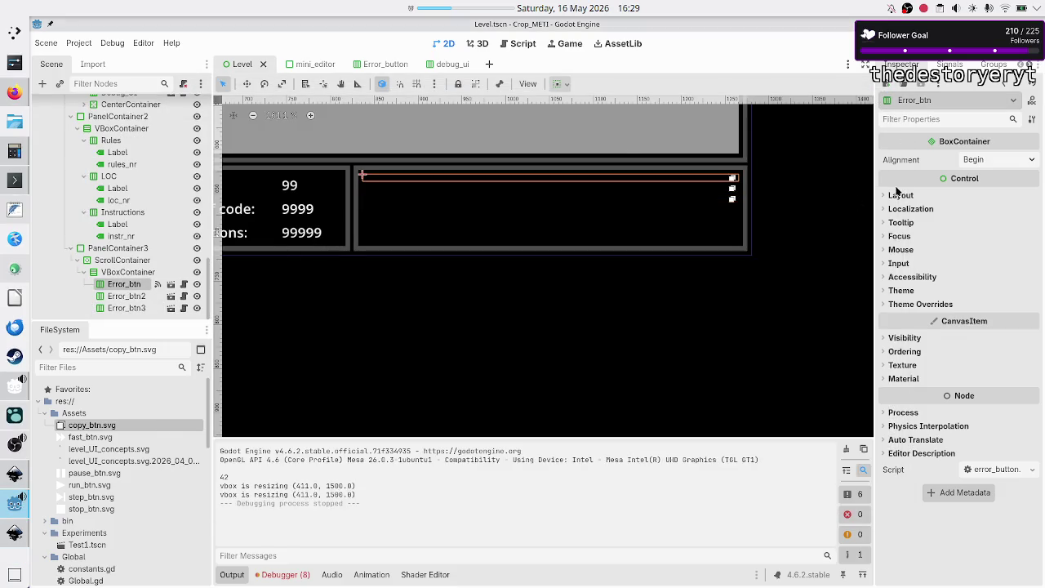
click(902, 195)
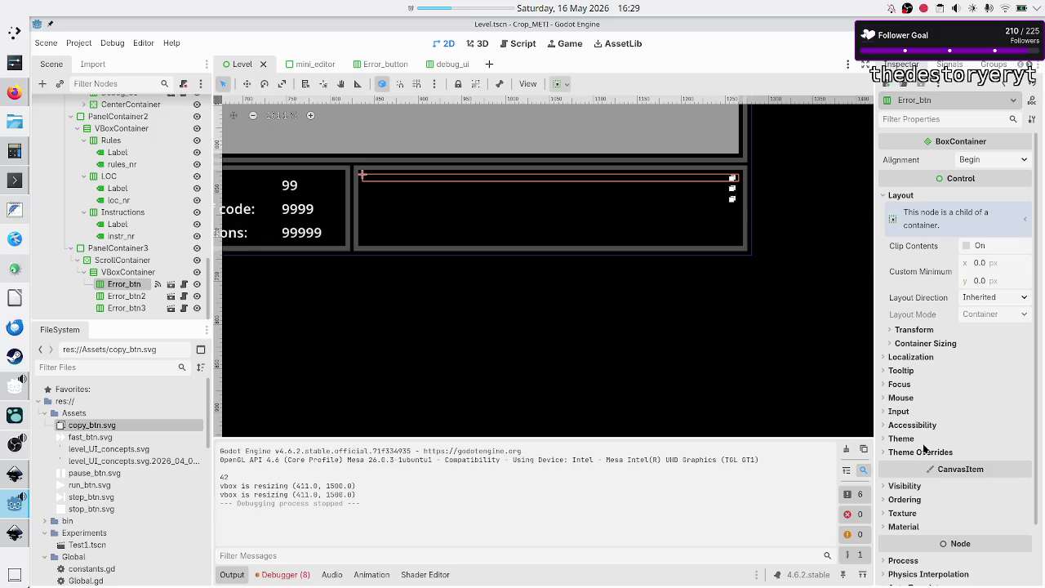
click(941, 343)
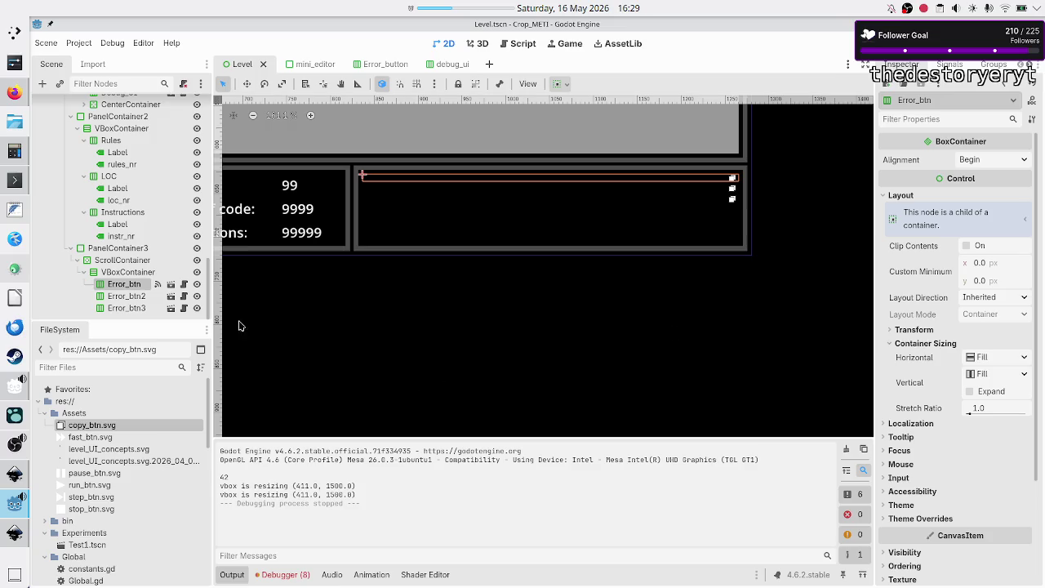
click(127, 297)
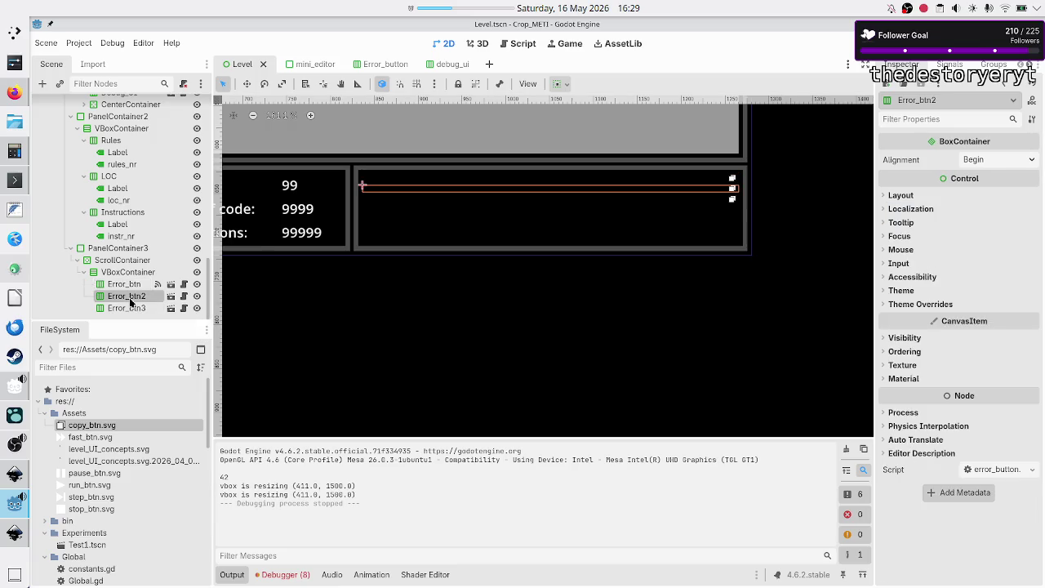
Step: Set VBoxContainer's Theme Overrides Separation constant to 0 and test-run the game
click(127, 274)
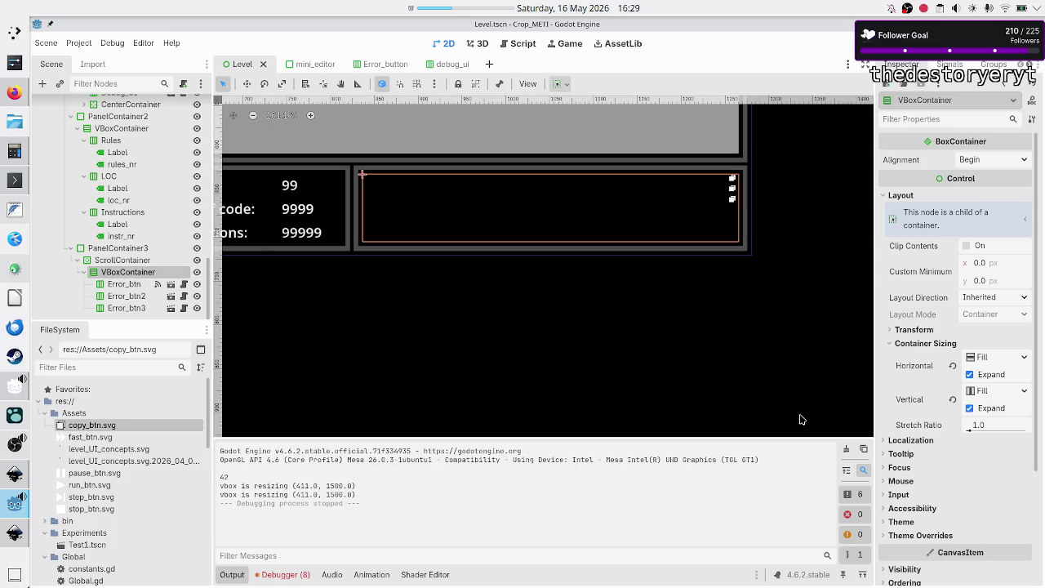
click(918, 535)
click(931, 547)
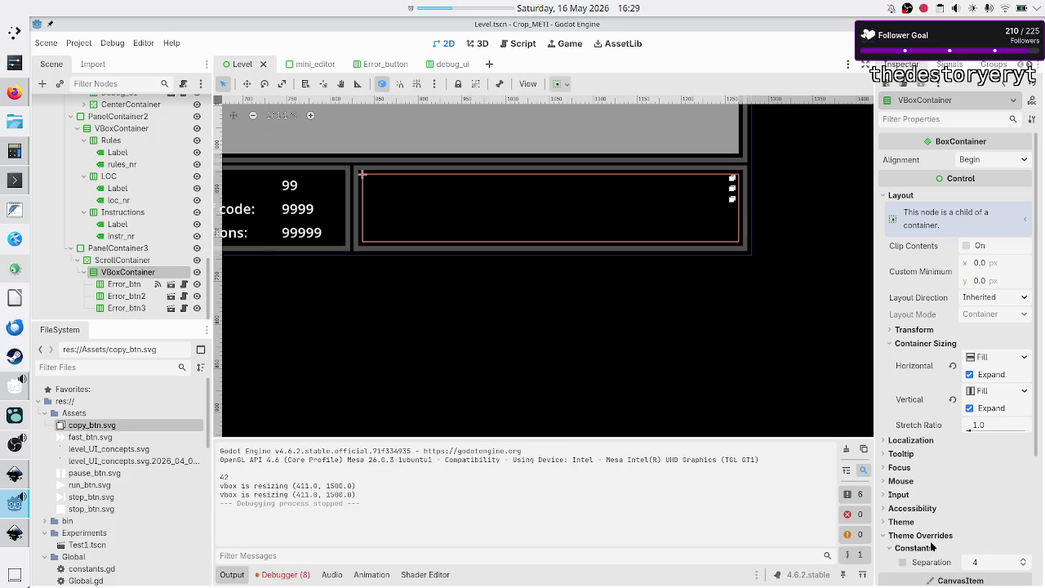
scroll(938, 522, down, 3)
click(995, 395)
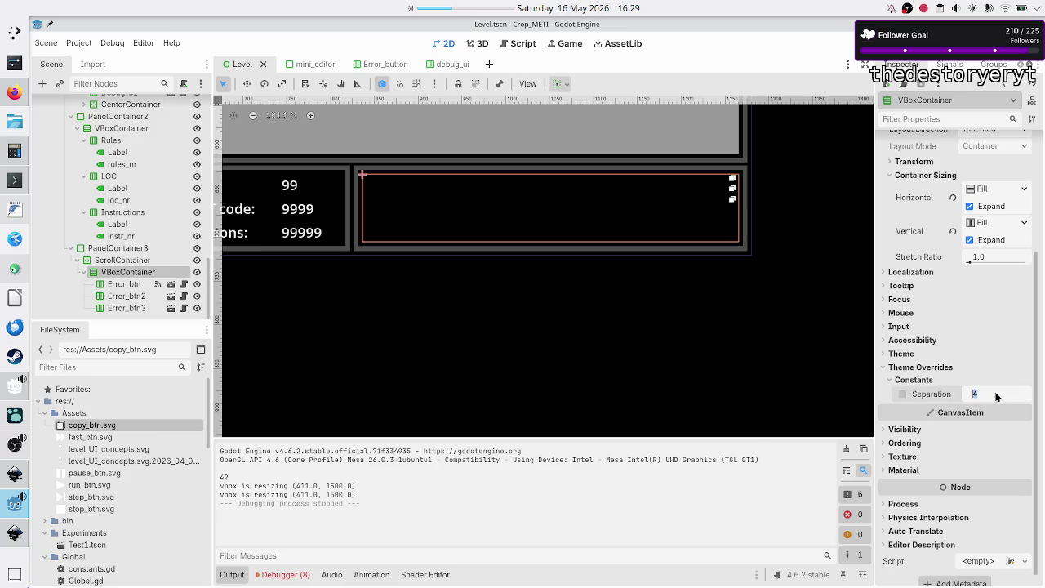
text(0)
key(Return)
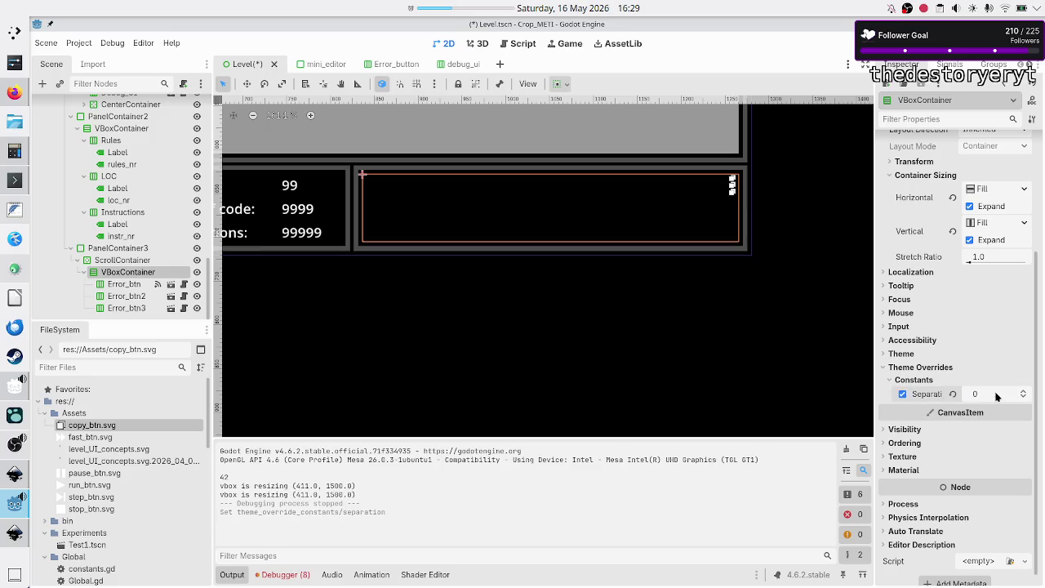
key(F5)
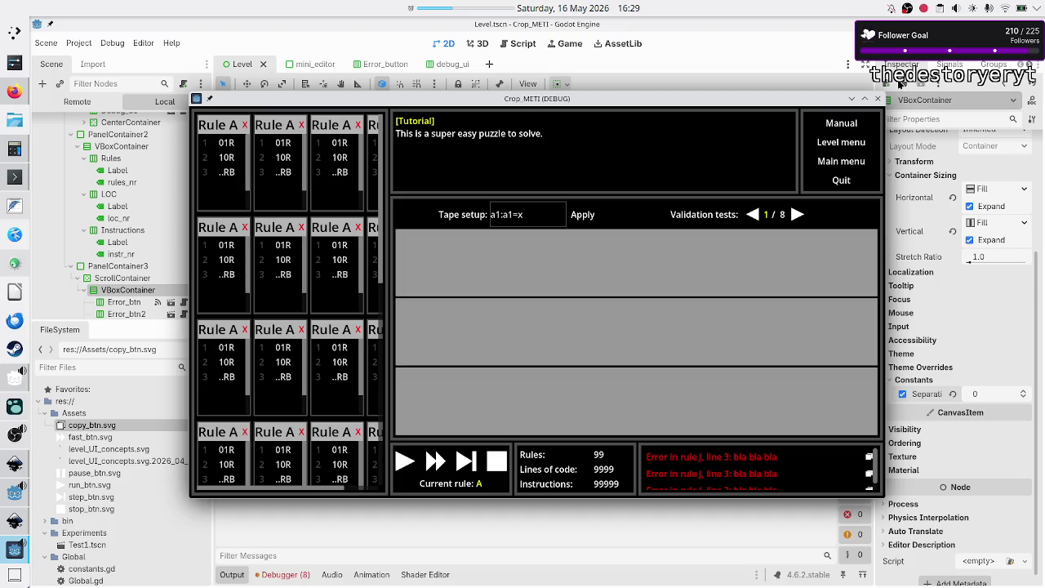
click(876, 98)
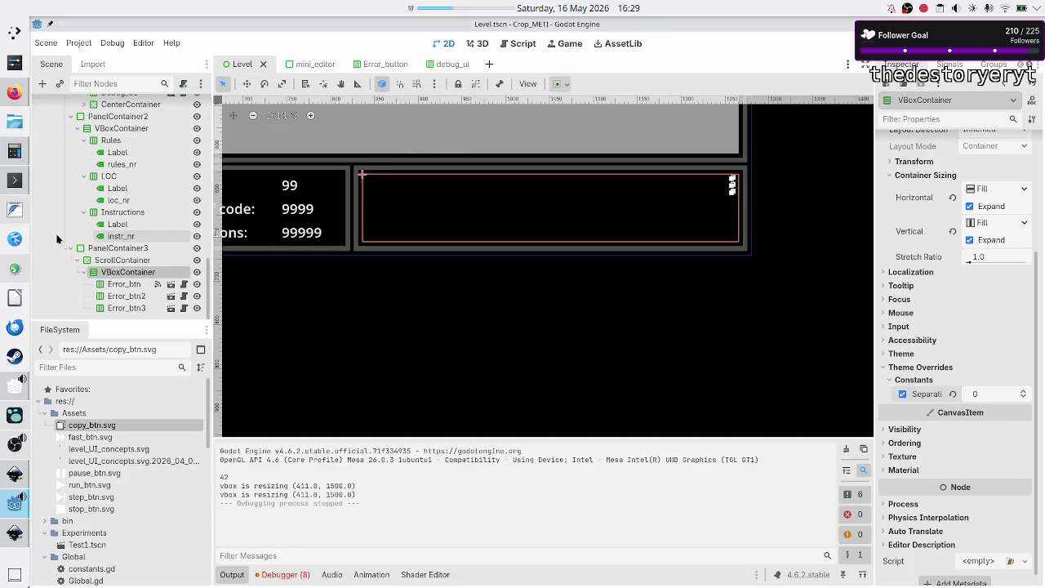
click(384, 65)
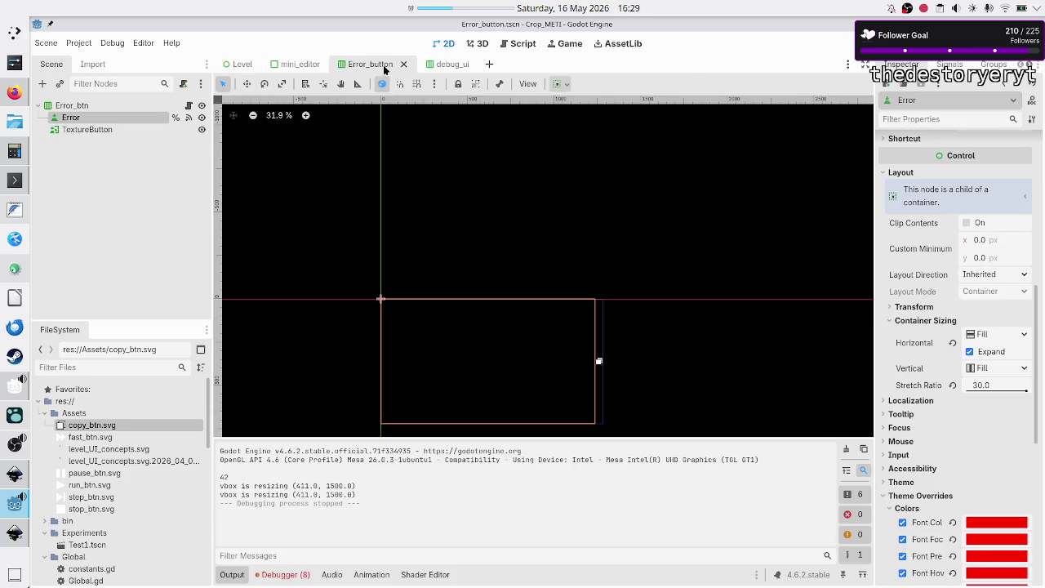
Step: Override the Error_btn root's Separation constant to 0 and save the Error_button scene
click(72, 105)
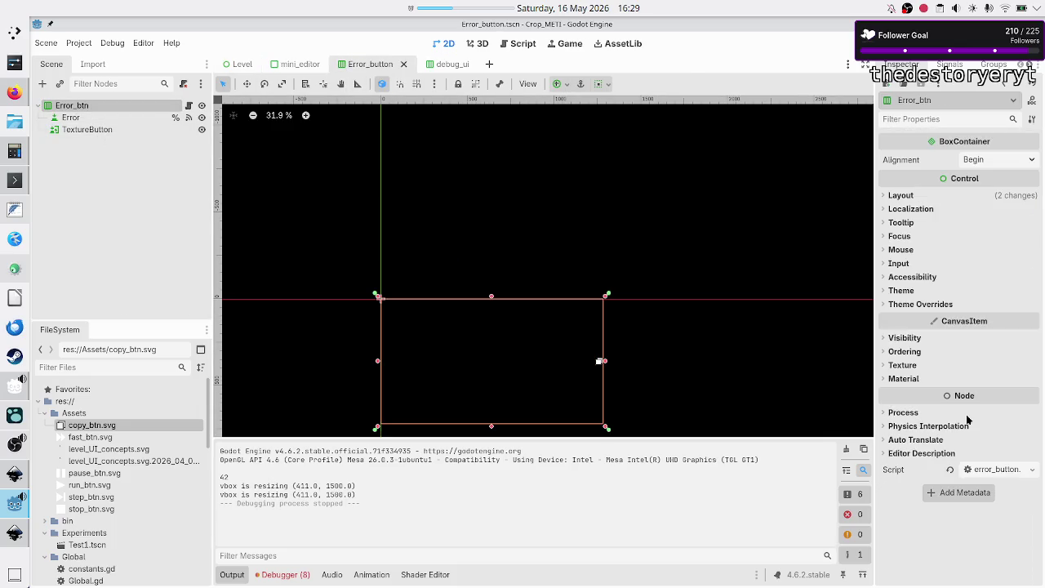
mouse_move(937, 316)
click(921, 304)
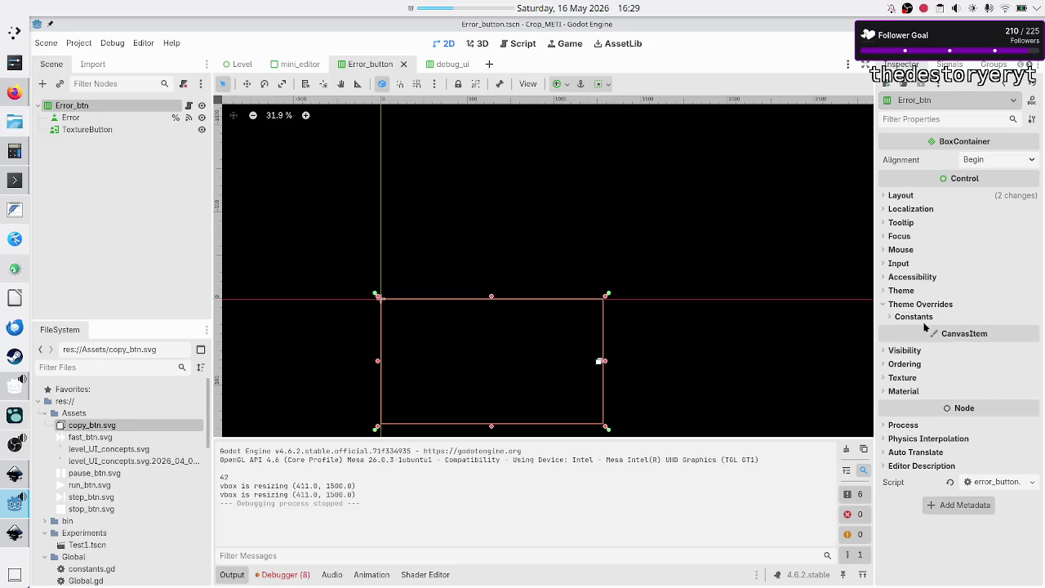
click(923, 318)
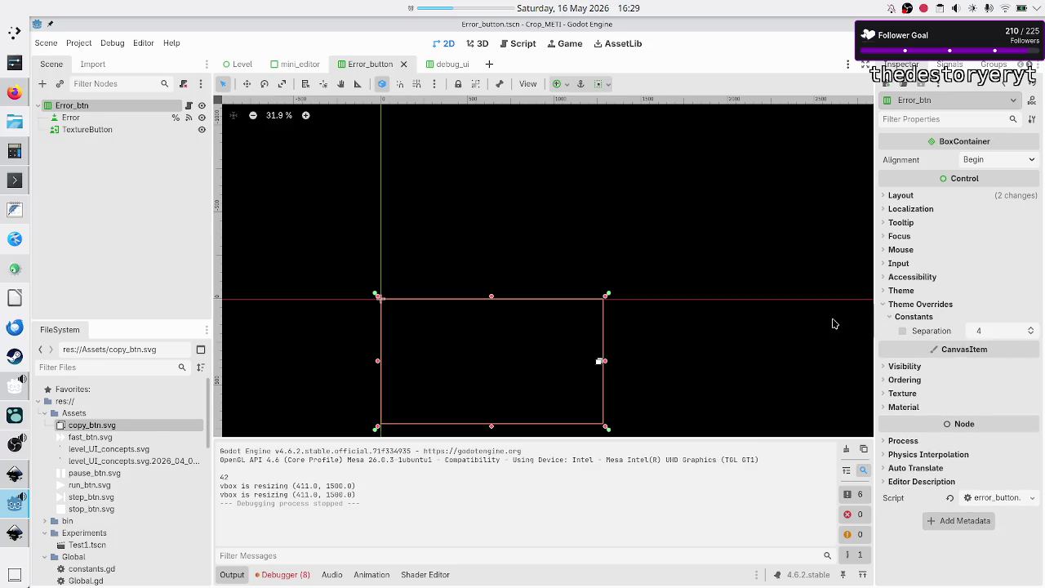
click(982, 330)
text(0)
key(Return)
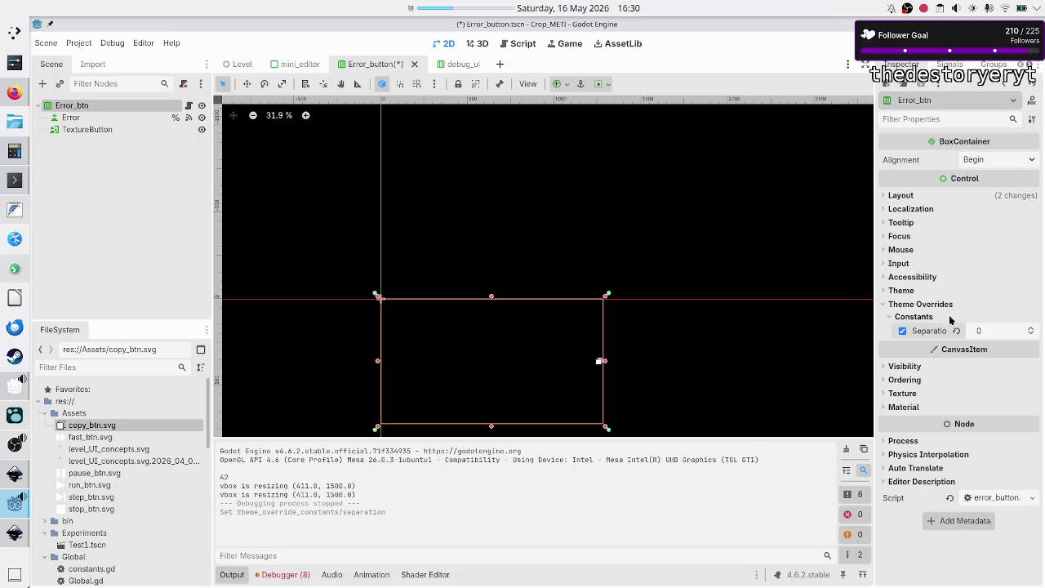
key(ctrl+s)
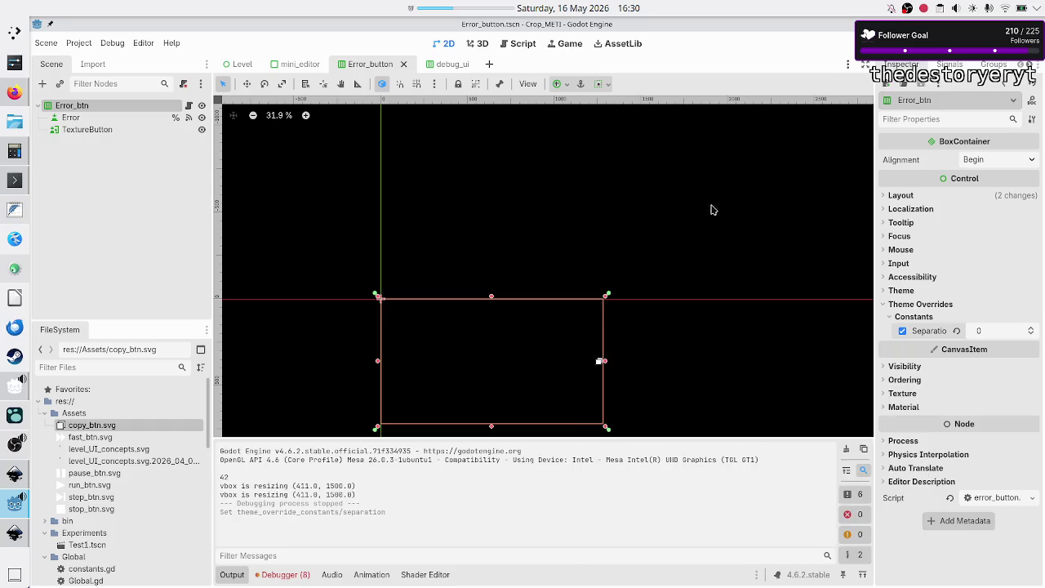
Step: Test-run the game to check the tightly packed error rows
key(F5)
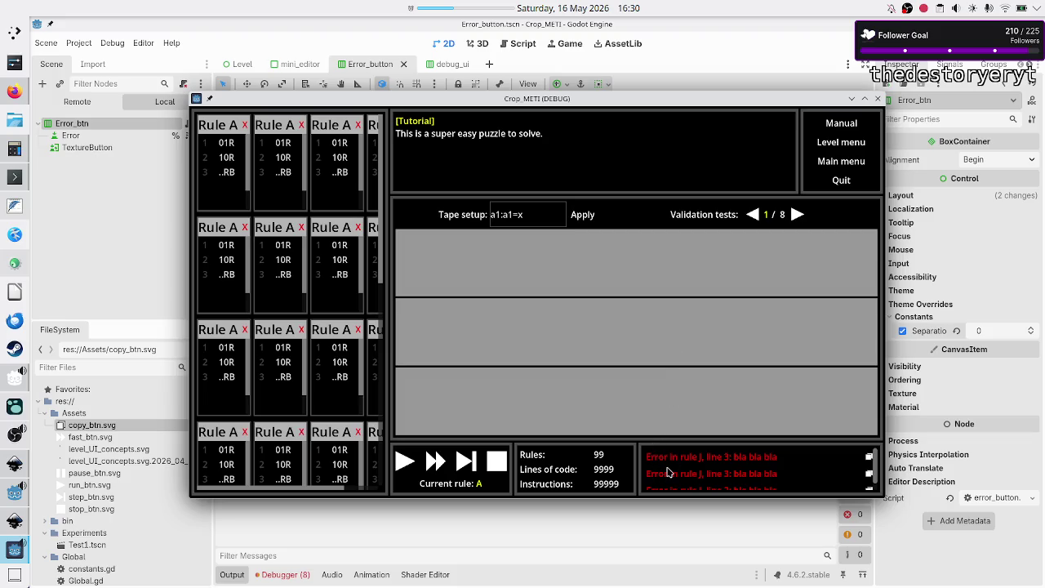
click(879, 99)
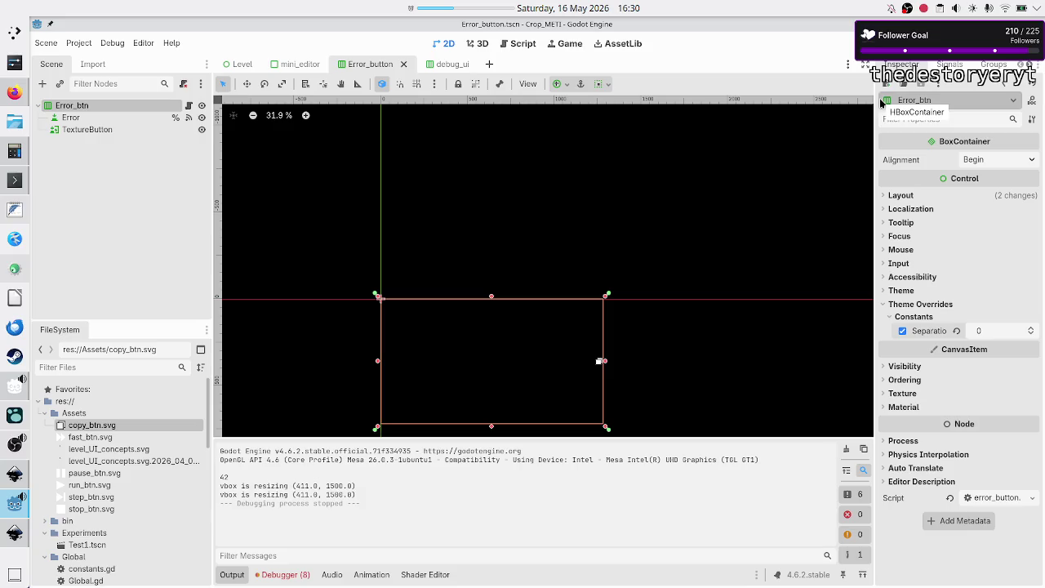
click(113, 119)
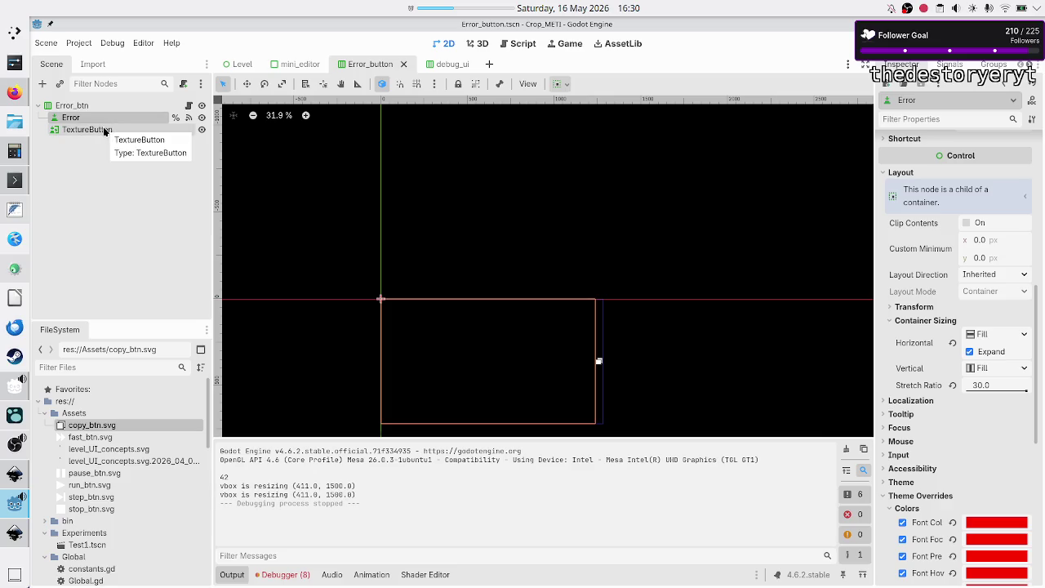
Step: Select the Error node and edit its button text in the Inspector
click(104, 129)
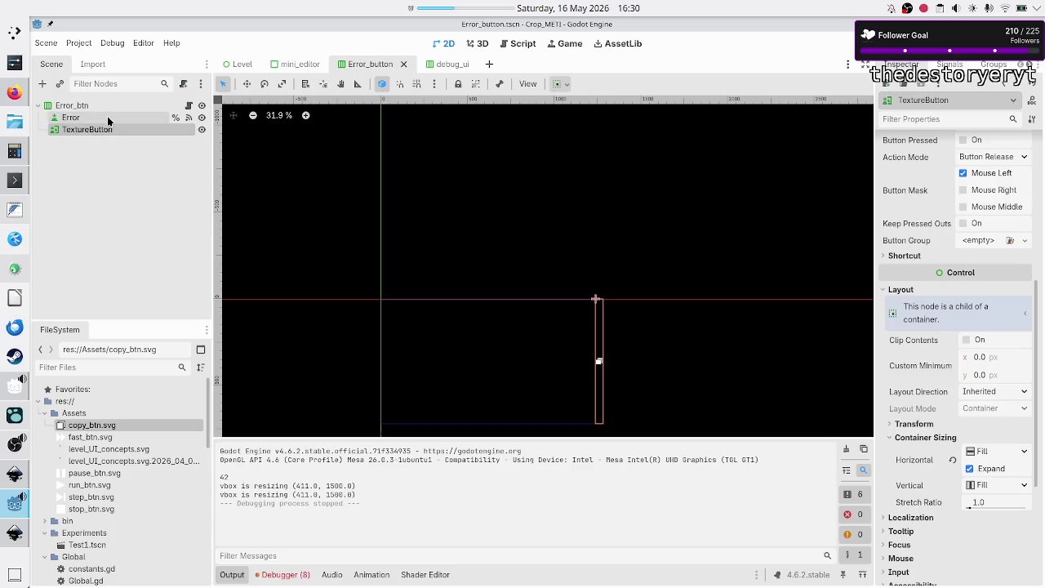
click(107, 120)
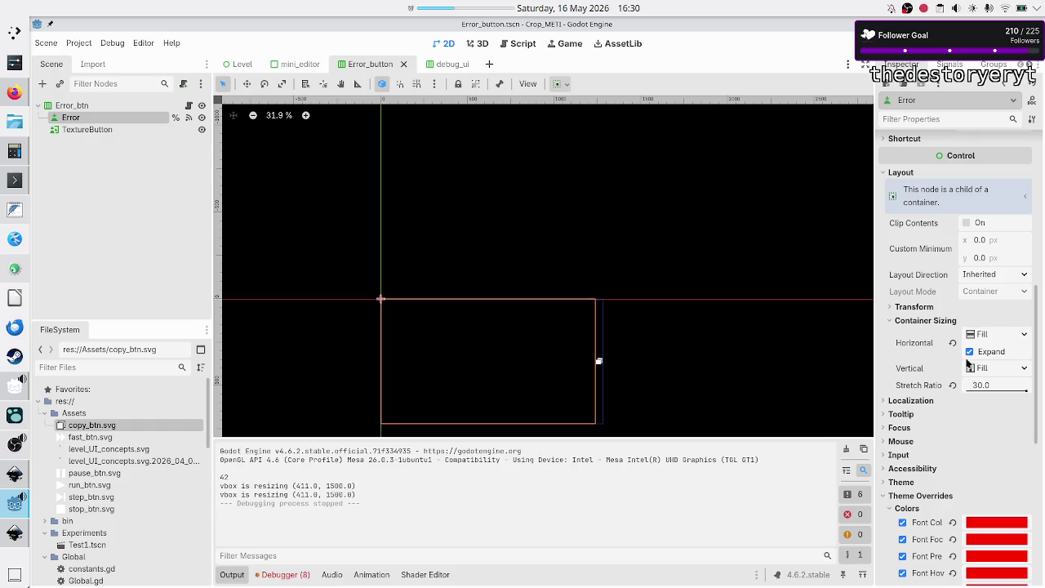
scroll(933, 315, up, 8)
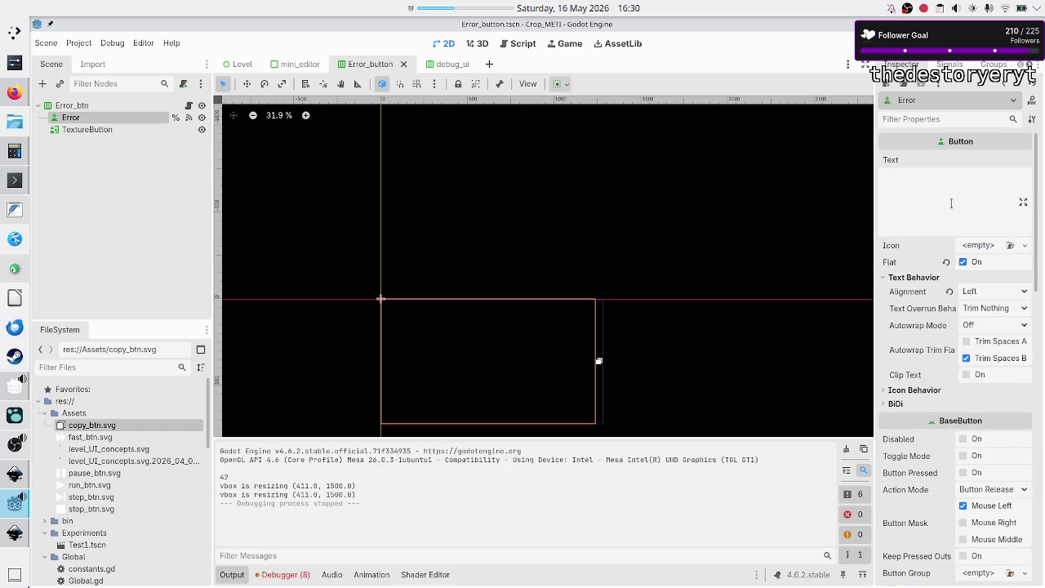
click(963, 212)
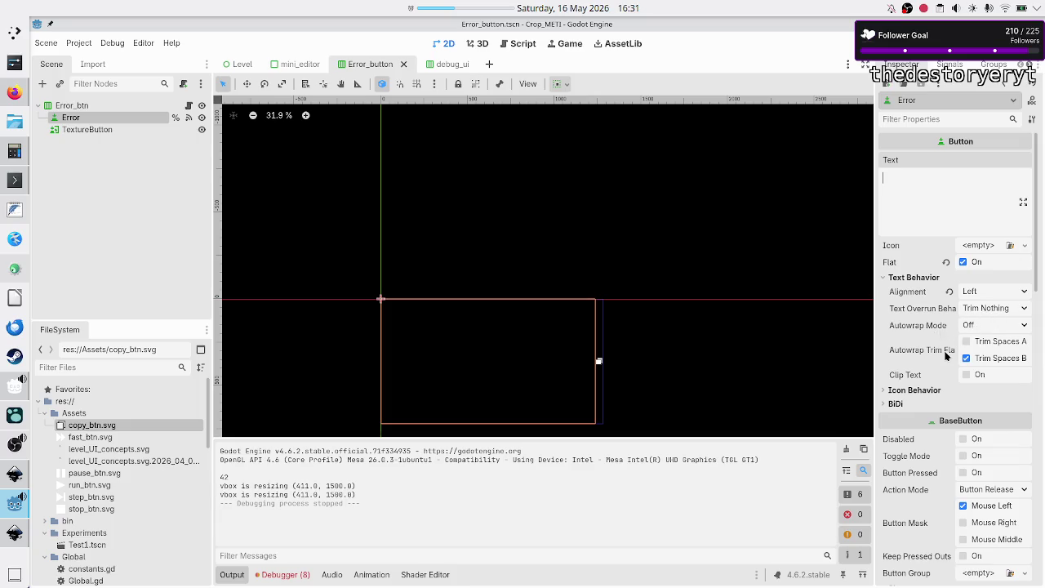
Step: Expand the Error node's style overrides: StyleBoxFlat for Normal, Pressed, Hover, Disabled and Focus
mouse_move(947, 354)
scroll(945, 422, down, 3)
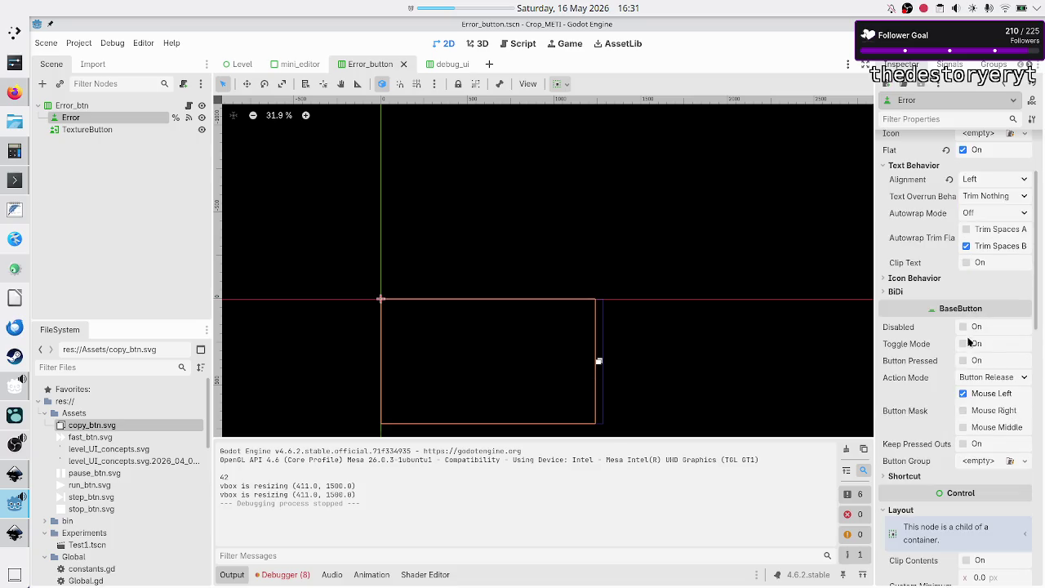
scroll(916, 453, down, 6)
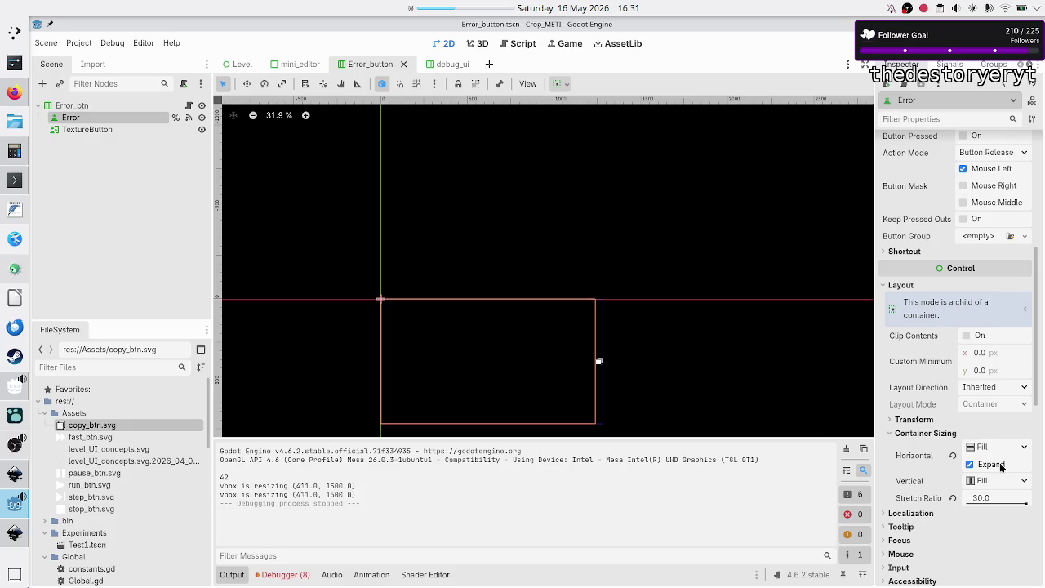
scroll(933, 510, down, 5)
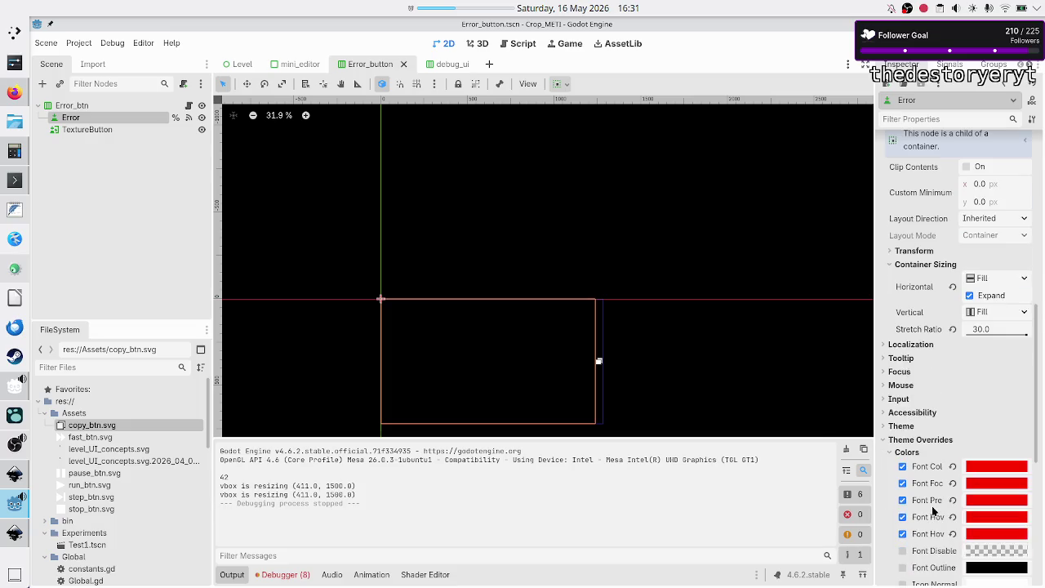
scroll(933, 510, down, 3)
scroll(933, 510, down, 2)
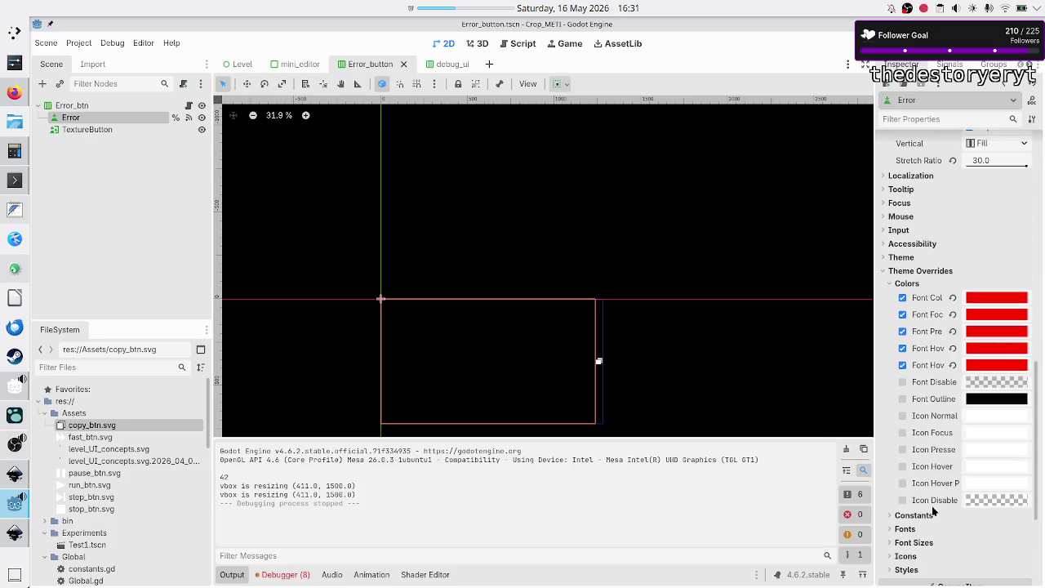
scroll(933, 510, down, 3)
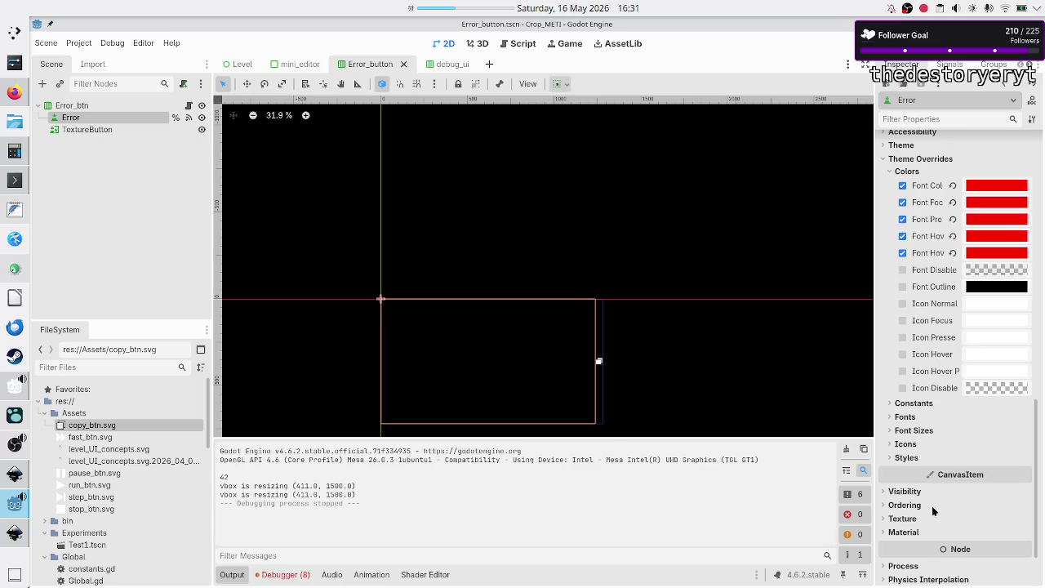
click(923, 455)
scroll(945, 480, down, 5)
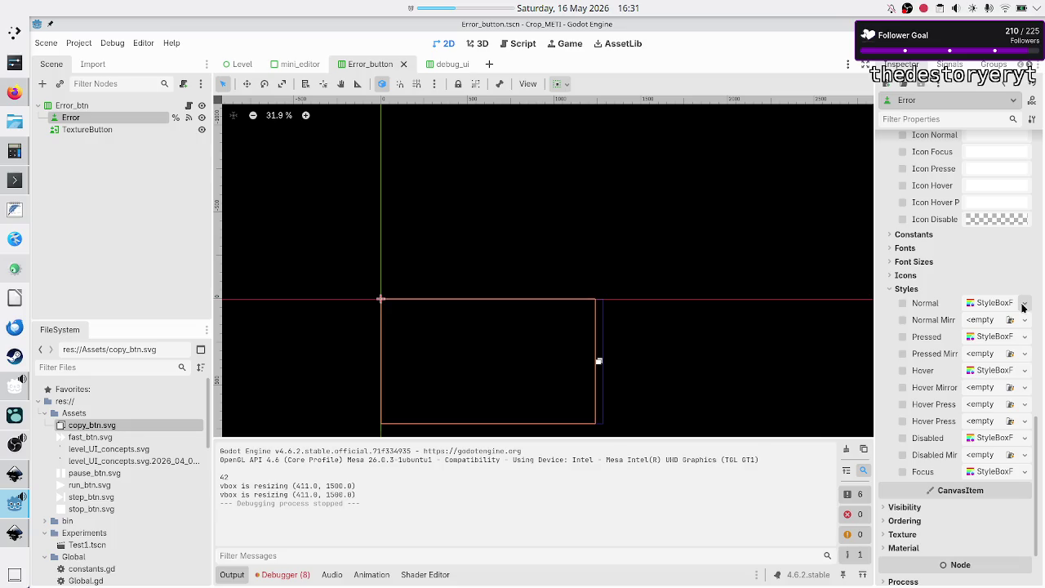
scroll(546, 299, up, 2)
scroll(546, 298, down, 4)
scroll(545, 299, up, 3)
scroll(545, 298, down, 4)
scroll(545, 298, down, 2)
scroll(545, 298, up, 8)
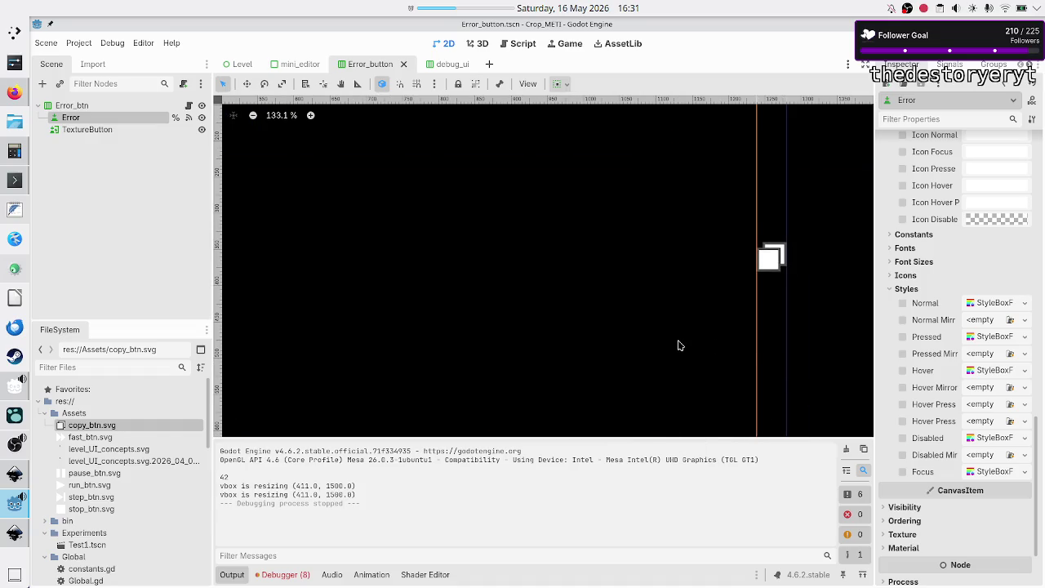
Step: Zoom the 2D view to 259.4% on the row's bottom edge and open the Normal style override options
scroll(677, 345, down, 5)
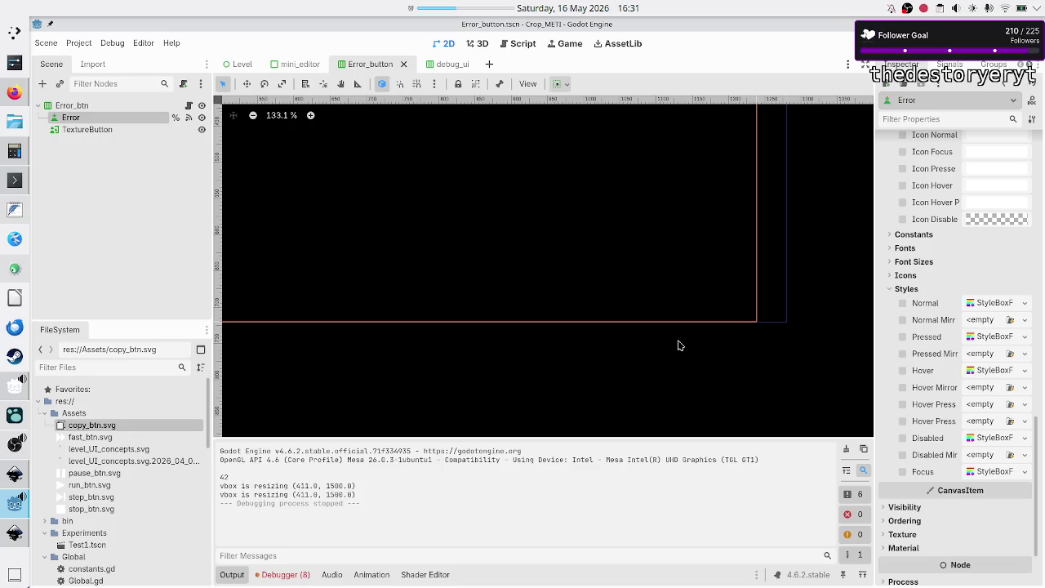
scroll(677, 346, up, 4)
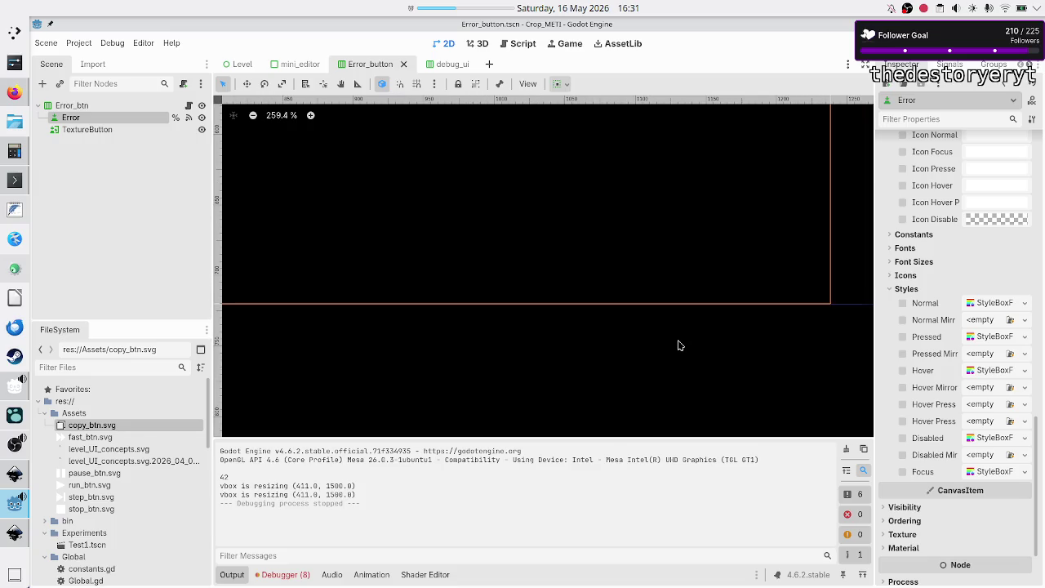
scroll(677, 345, up, 1)
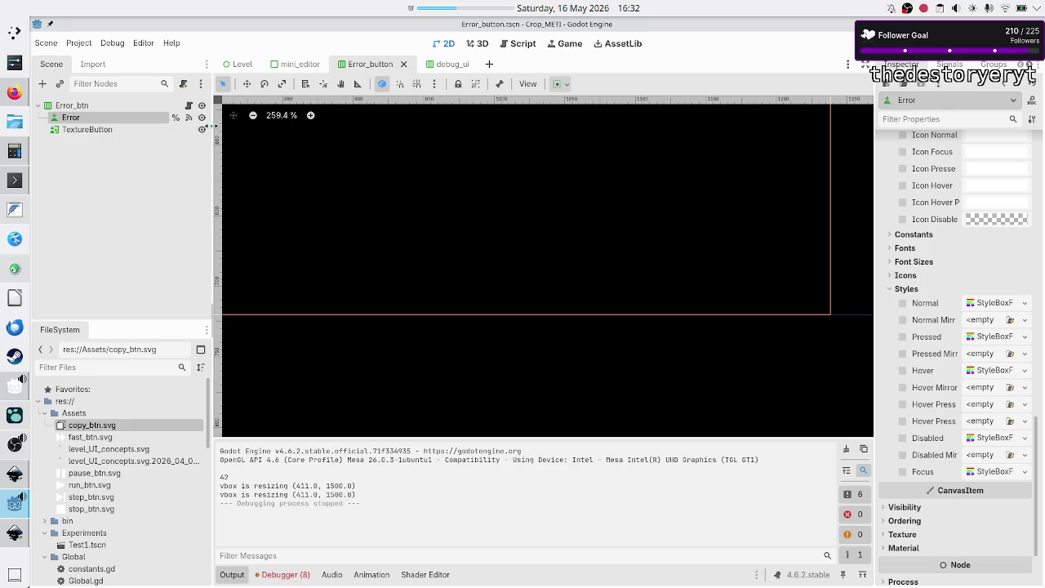
click(1025, 302)
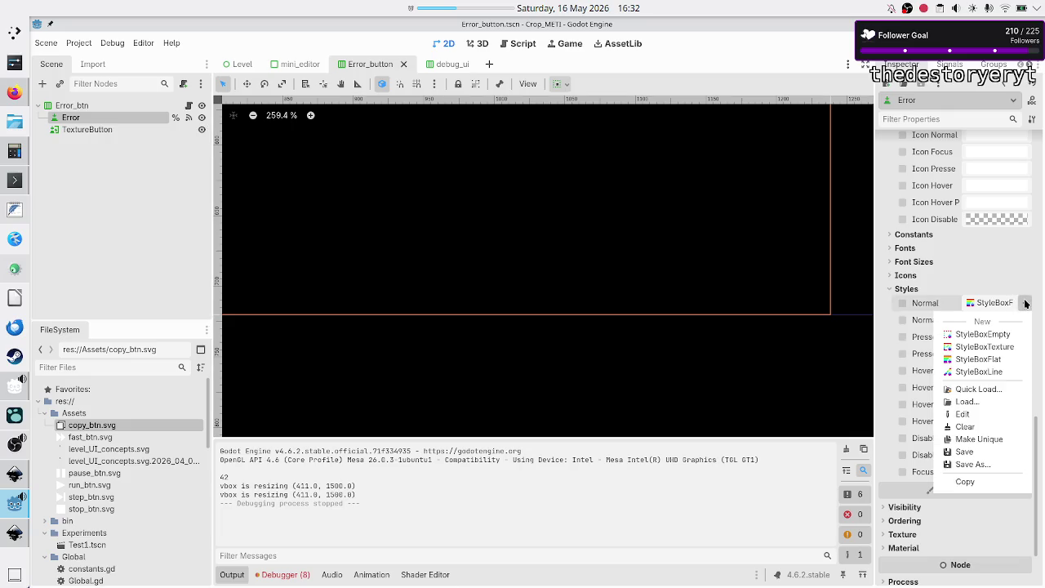
Step: Quick Load the border decoration .tres as the Error button's Normal style and run the game
click(996, 390)
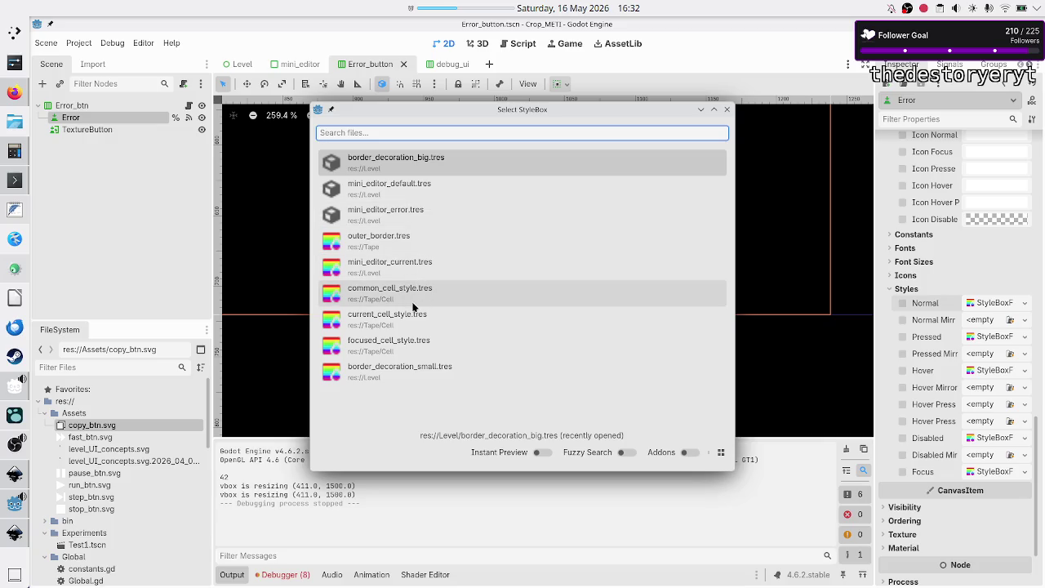
click(400, 372)
key(F5)
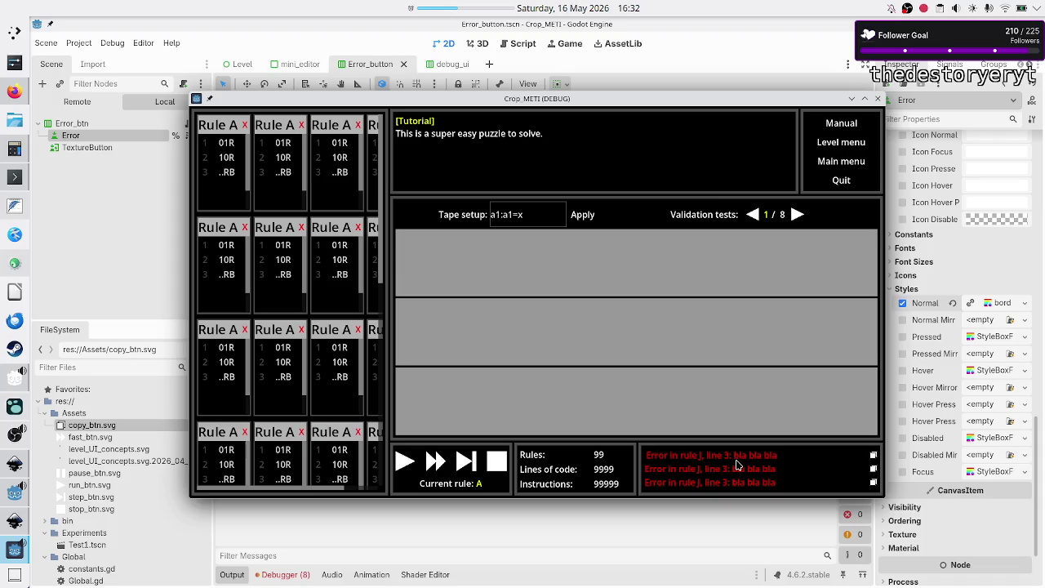
Step: Press the first red error row to turn Rule A's header red, then close the game
click(737, 464)
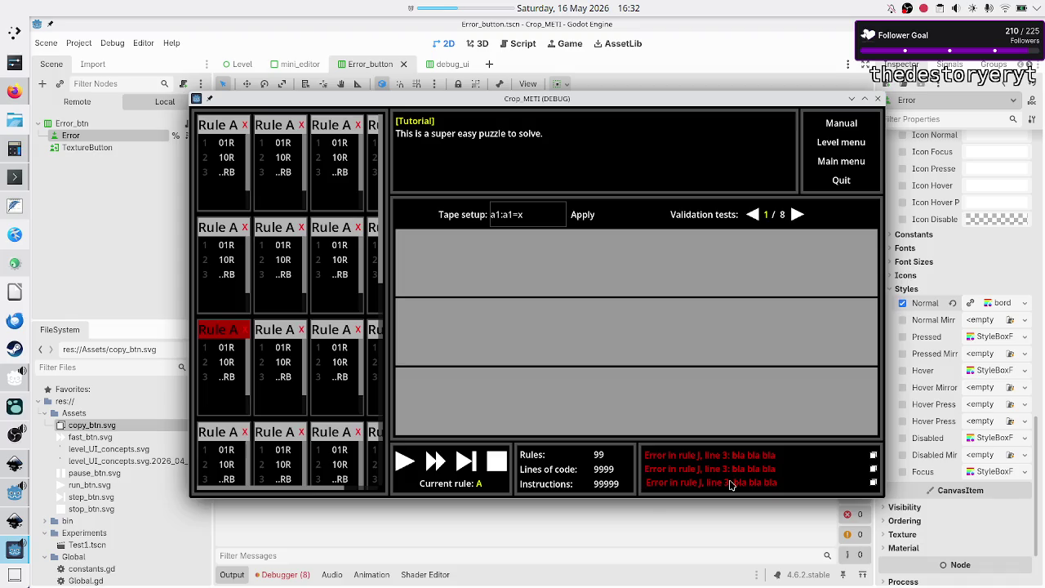
click(878, 99)
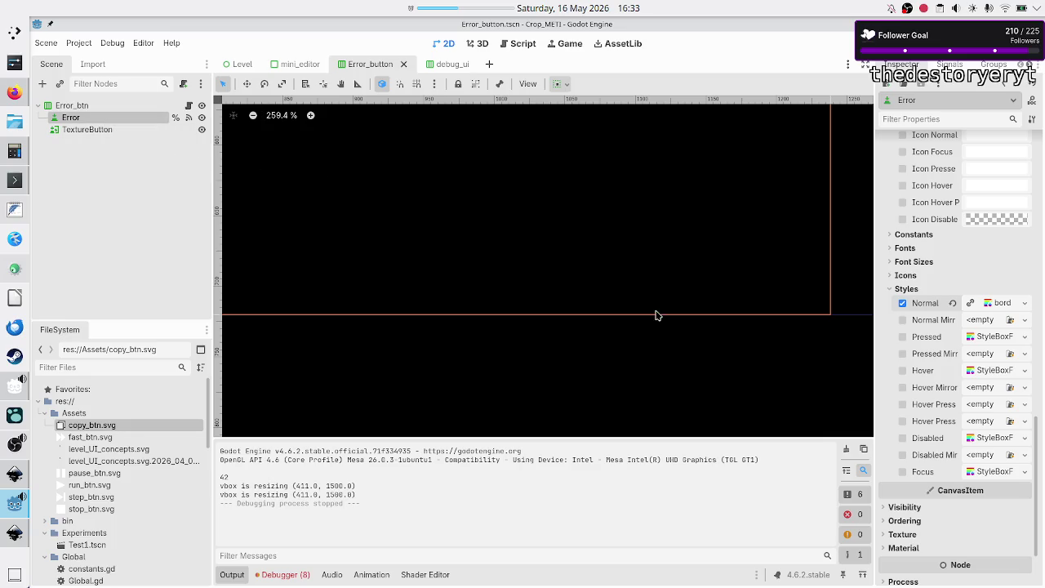
Step: Uncheck the Theme Overrides > Styles > Normal override on the Error button
click(902, 303)
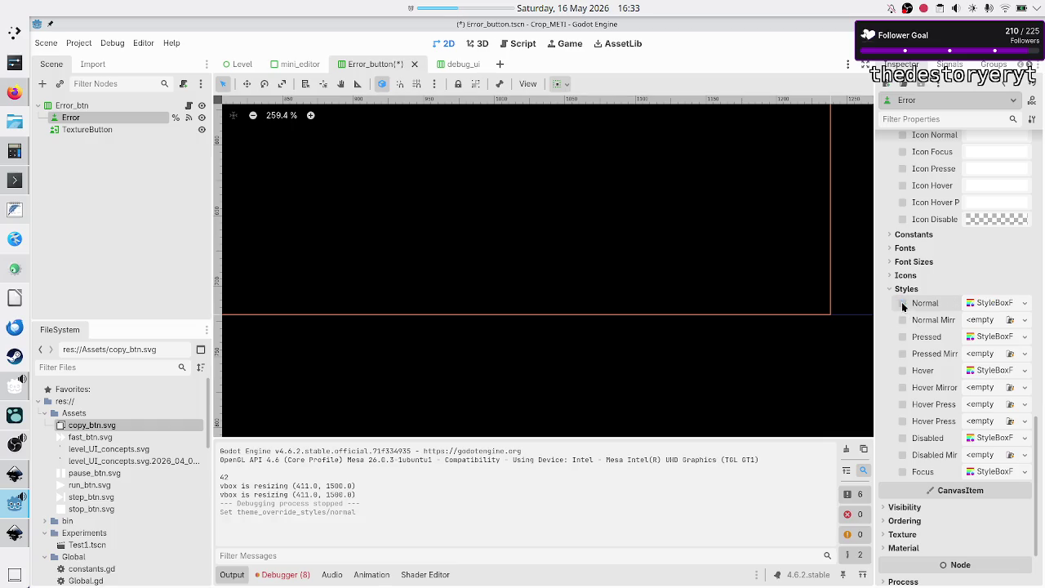
scroll(906, 327, up, 15)
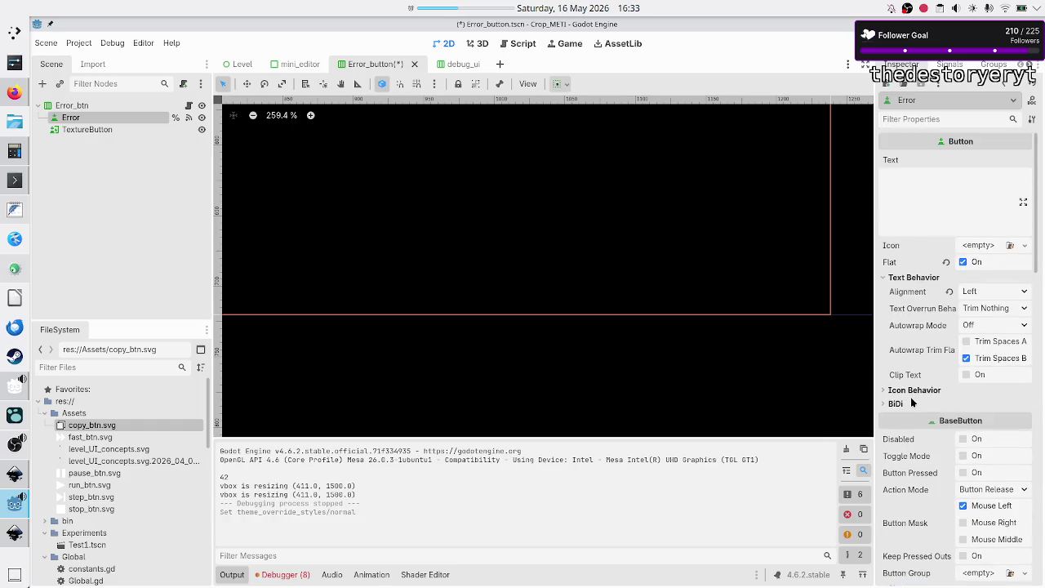
scroll(913, 387, down, 5)
scroll(912, 400, up, 5)
mouse_move(917, 337)
click(189, 109)
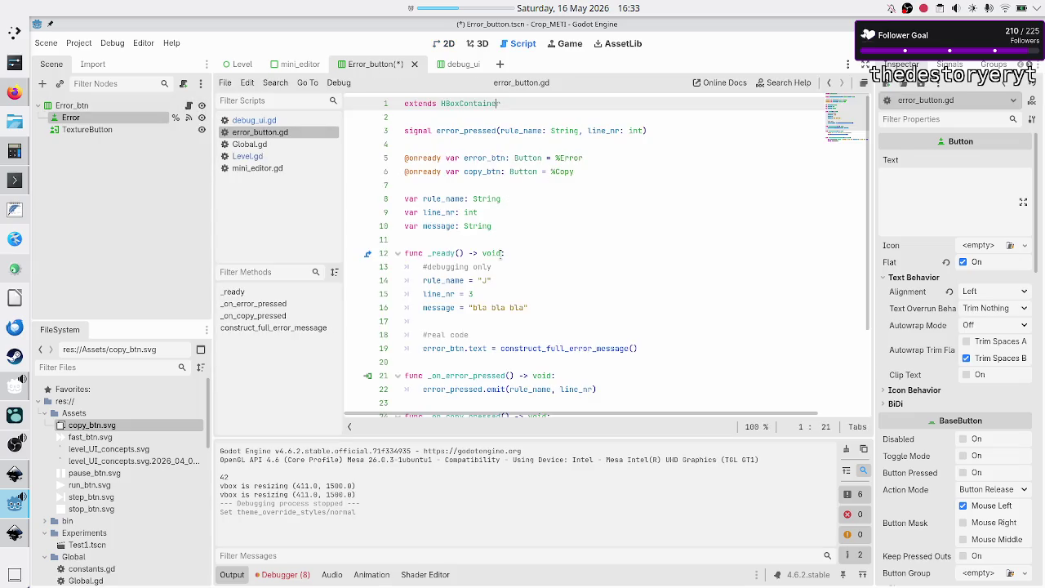
Step: Review error_button.gd's debug rule_name line, error_pressed signal and error_btn declaration
click(520, 280)
scroll(531, 293, down, 3)
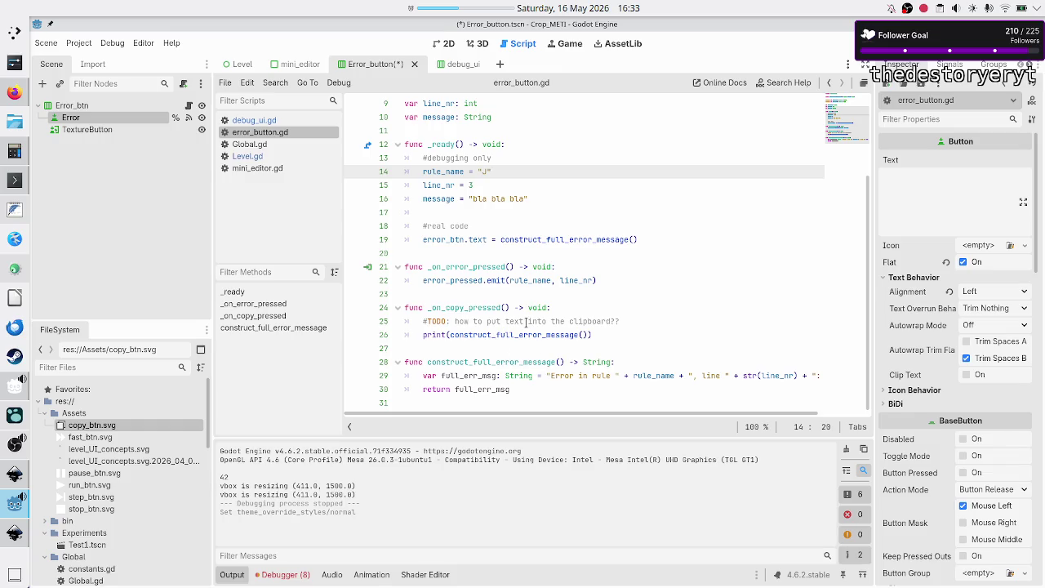
scroll(553, 290, up, 3)
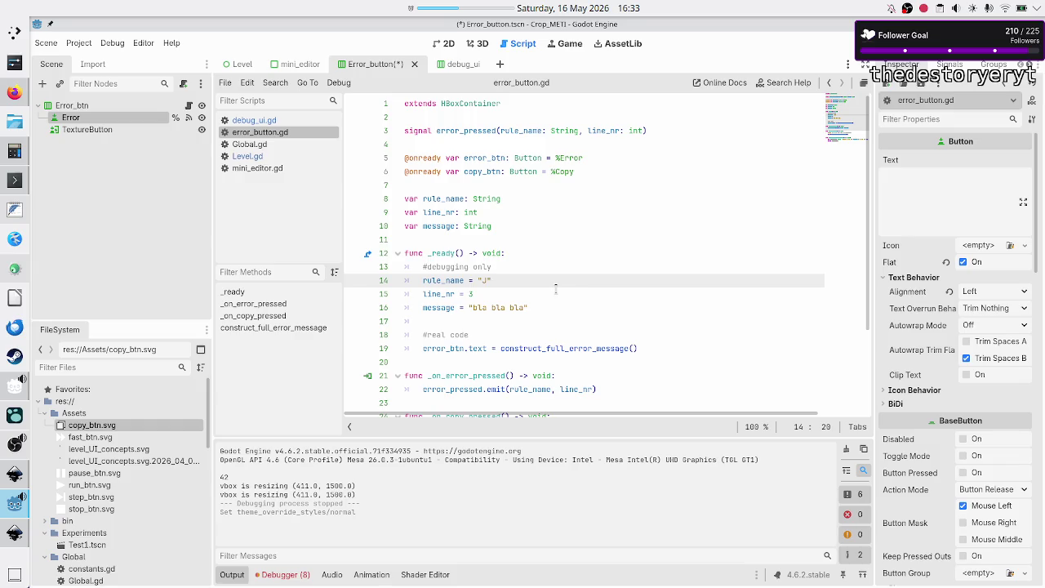
double_click(457, 129)
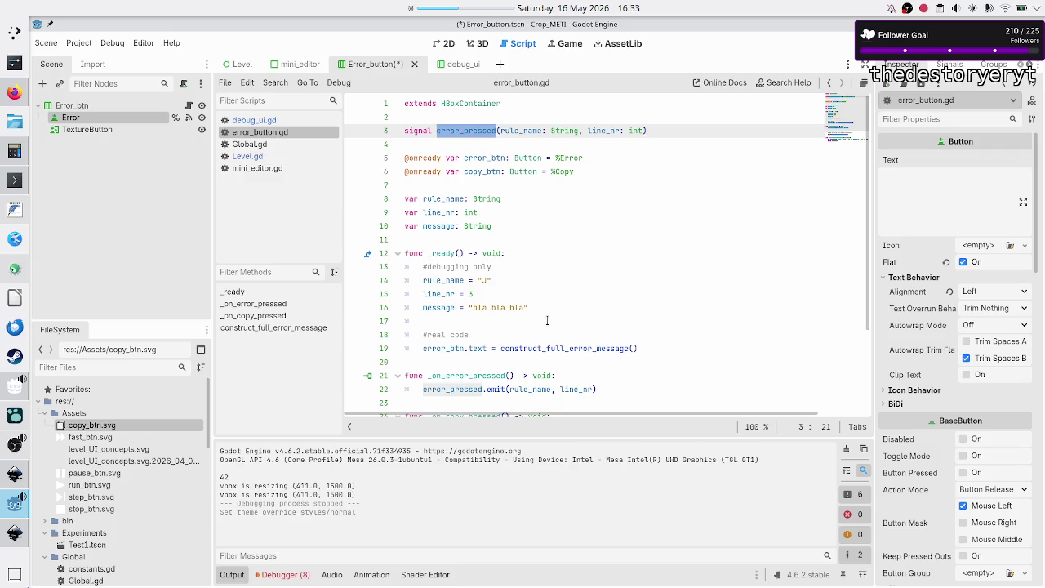
click(584, 308)
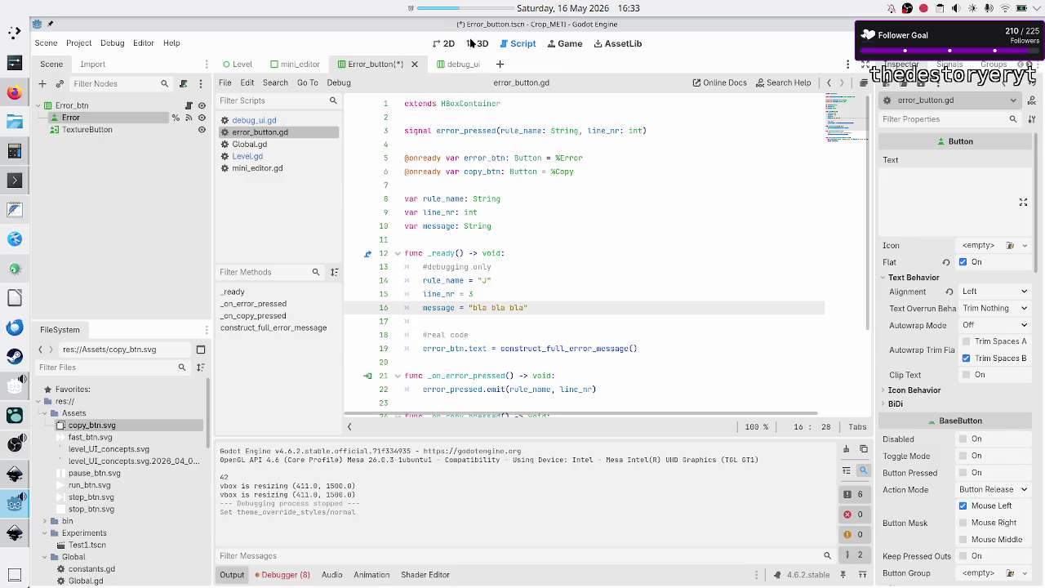
click(487, 158)
Step: Save the scene, run the game showing 'Error in rule J, line 3' rows, then close it
key(ctrl+s)
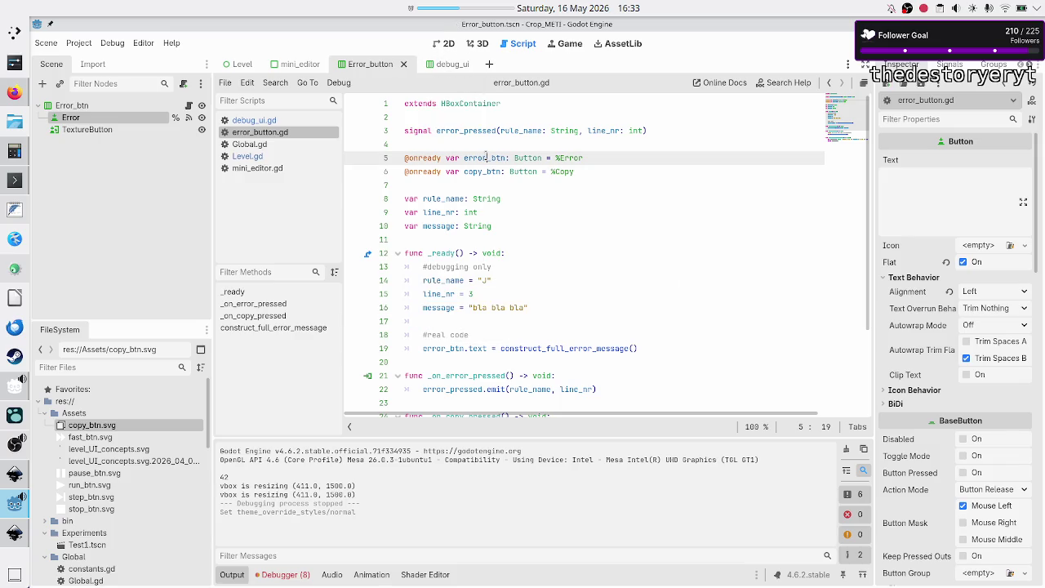
key(F5)
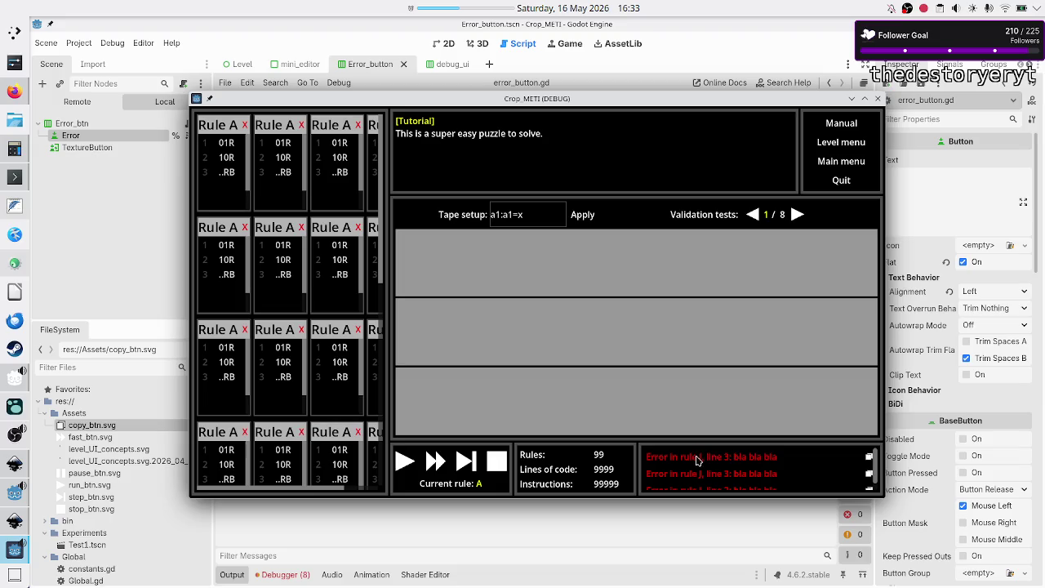
click(878, 99)
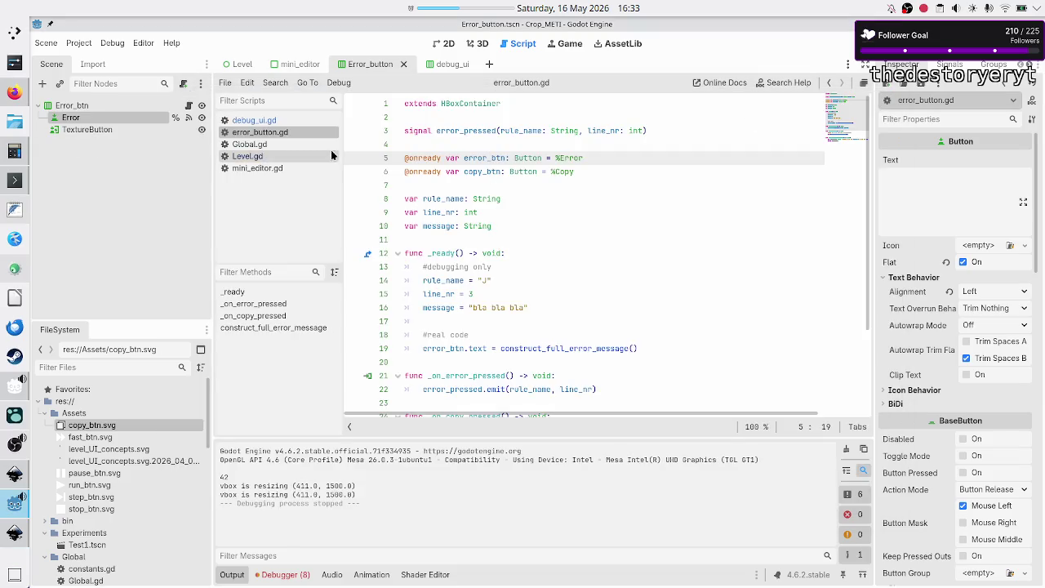
Step: In the Level scene, disconnect the first Error_btn's error_pressed connection via Node > Signals
click(241, 64)
scroll(180, 118, up, 5)
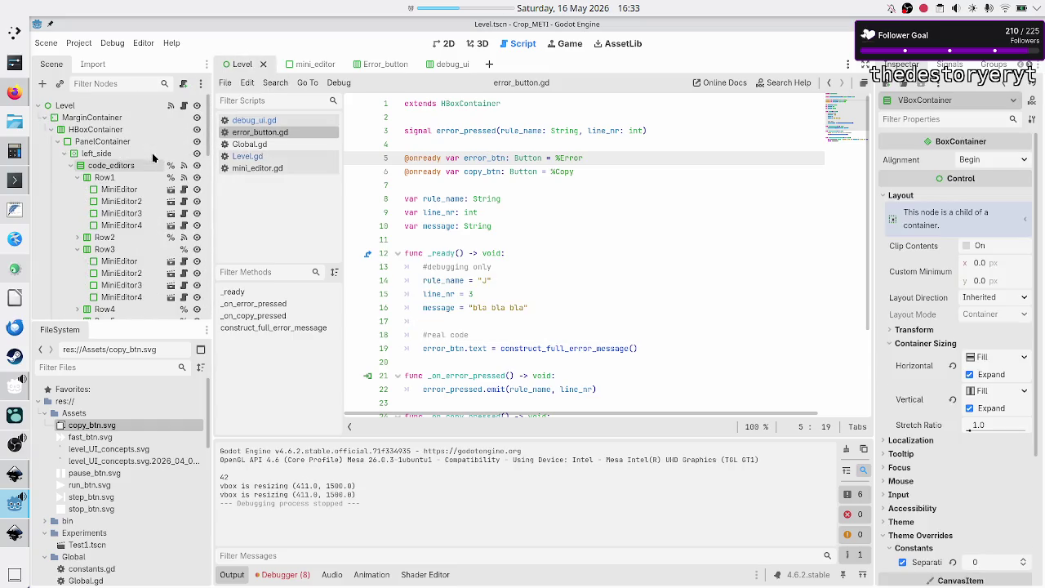
click(184, 104)
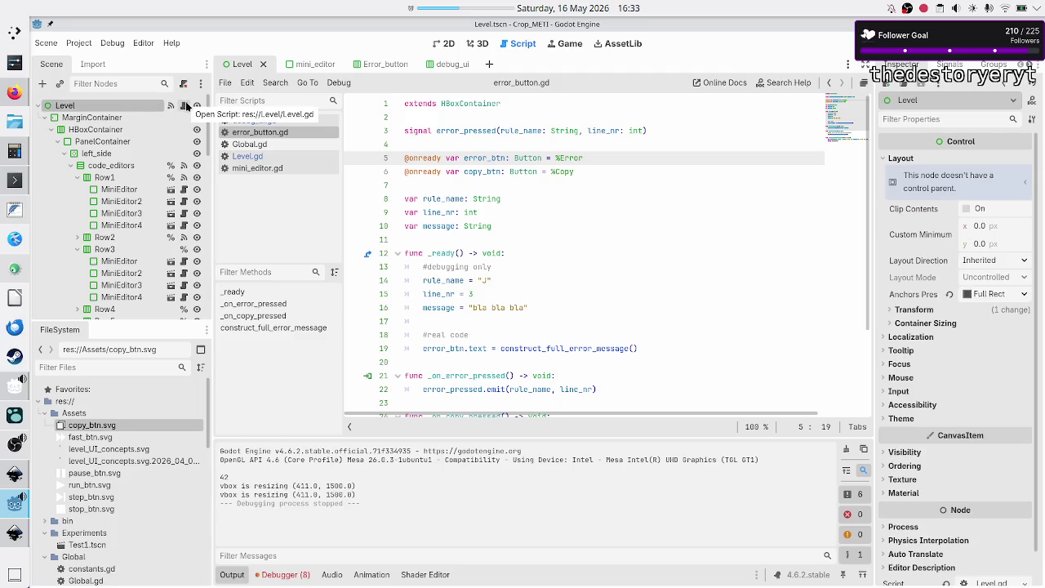
scroll(138, 261, down, 10)
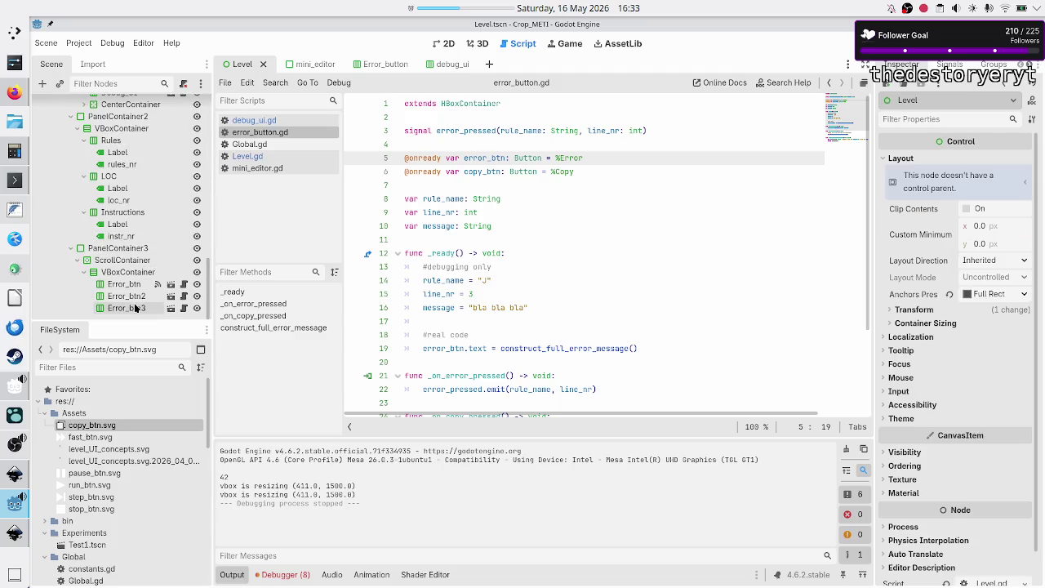
click(136, 286)
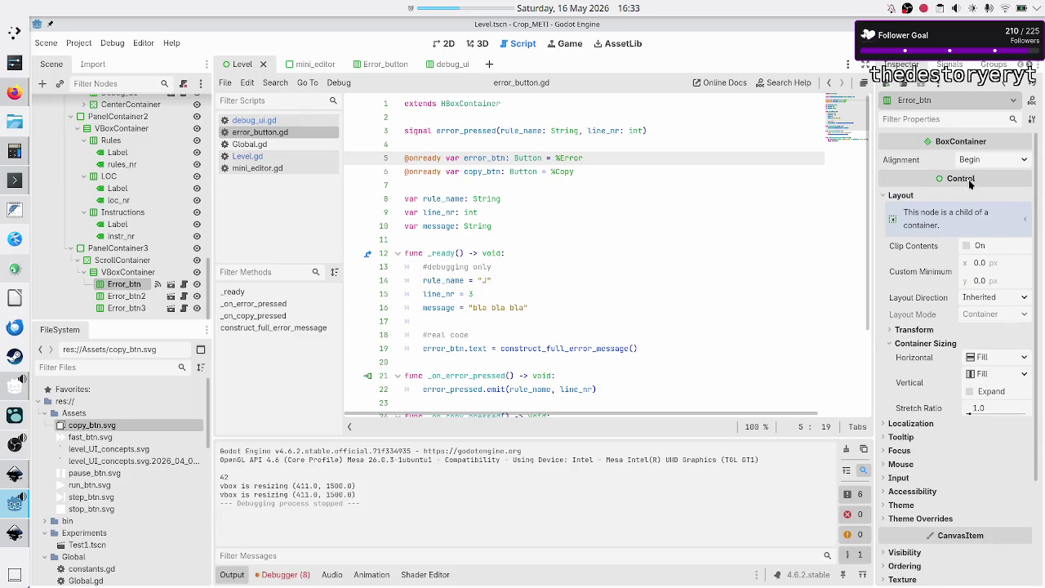
click(948, 65)
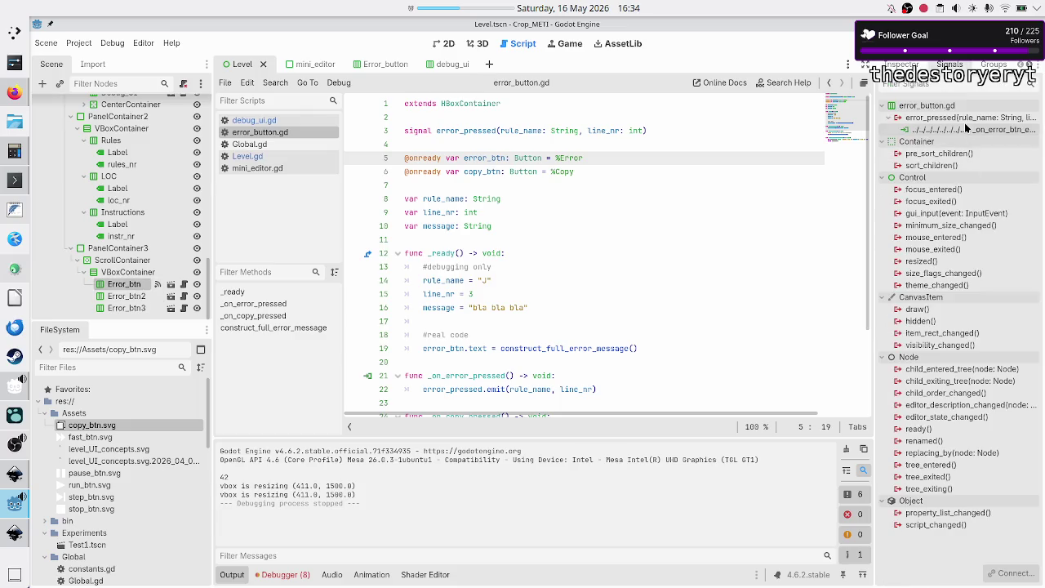
right_click(965, 129)
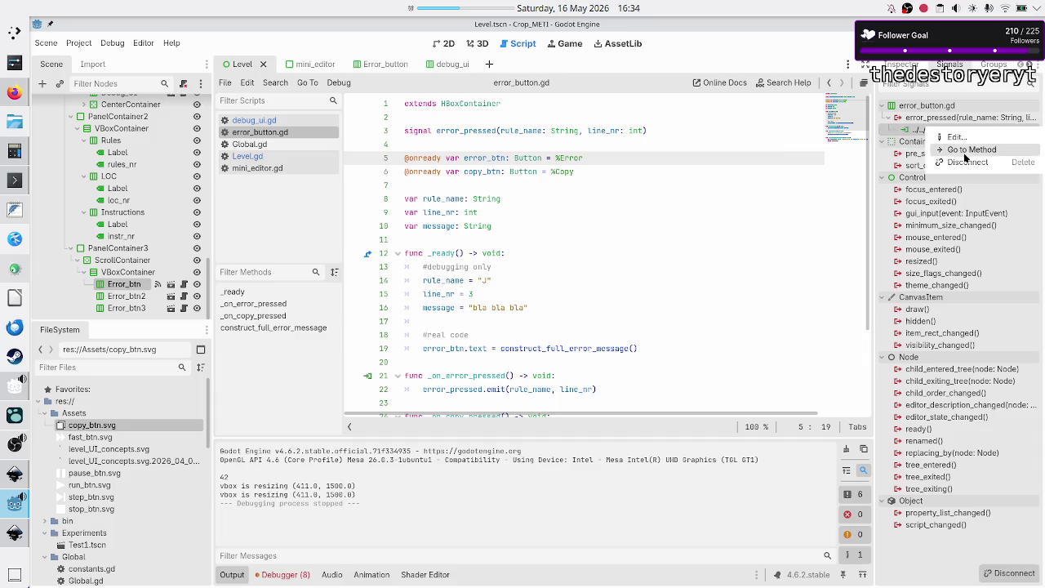
click(966, 164)
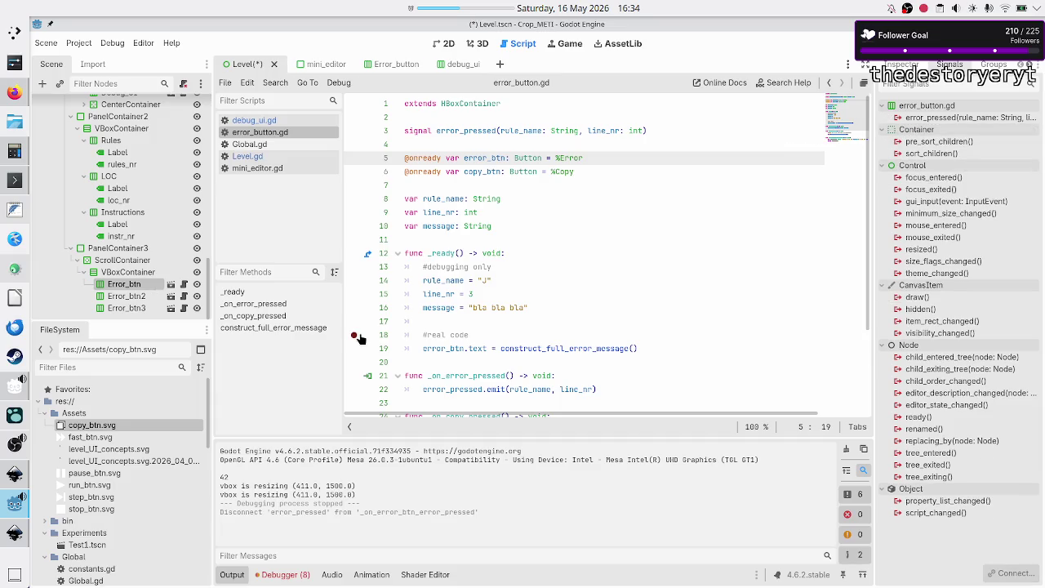
scroll(138, 185, up, 8)
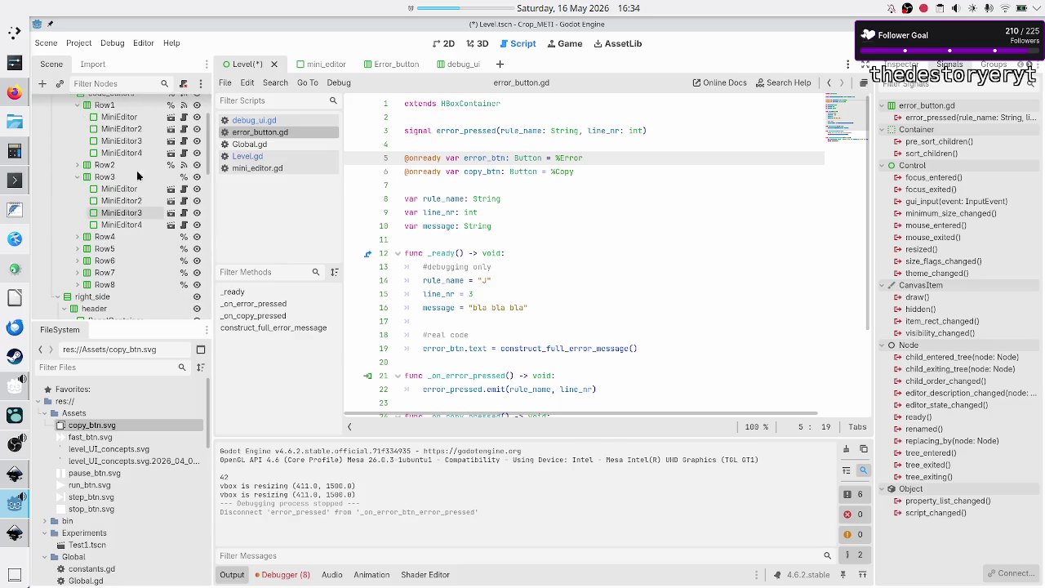
scroll(138, 168, up, 3)
click(122, 106)
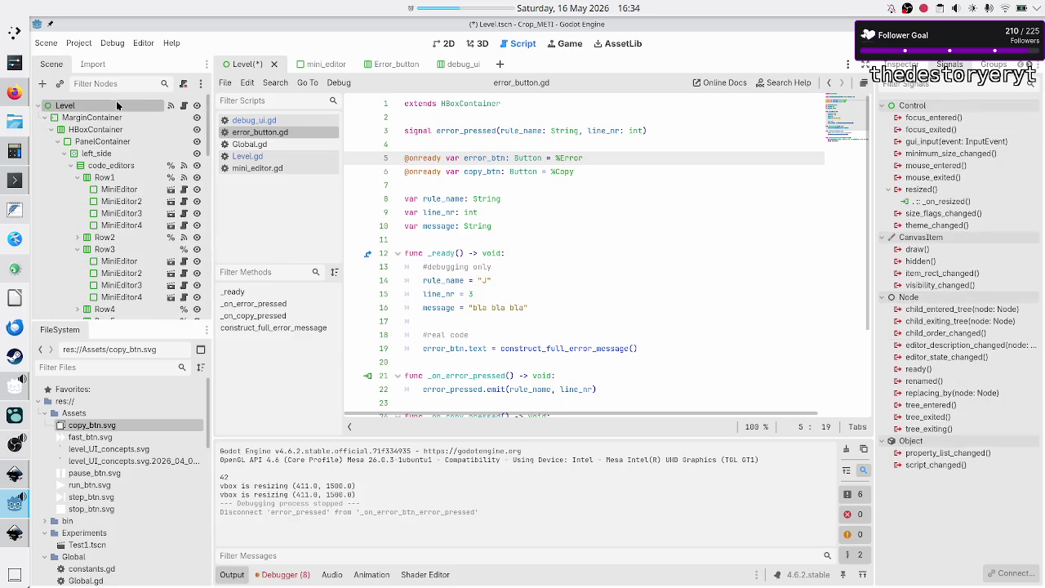
Step: Open Level.gd and insert a new line after line 26 in _ready
click(183, 106)
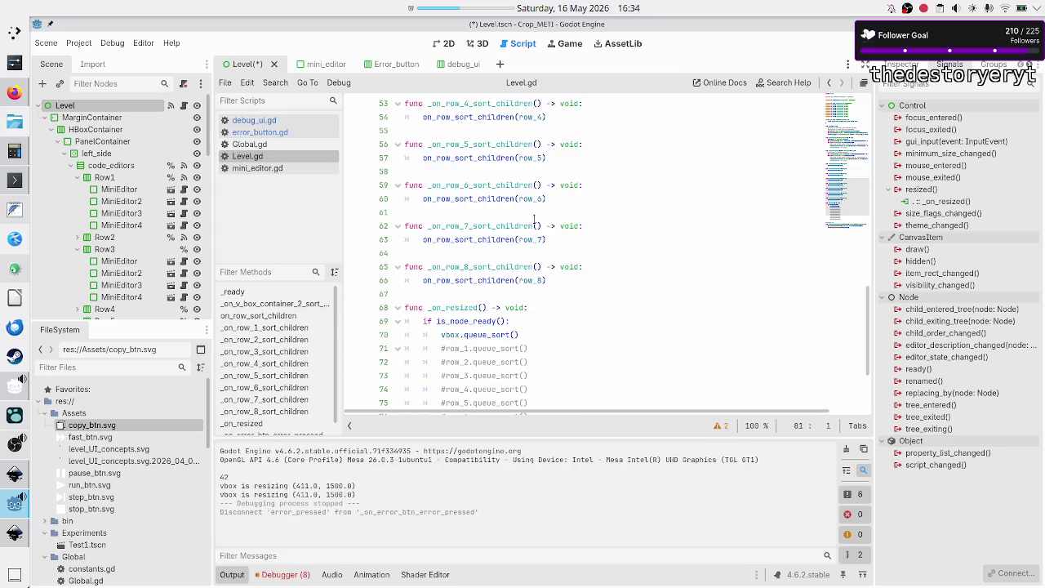
scroll(535, 218, up, 15)
scroll(535, 218, down, 7)
scroll(535, 218, up, 4)
scroll(535, 218, down, 1)
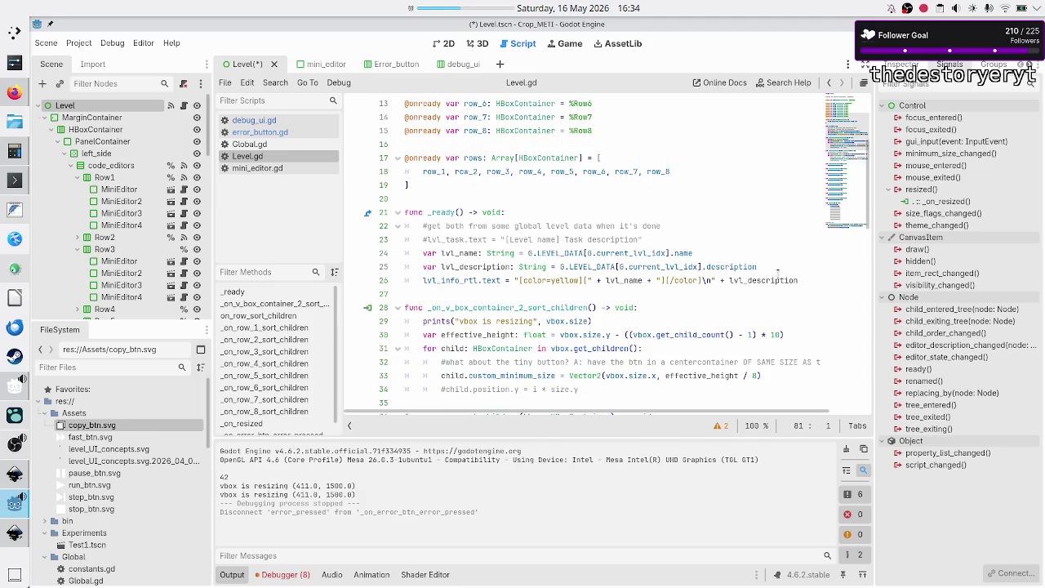
mouse_move(778, 275)
click(804, 279)
key(Return)
Step: Add the '#error messages' comment and a 'for err_btn:' line, then save
text(#e)
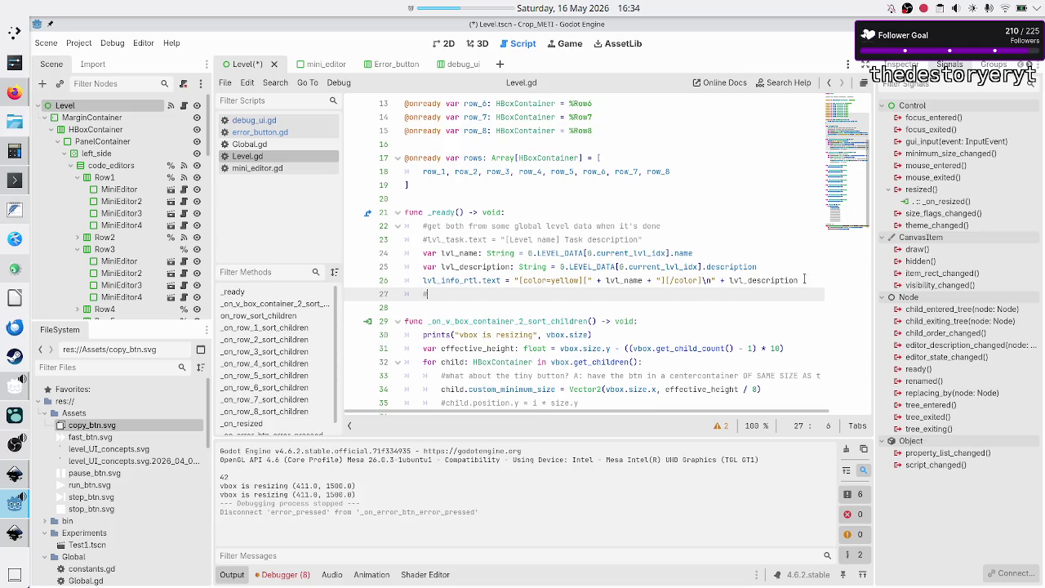
text(rror messags)
key(BackSpace)
text(es)
key(Return)
text(for er)
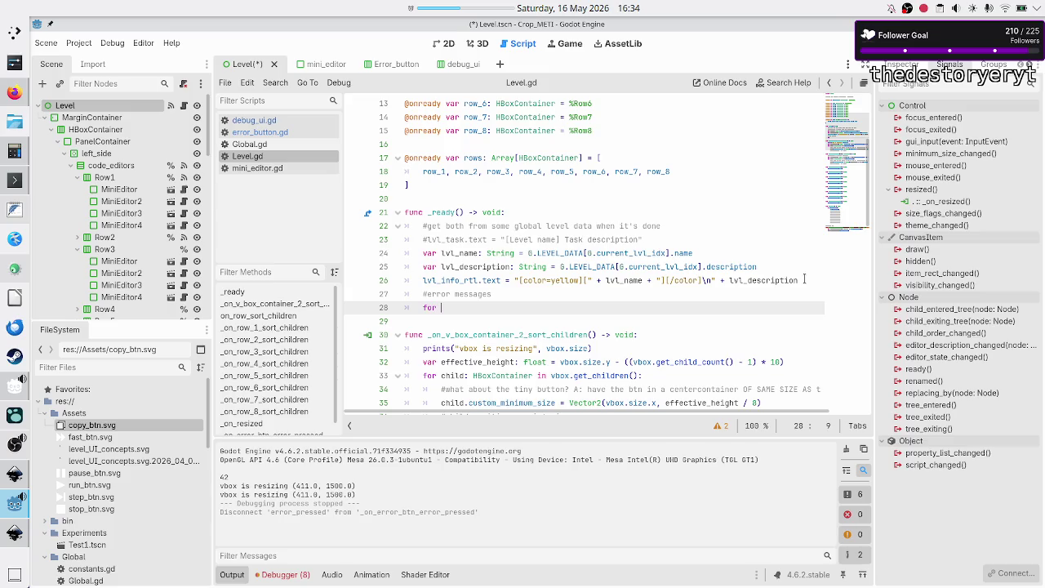
text(r_msg)
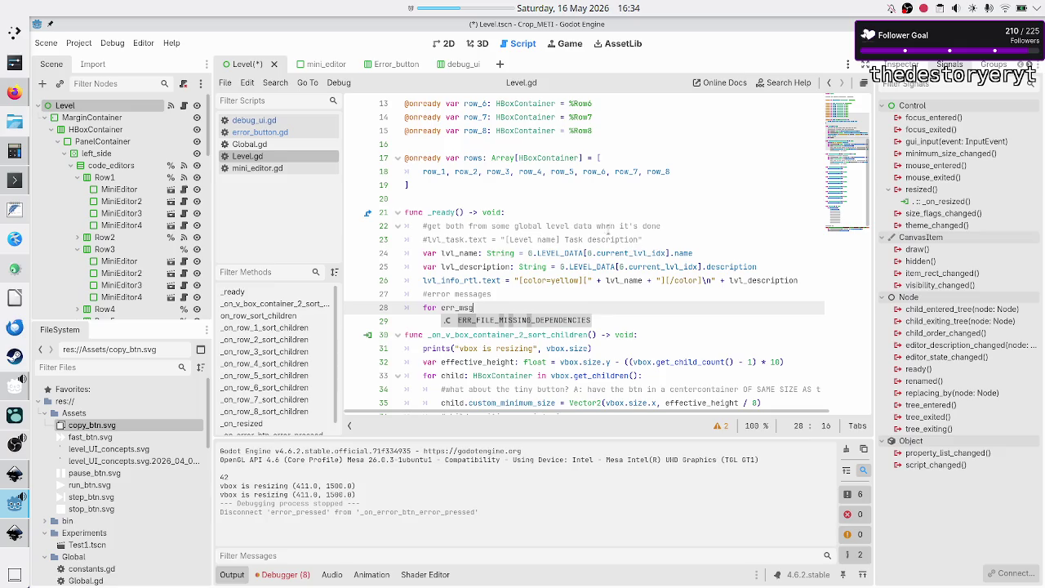
scroll(133, 218, down, 5)
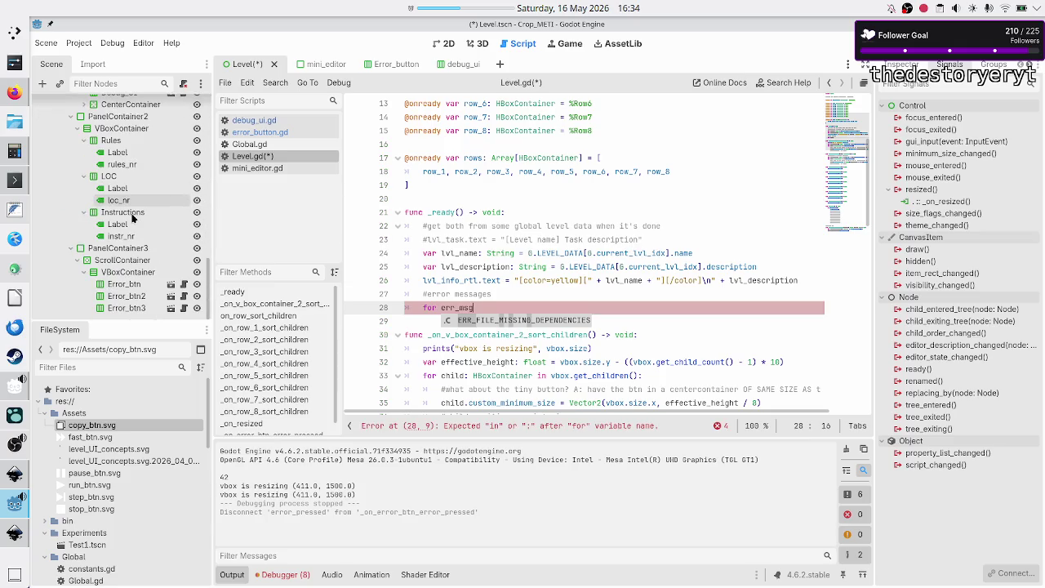
key(BackSpace)
key(BackSpace)
key(BackSpace)
text(btn:)
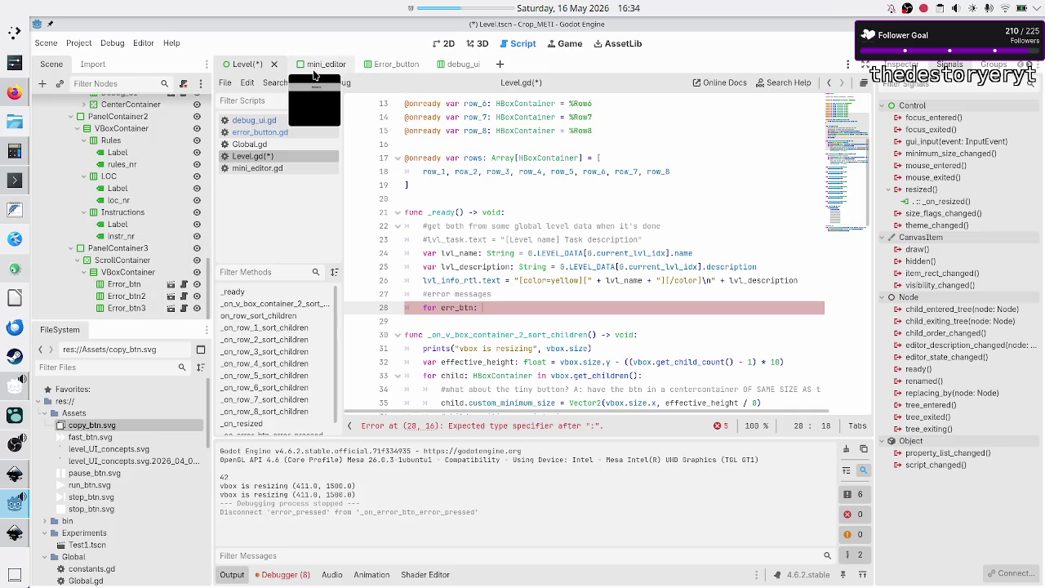
key(ctrl+s)
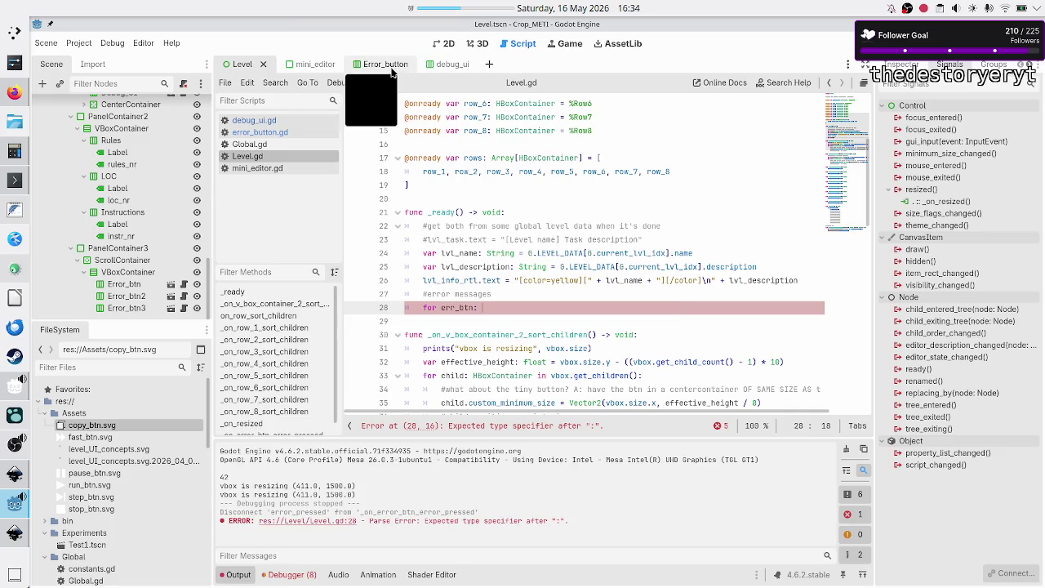
Step: Add 'class_name ErrorEntry' to line 1 of error_button.gd and save it
click(370, 64)
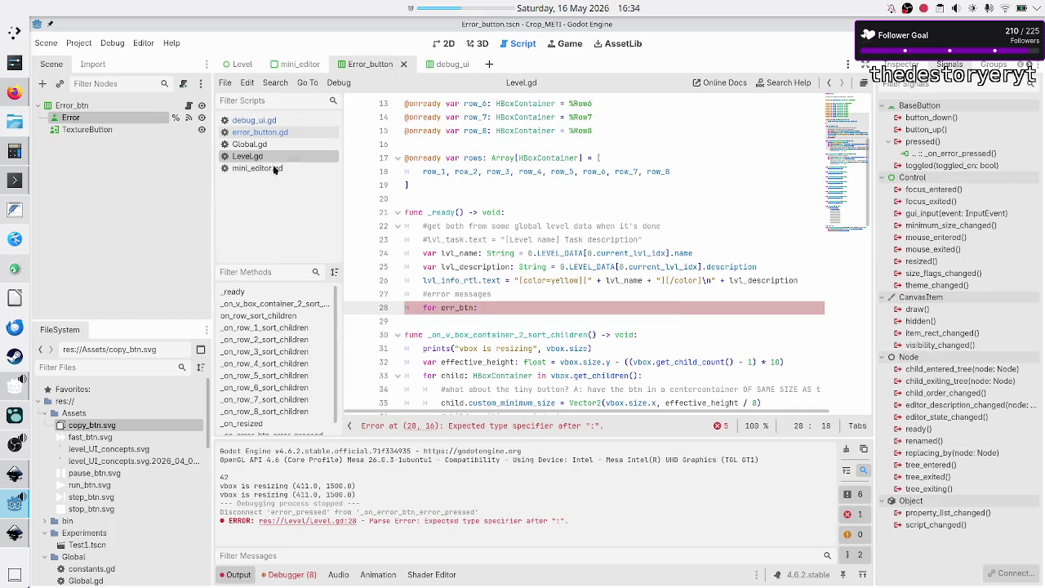
click(187, 106)
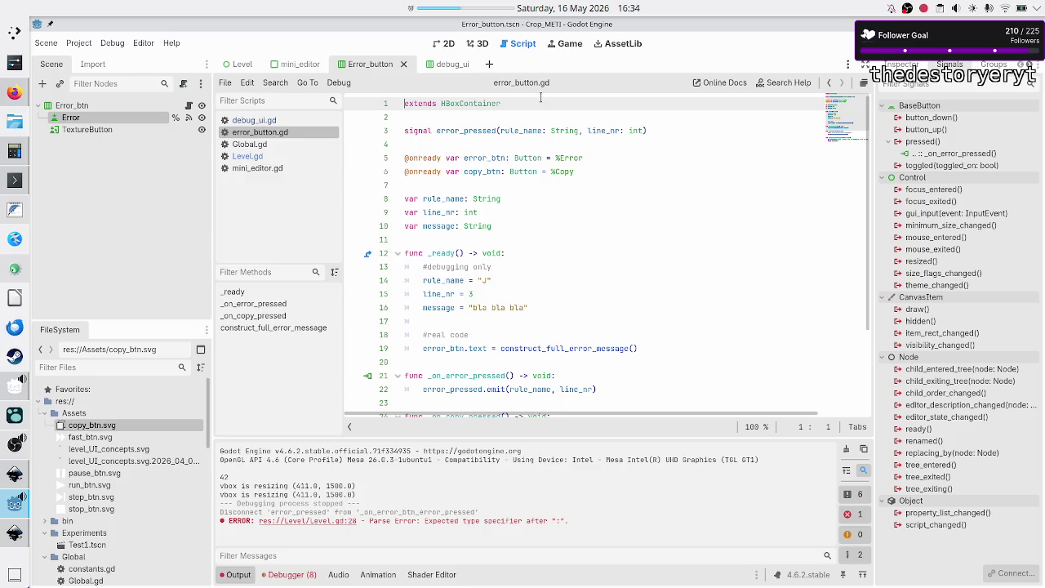
text(class_name)
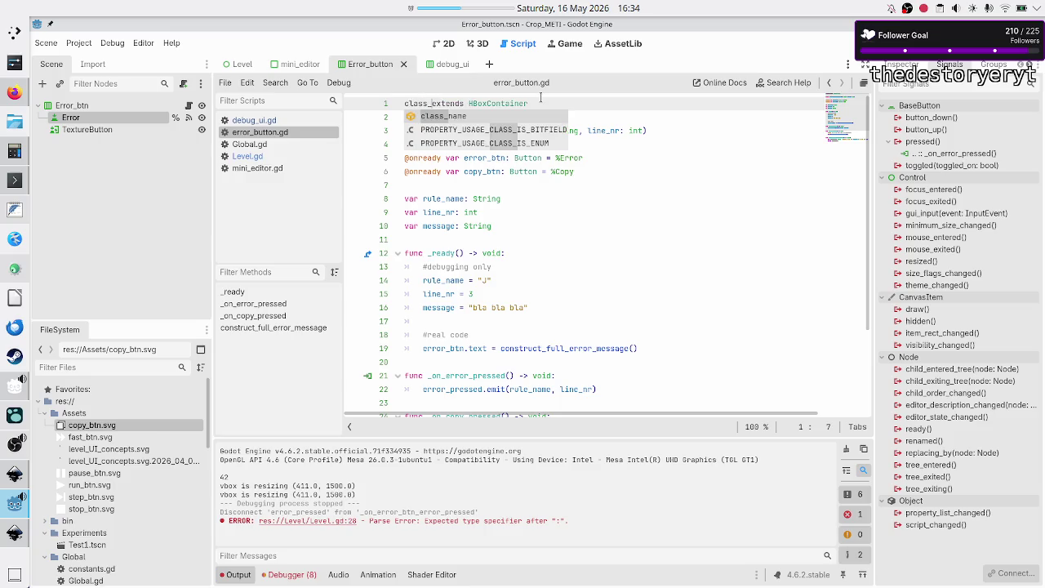
text( Error)
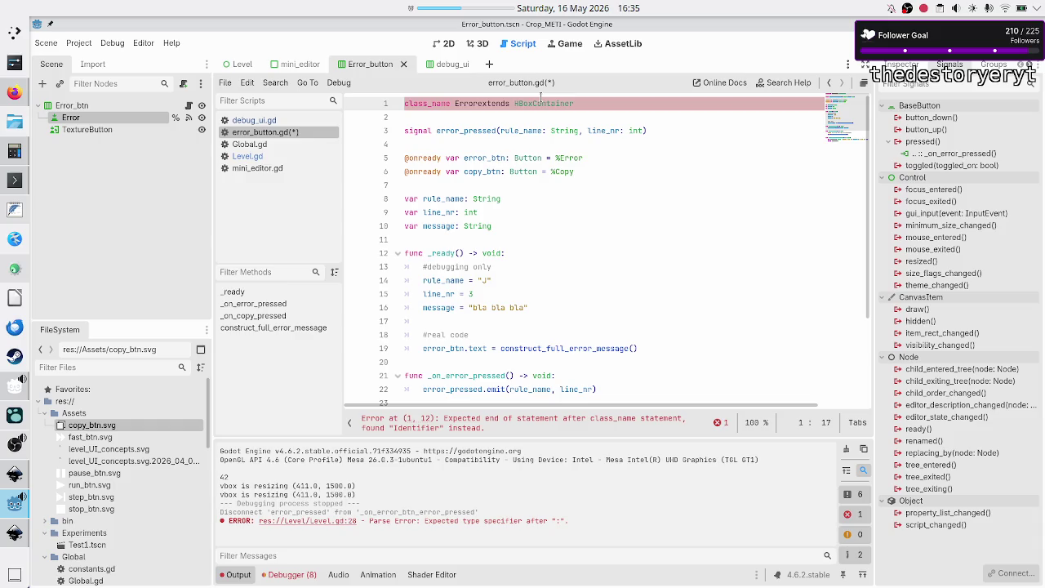
text(Entry)
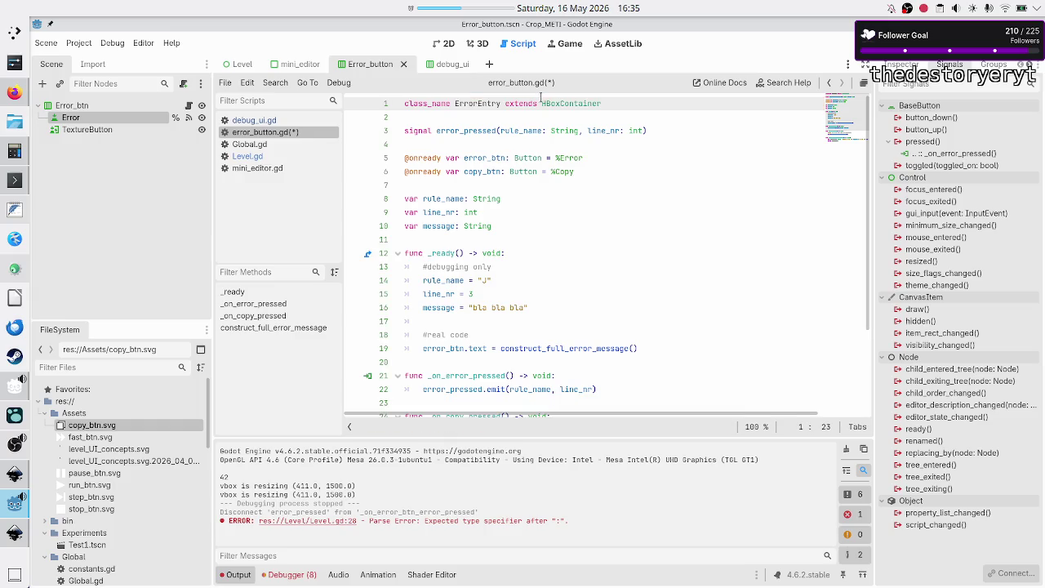
key(Down)
key(ctrl+s)
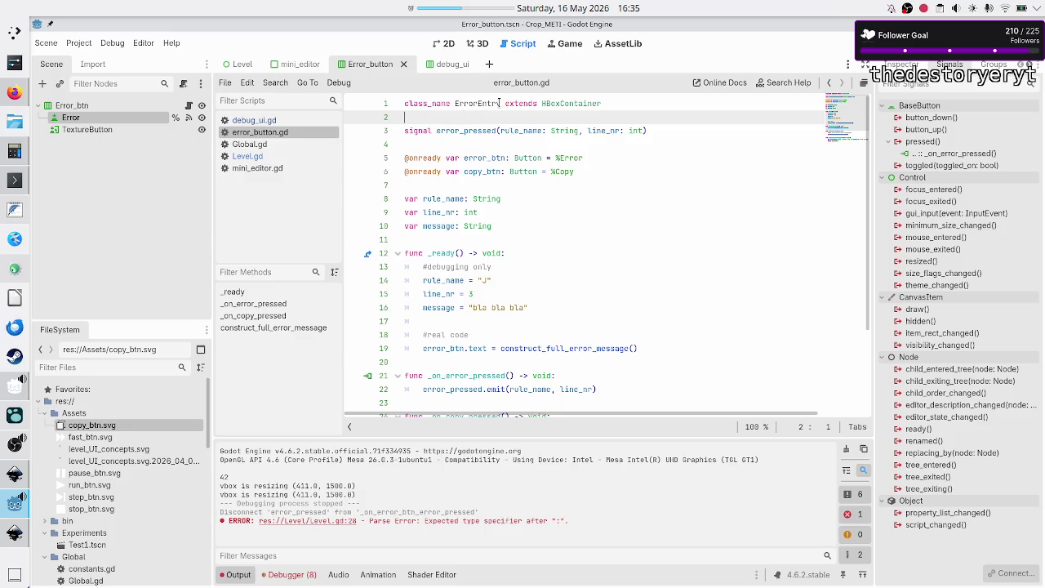
Step: Rename the class to ErrorMessage and save the script
click(499, 103)
key(BackSpace)
key(BackSpace)
key(BackSpace)
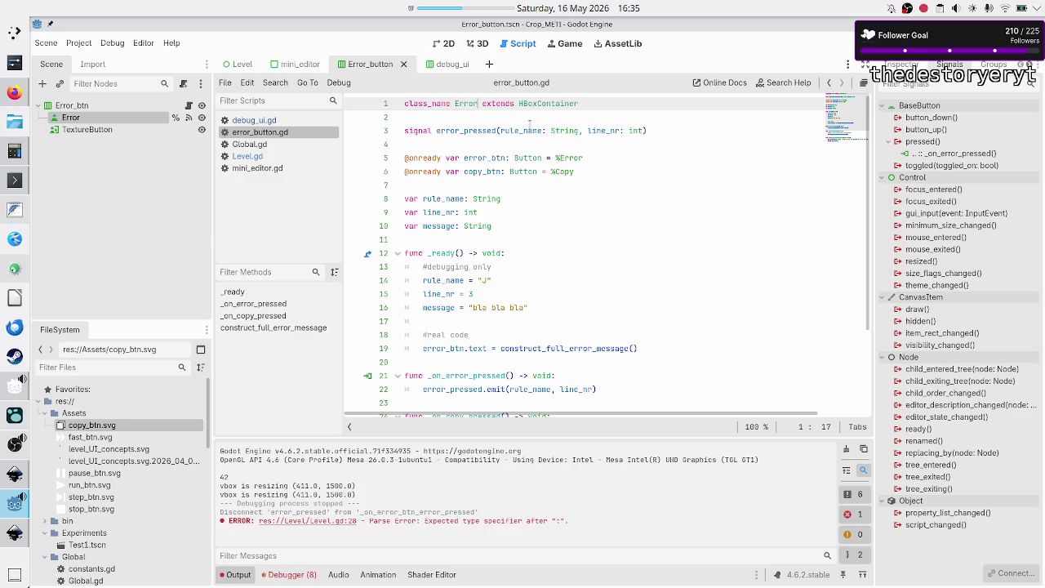
text(Item)
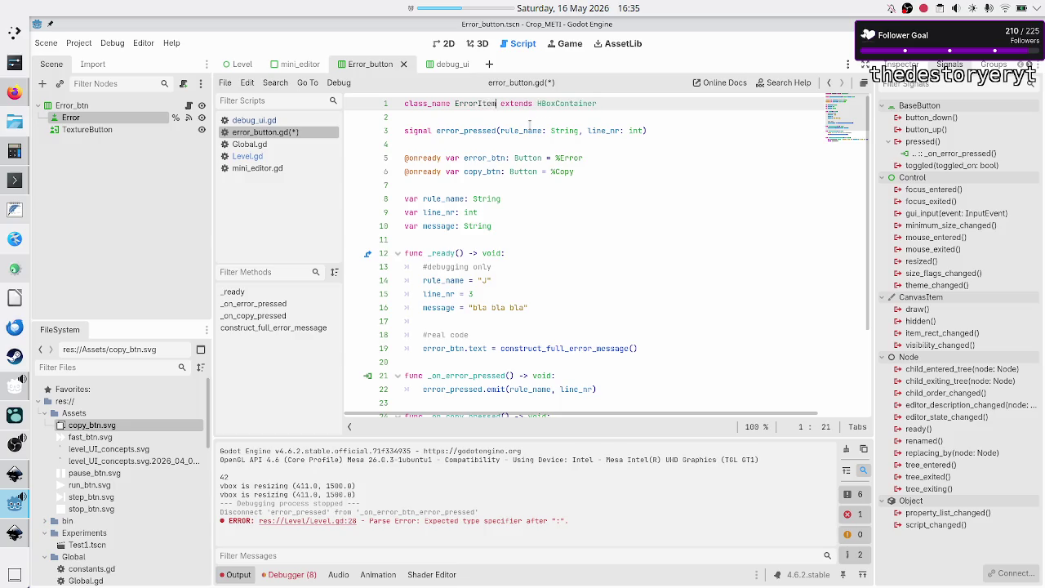
key(BackSpace)
key(BackSpace)
key(BackSpace)
text(Message)
key(ctrl+s)
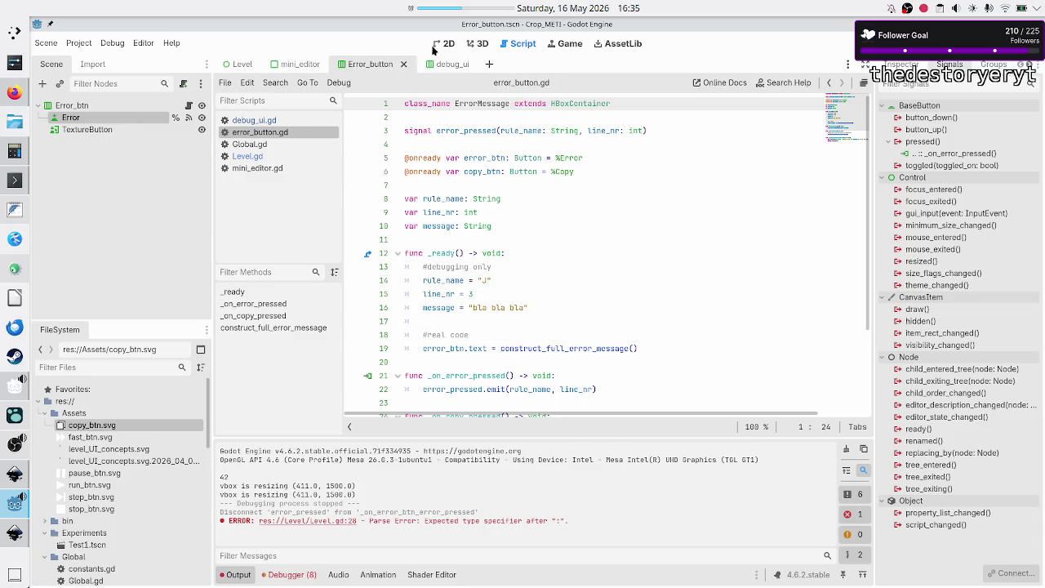
click(239, 63)
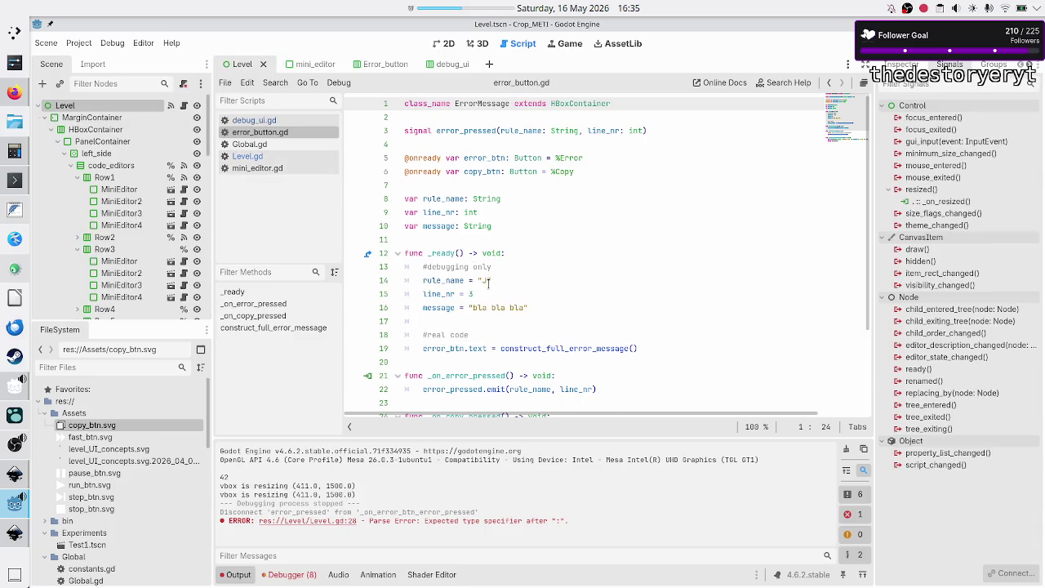
Step: Change Level.gd's loop line to 'for err_msg: ErrorMessage in'
scroll(488, 280, down, 2)
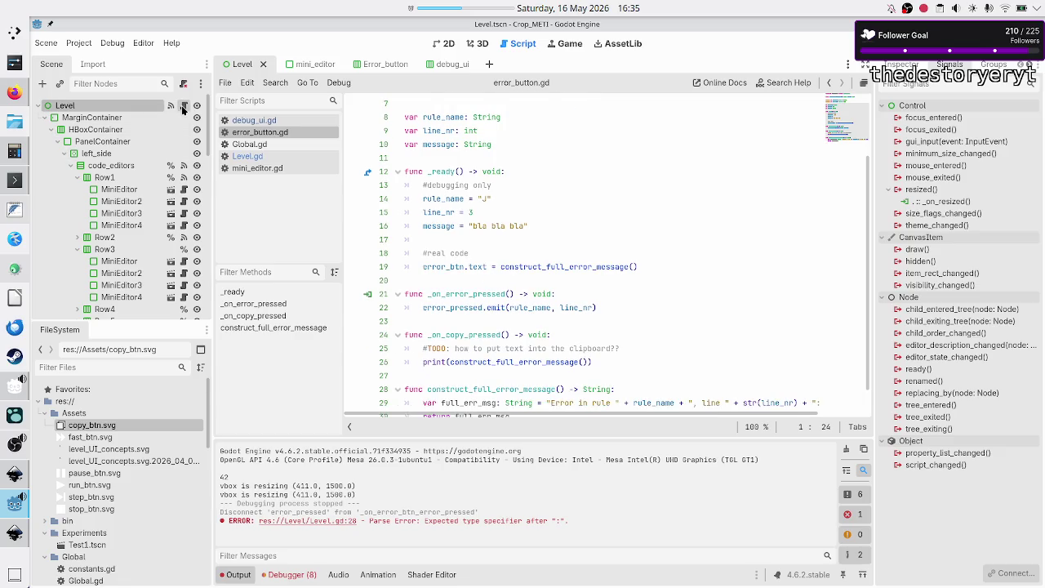
click(183, 107)
key(BackSpace)
key(BackSpace)
key(BackSpace)
text(msg:)
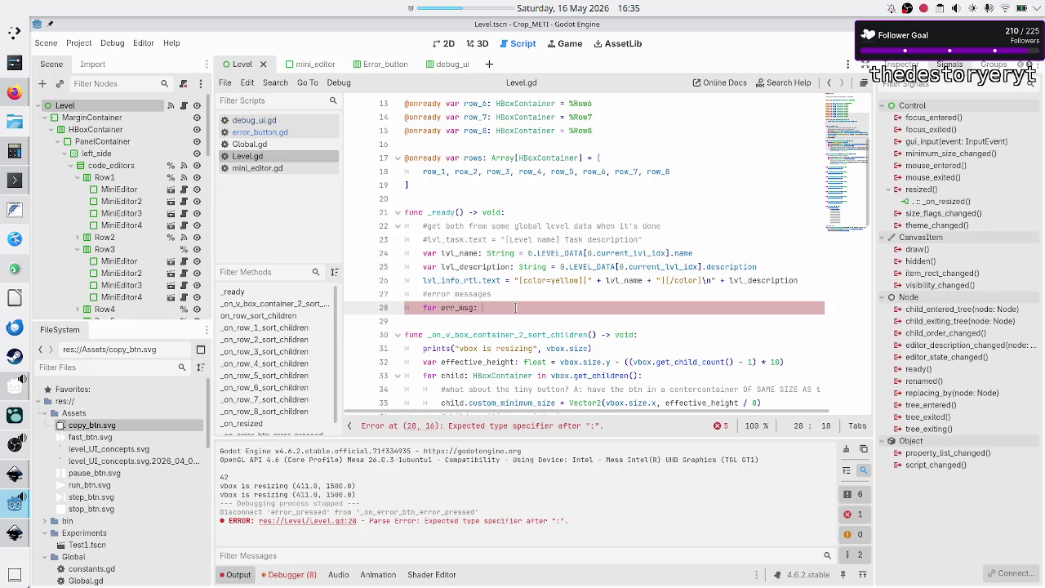
text(ror)
key(Return)
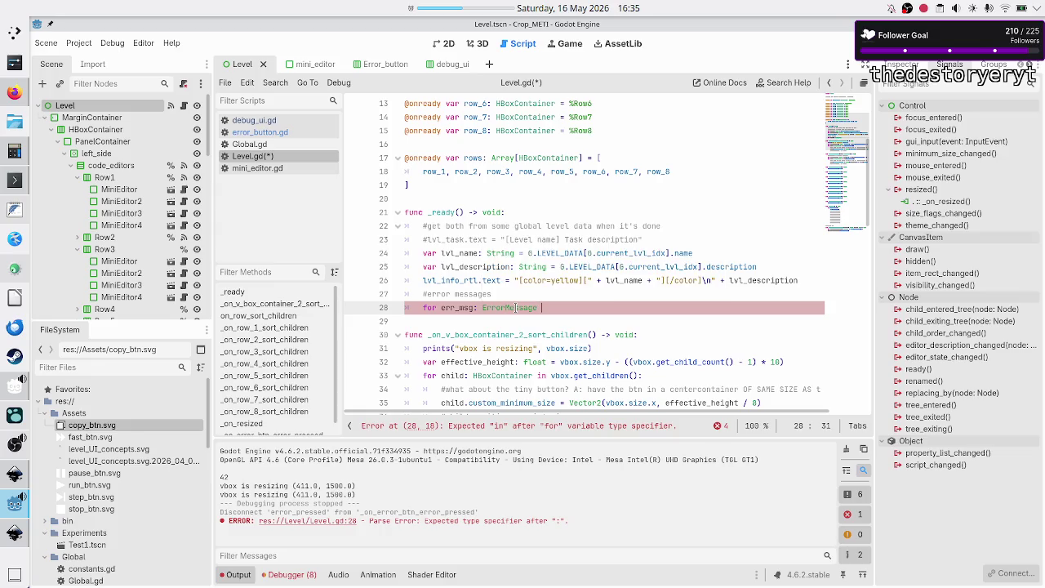
text(in)
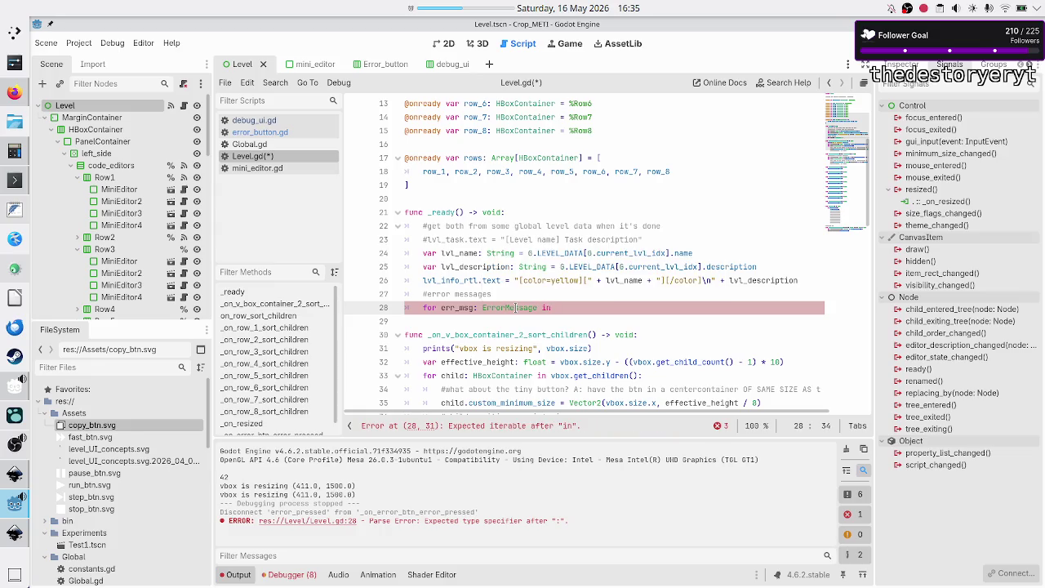
click(516, 307)
Step: Rename the VBoxContainer to errors and enable Access as Unique Name on it
scroll(123, 227, down, 5)
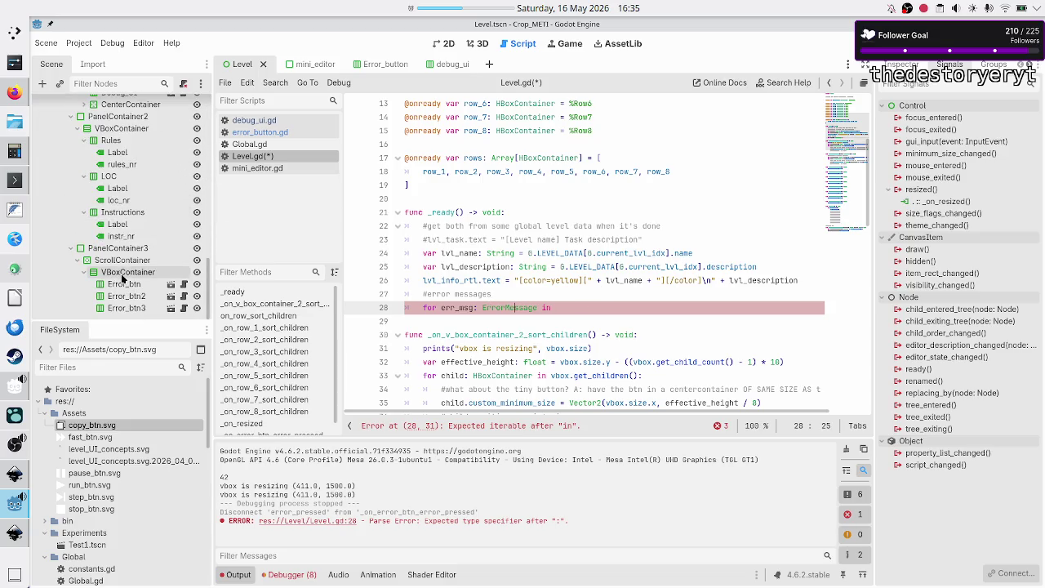
click(147, 274)
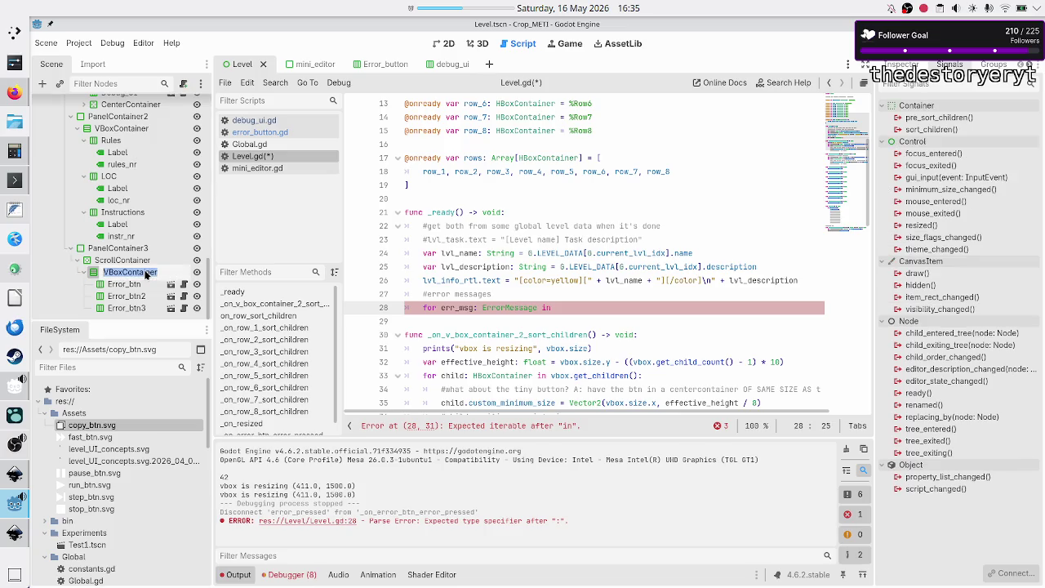
text(errors)
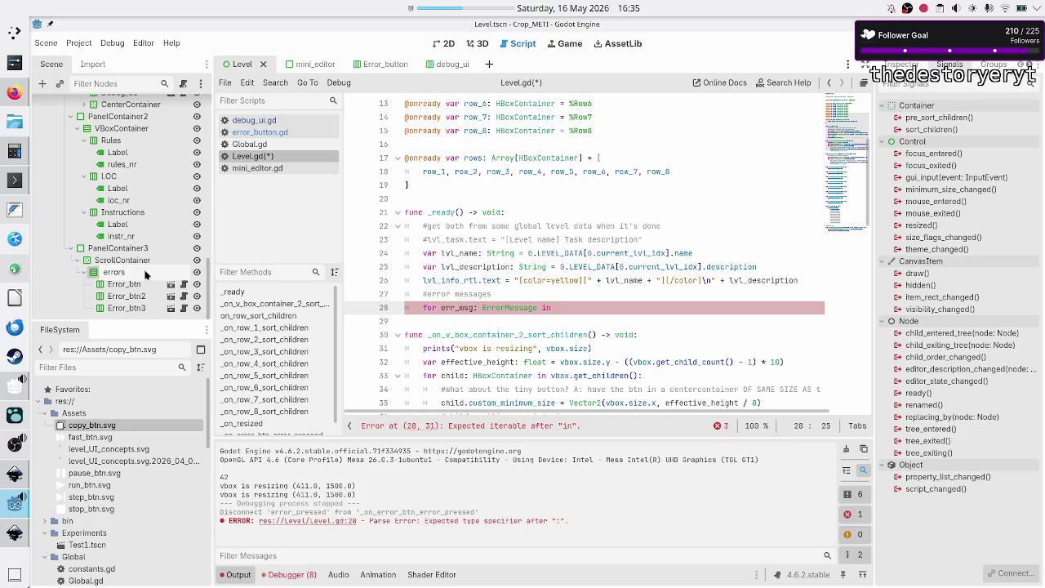
key(Return)
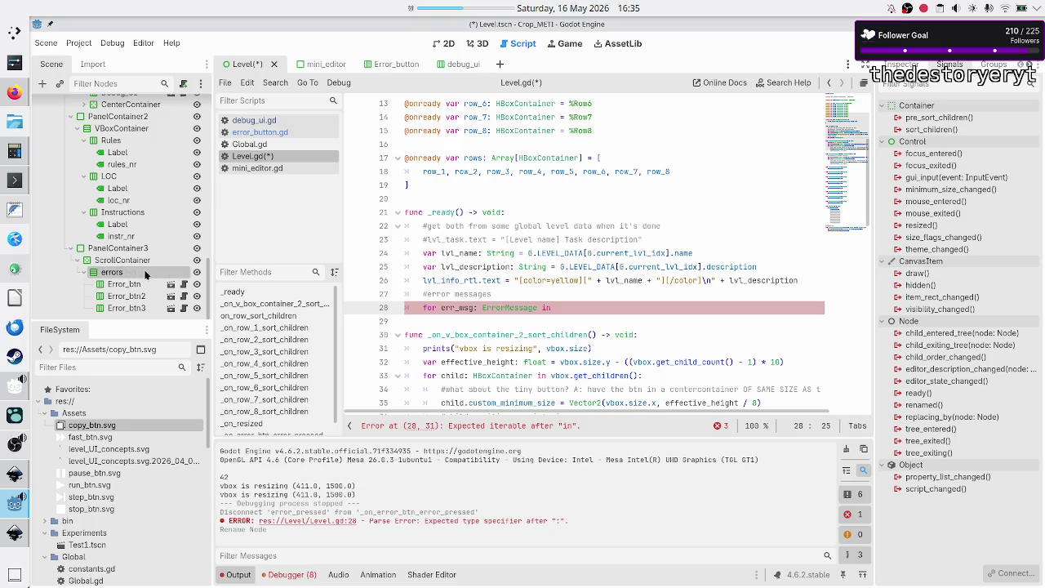
right_click(145, 275)
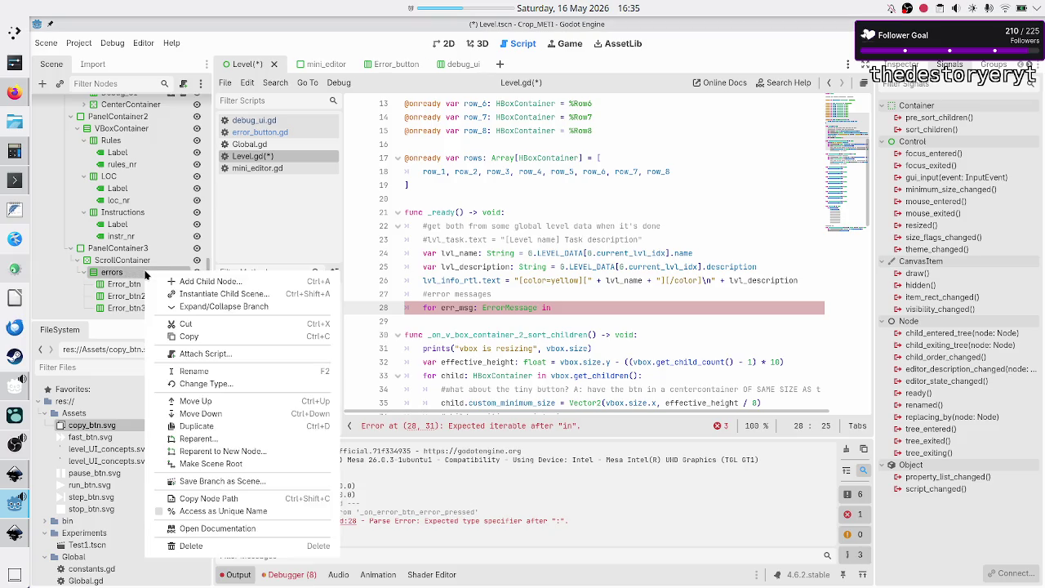
click(209, 511)
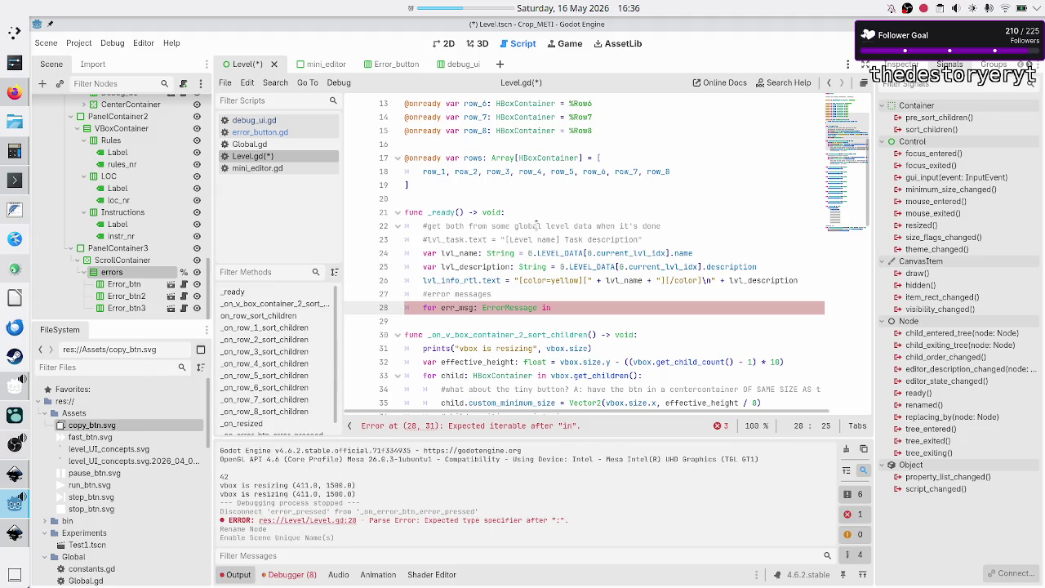
scroll(536, 225, up, 4)
click(661, 150)
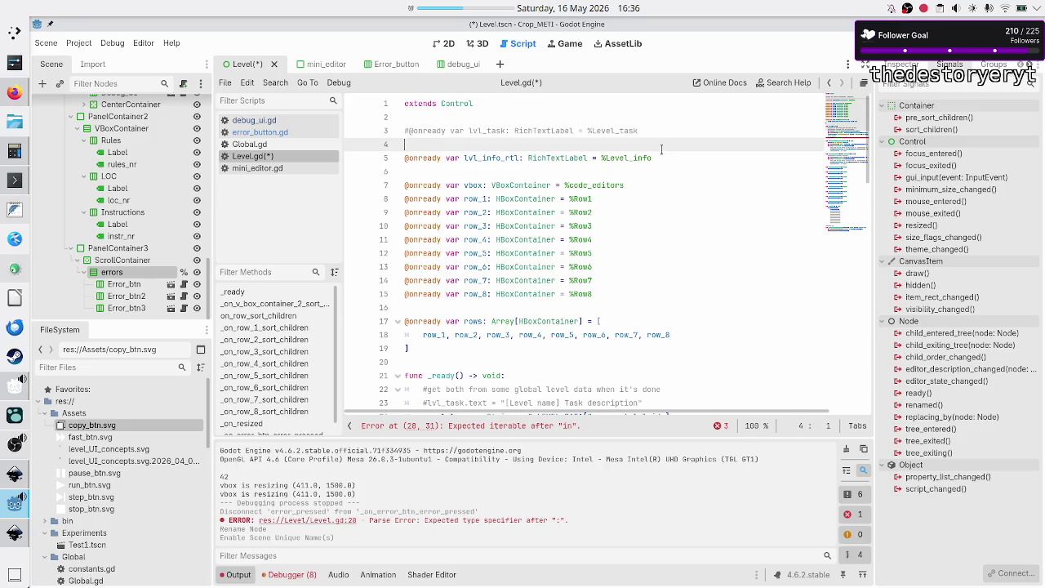
key(Down)
key(End)
key(Return)
text(@onready var )
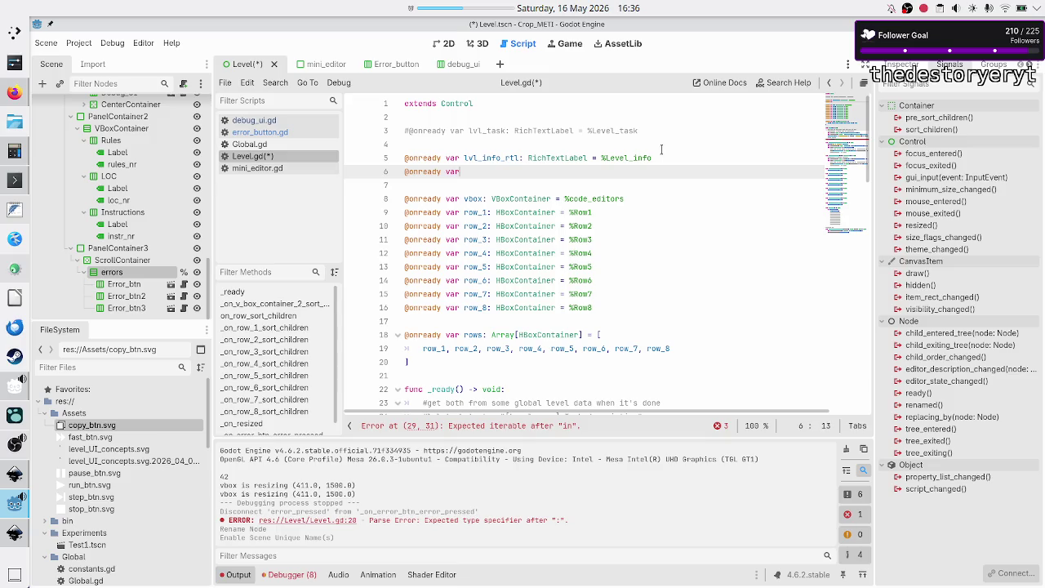
text(errors_v)
text(box: Vbo)
text(x)
key(Return)
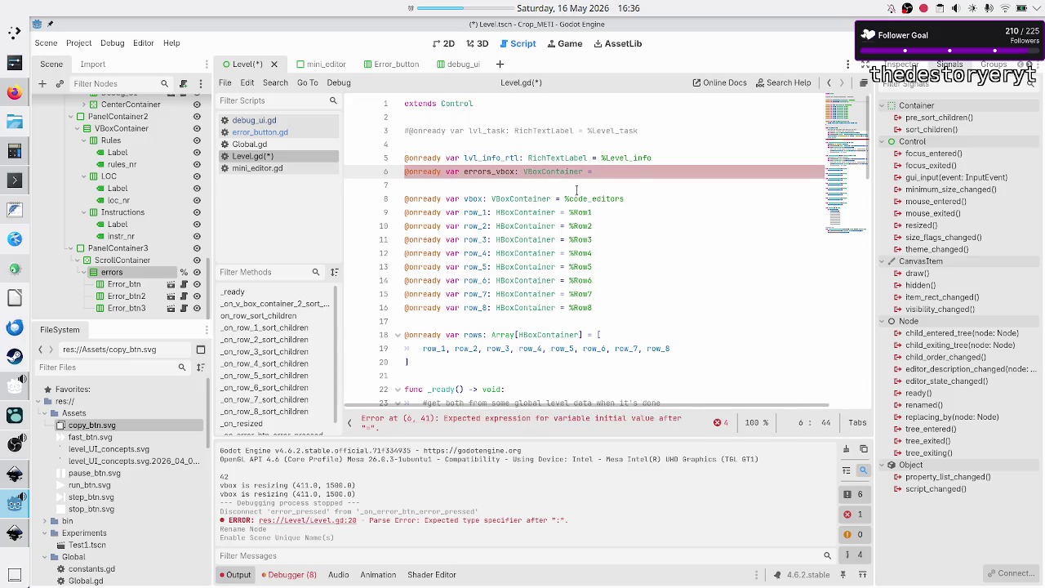
text(%err)
key(Return)
key(Down)
key(Down)
key(Down)
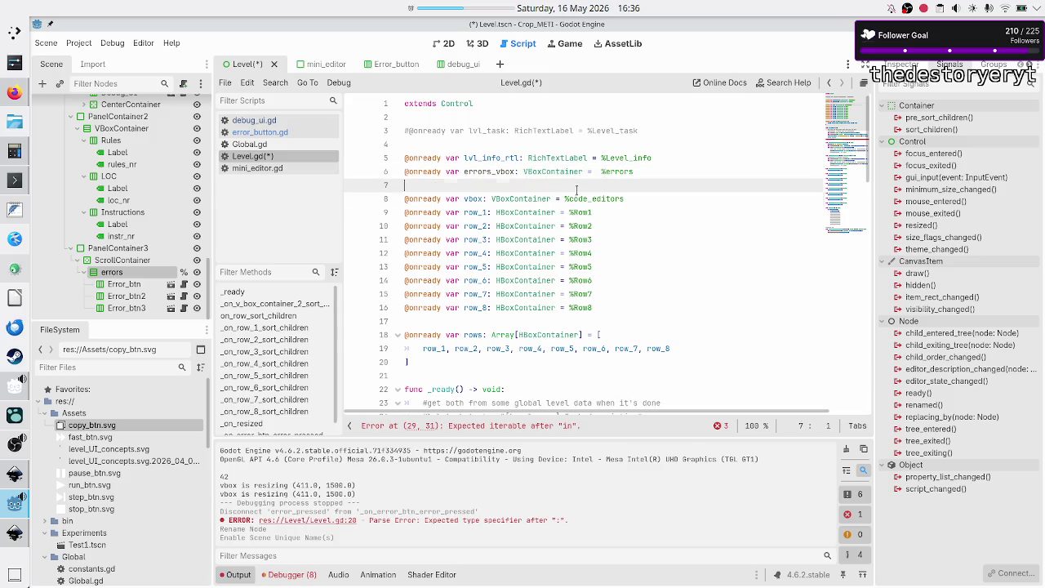
key(Home)
key(Down)
key(Down)
key(Down)
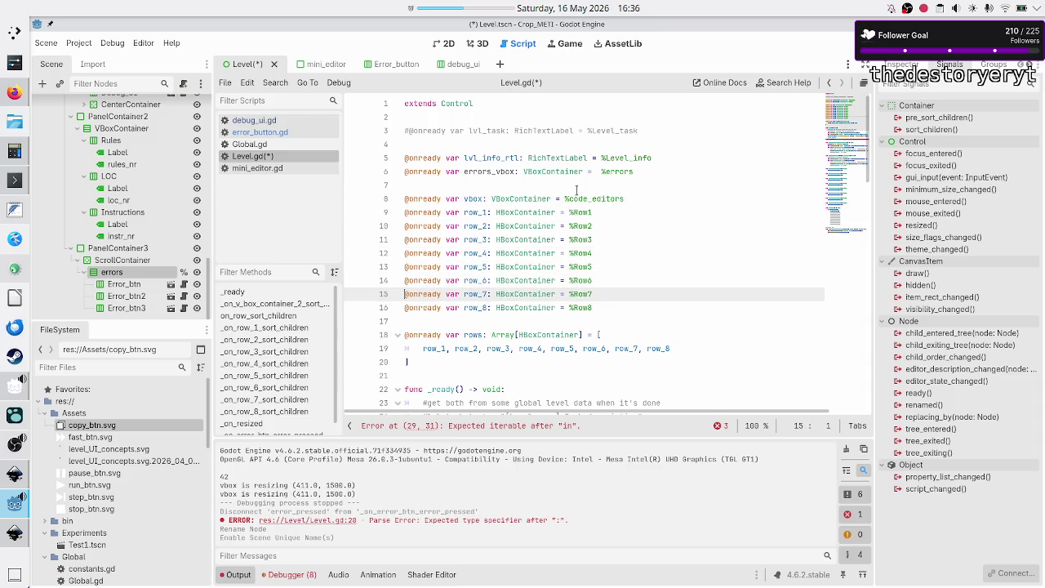
key(Down)
key(Down)
key(Down)
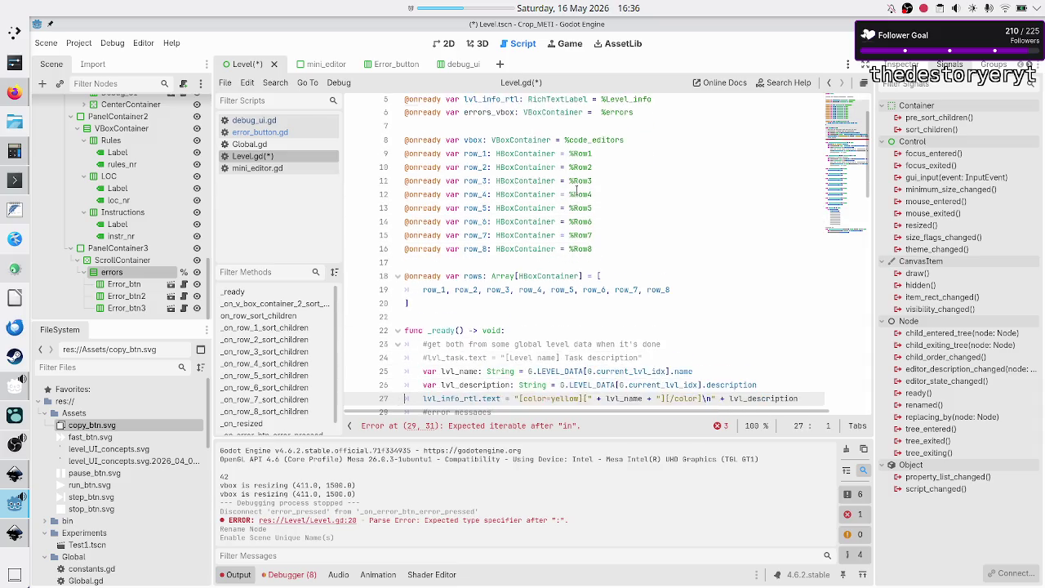
Step: Complete the loop header to iterate over errors_vbox.get_children()
key(Up)
key(Up)
key(Up)
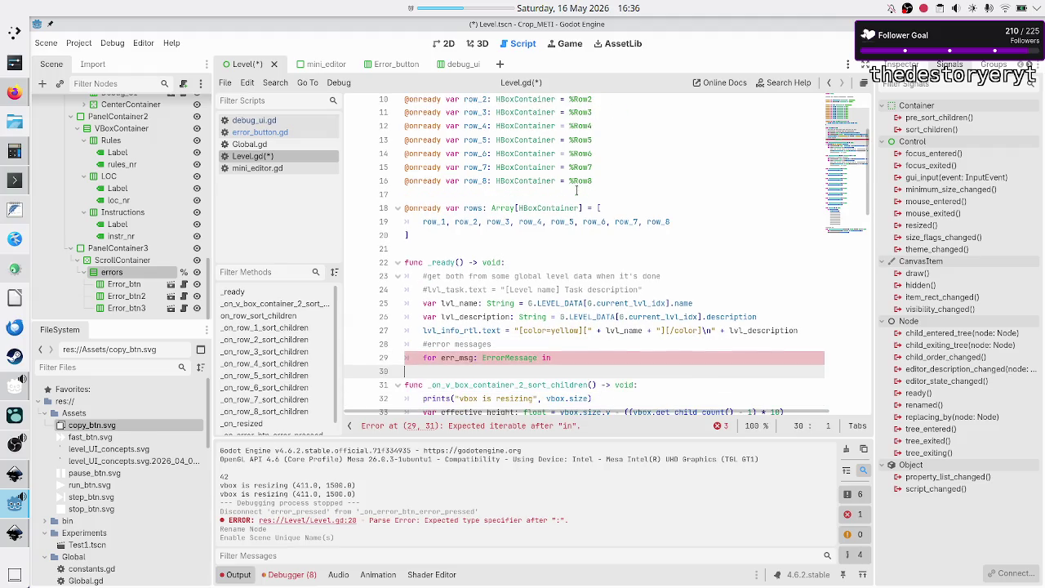
key(End)
text(err)
key(Return)
text(.get_chil)
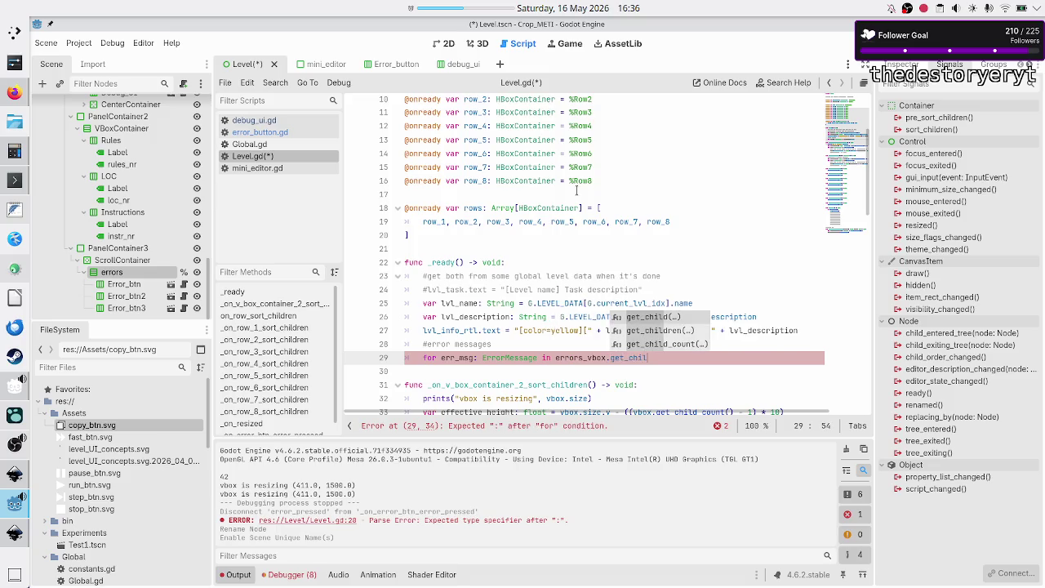
key(Down)
key(Return)
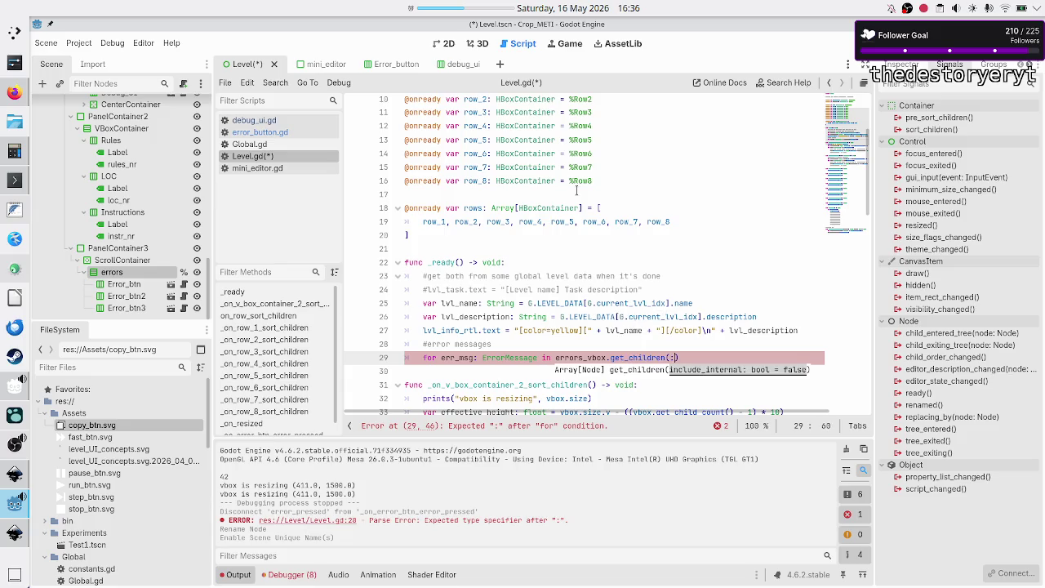
key(Right)
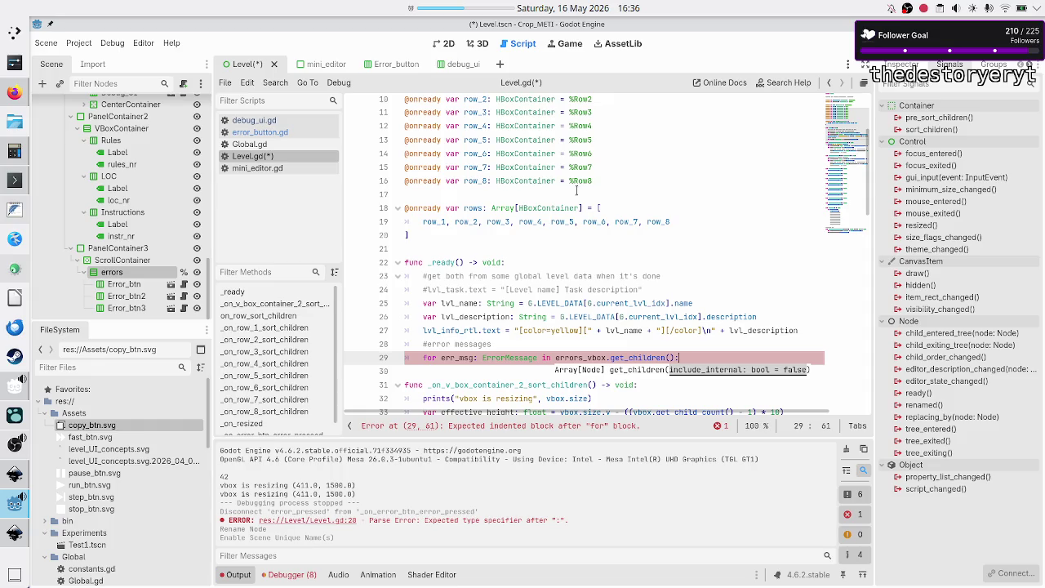
Step: Start the loop body with err_msg.error_pressed in place of the placeholder pass
key(Return)
text(pass)
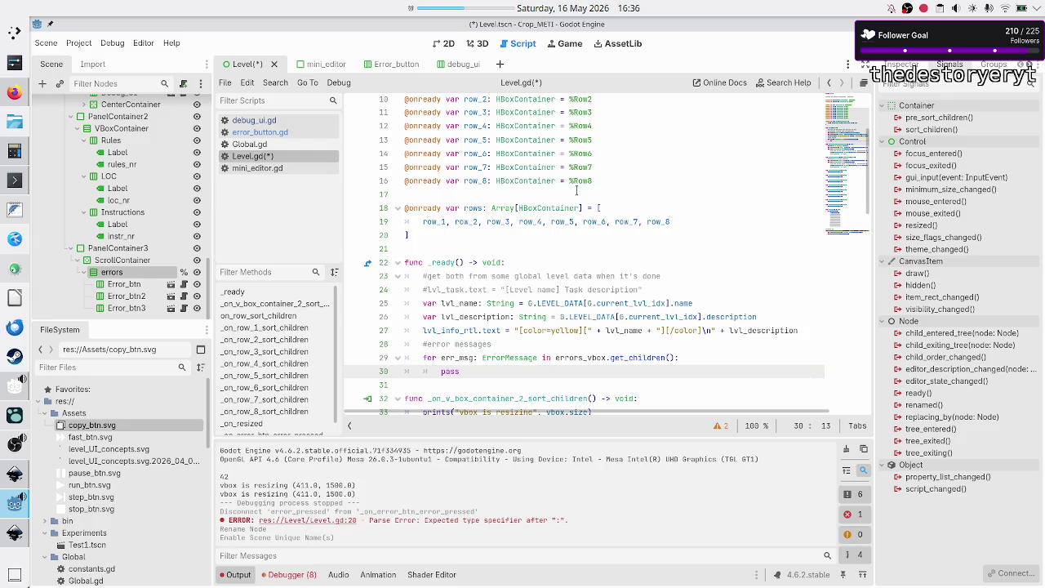
key(BackSpace)
key(BackSpace)
key(BackSpace)
text(err)
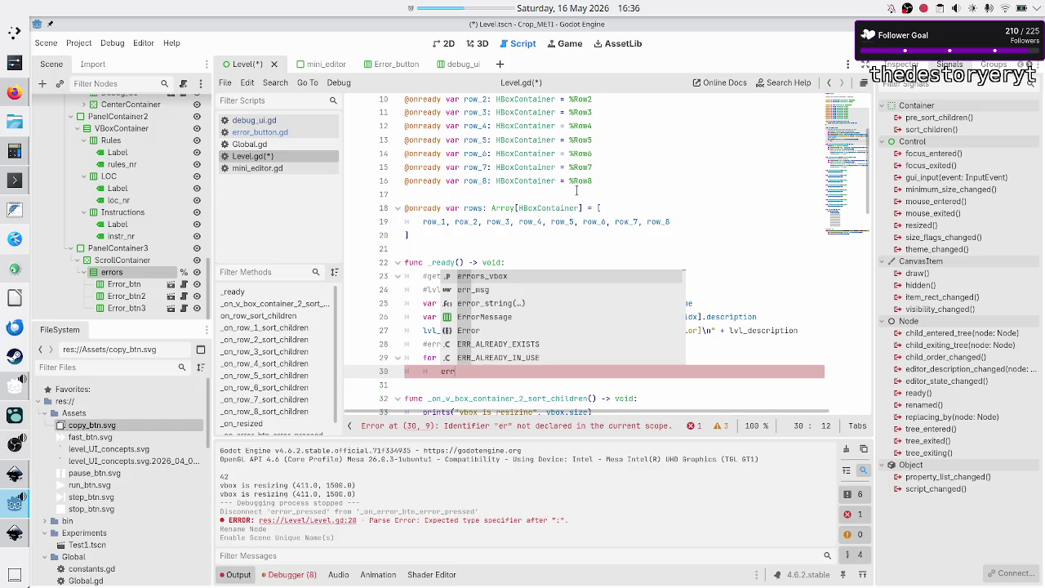
text(_msg.)
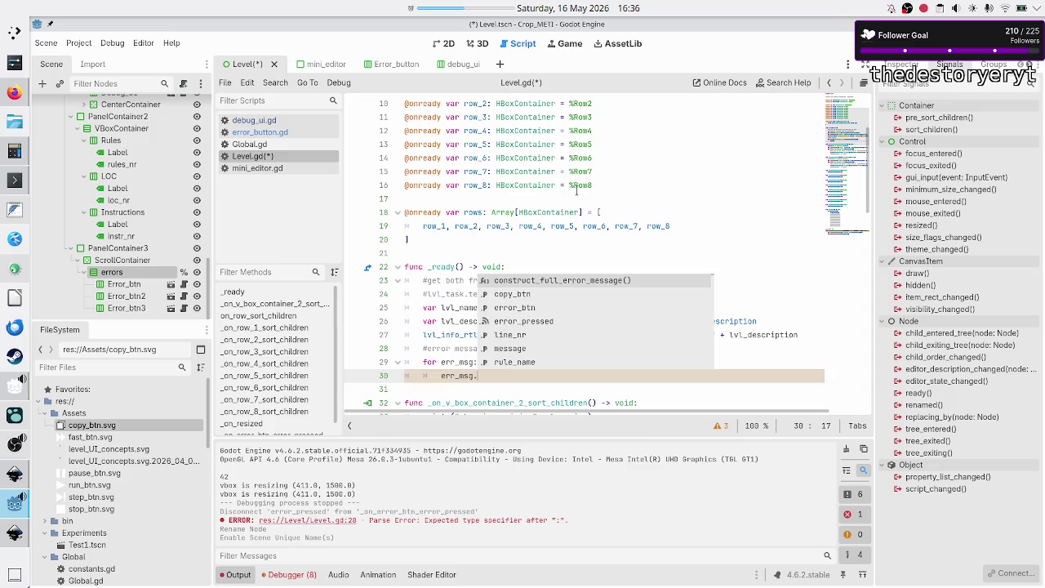
key(Down)
key(Down)
key(Down)
key(Return)
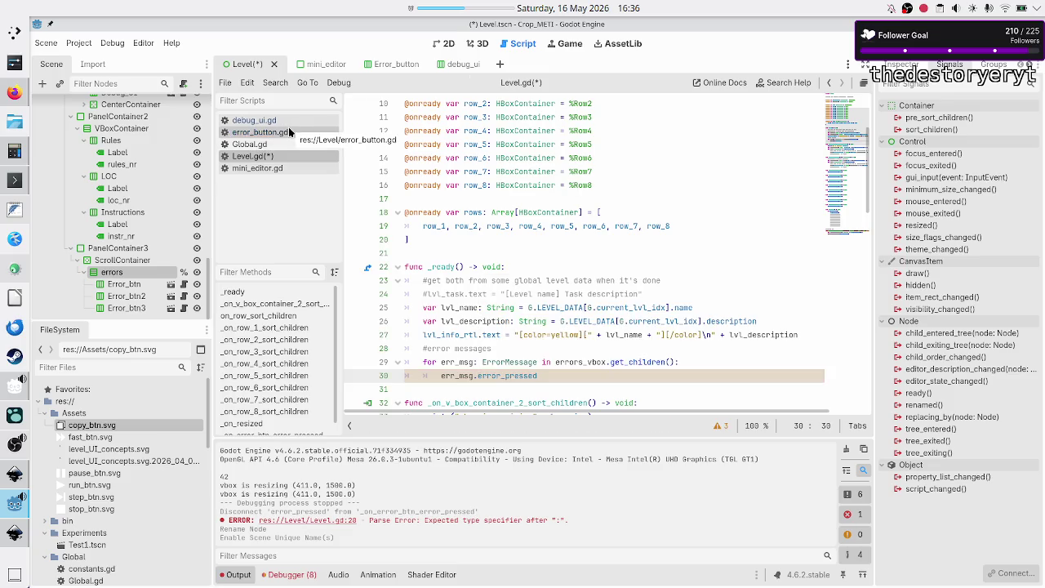
Step: Check the error_pressed signal in error_button.gd, then add '.connect(' after err_msg.error_pressed in Level.gd
click(367, 68)
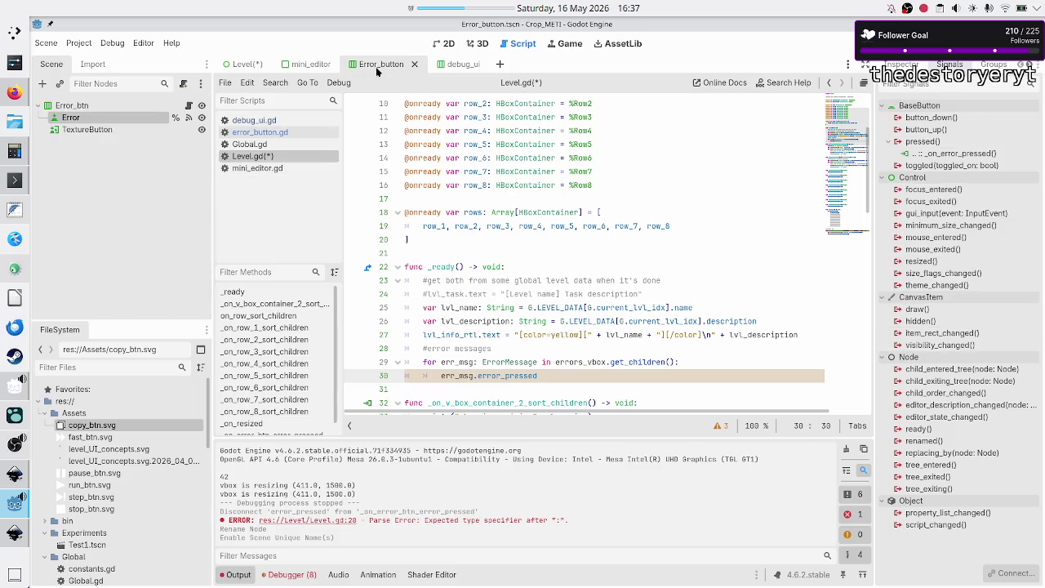
click(189, 116)
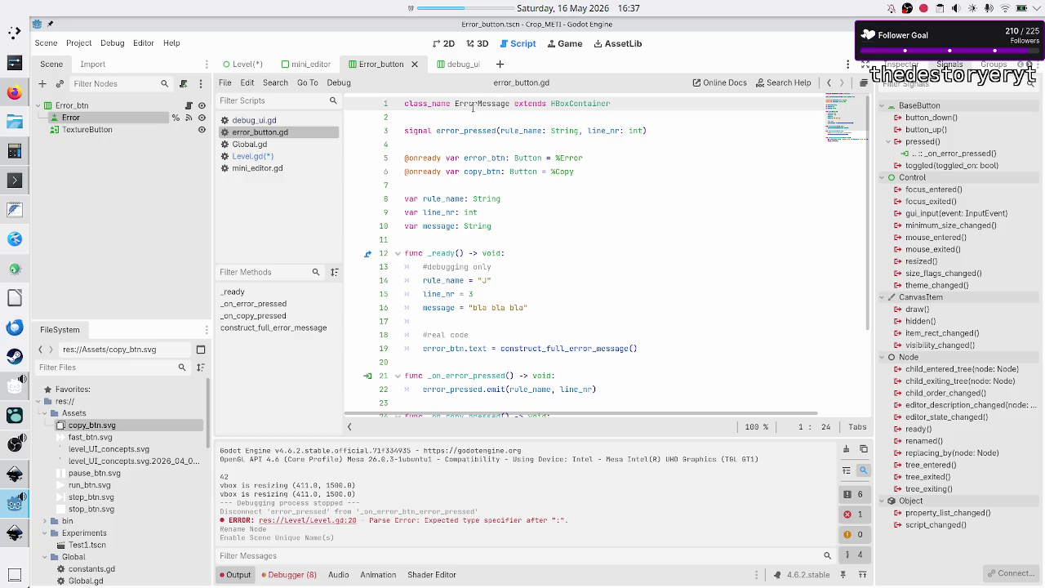
double_click(476, 131)
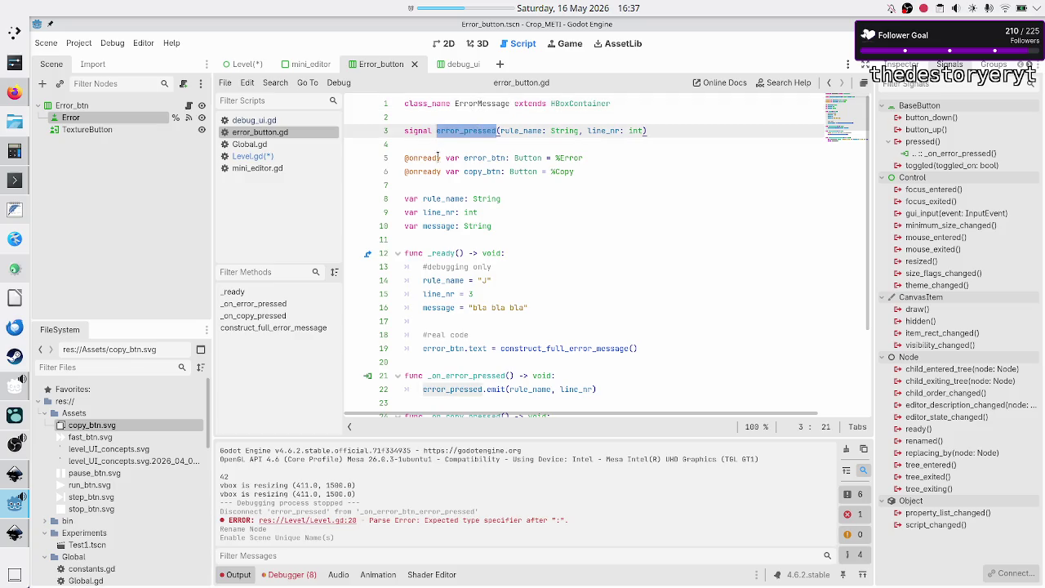
click(298, 156)
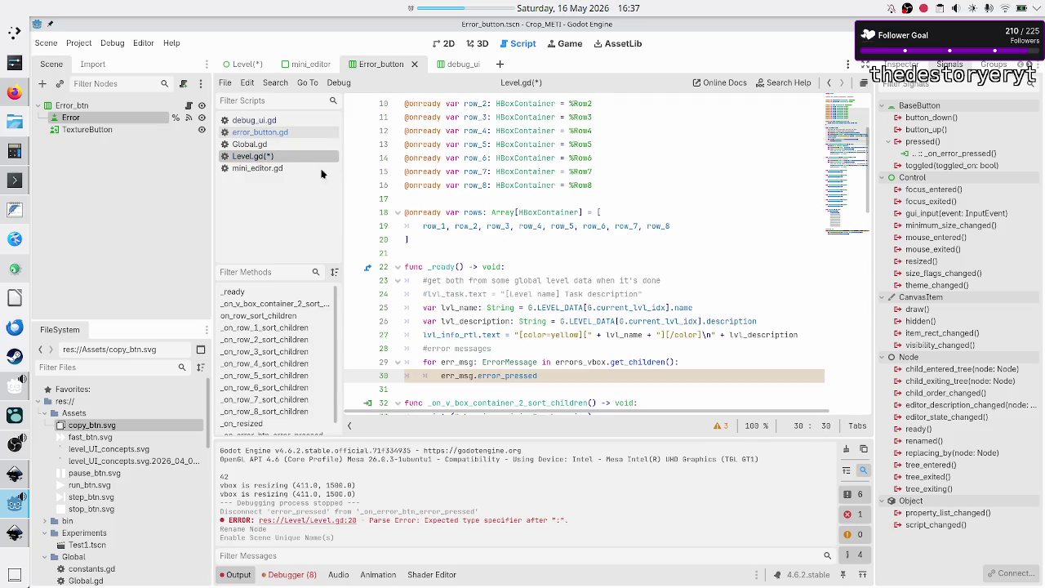
text(.connect()
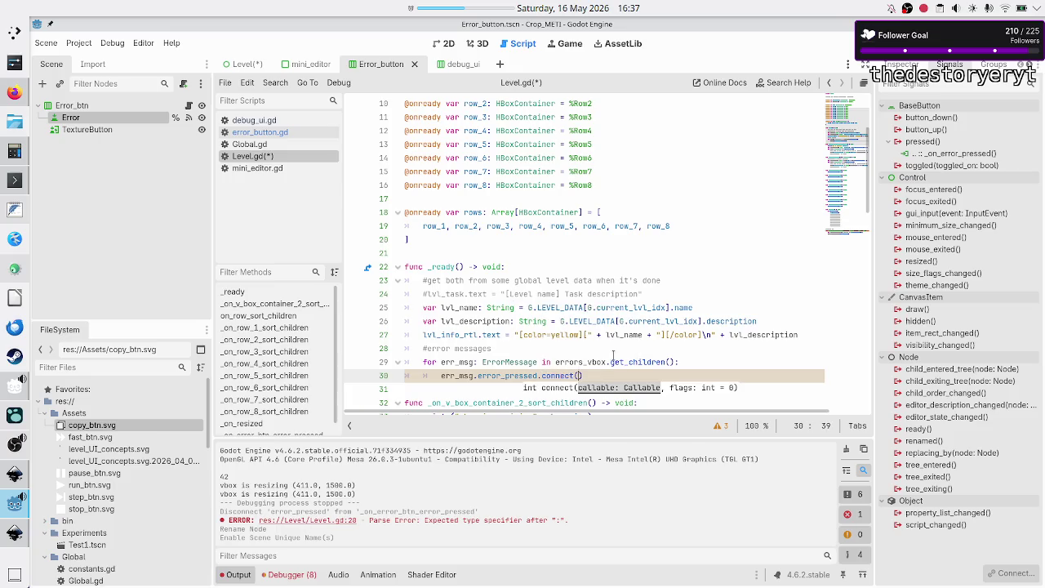
scroll(612, 324, down, 6)
scroll(611, 324, down, 5)
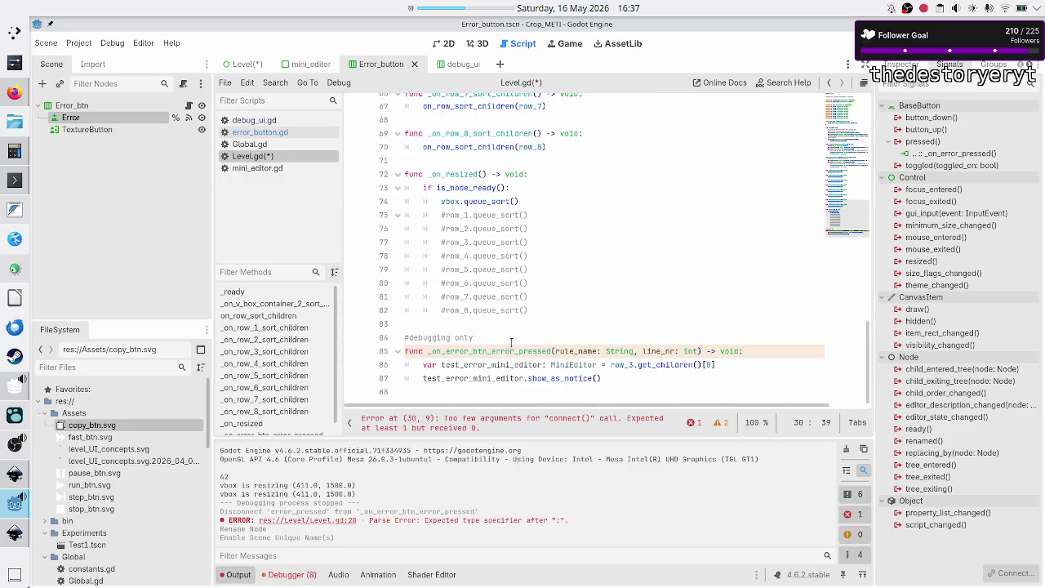
Step: Rename the handler _on_error_btn_error_pressed to on_error_pressed
click(546, 342)
key(Return)
text(fu)
key(ctrl+z)
key(ctrl+z)
key(Right)
key(Right)
key(Right)
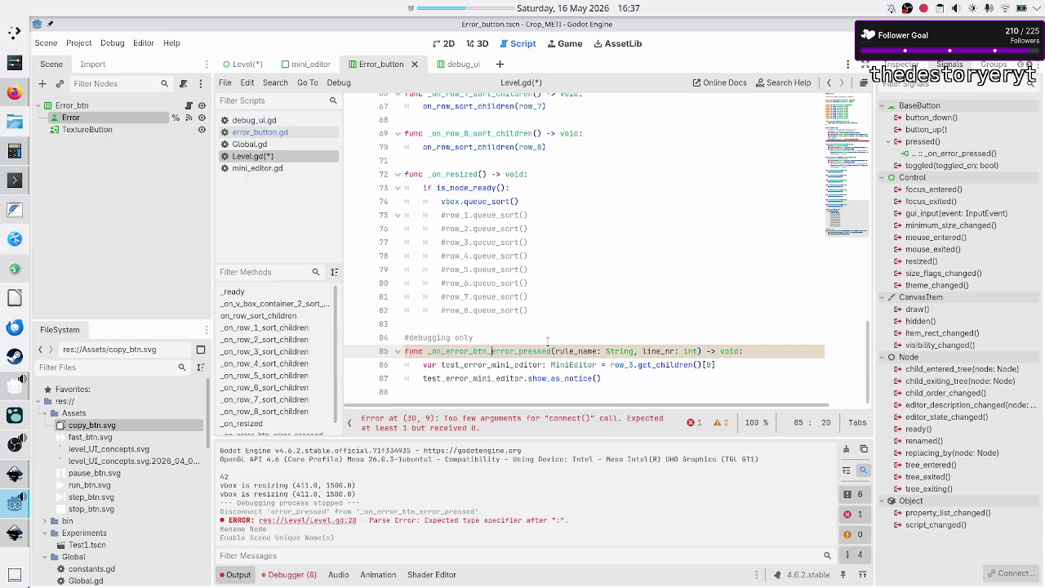
key(Left)
key(BackSpace)
key(BackSpace)
key(BackSpace)
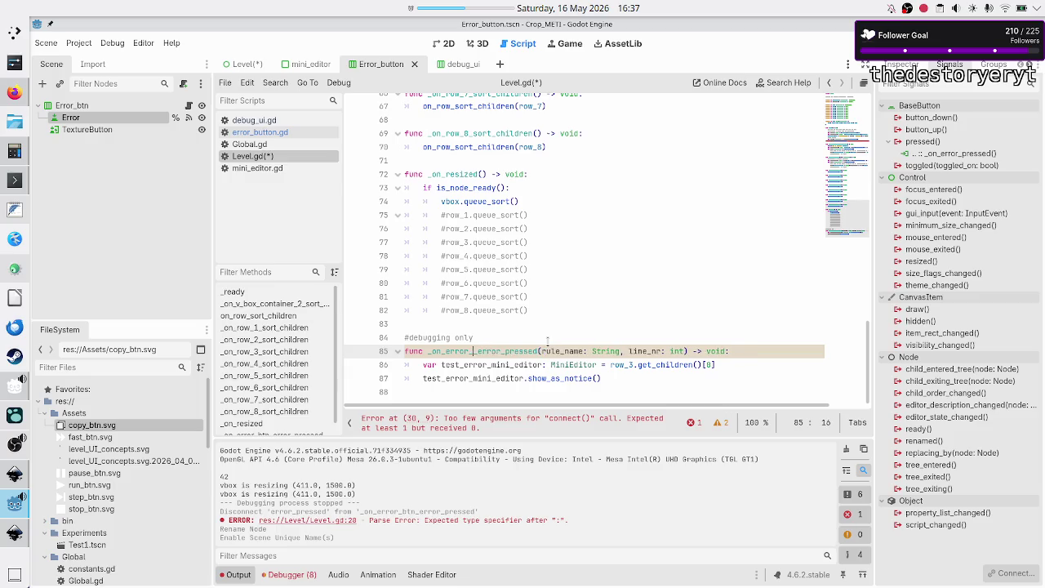
text(on)
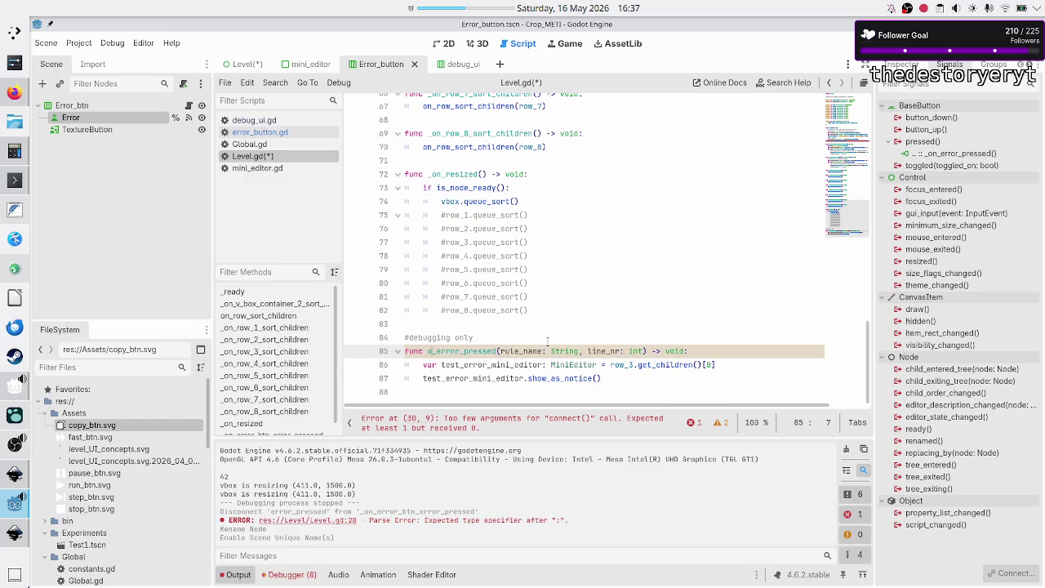
Step: Pass on_error_pressed as the callback in the loop's connect call
key(Escape)
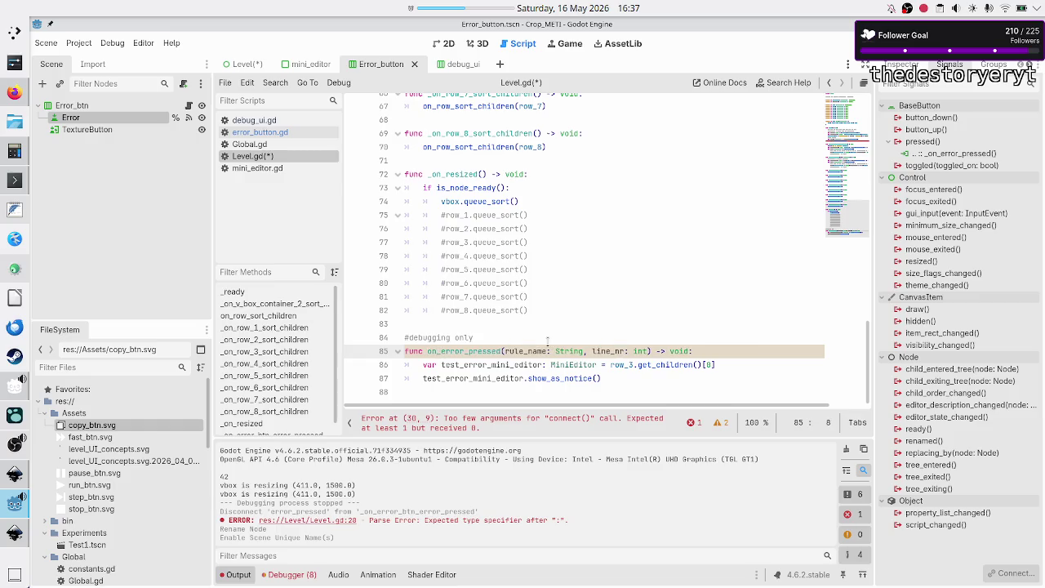
key(Up)
key(Up)
key(Up)
key(Up)
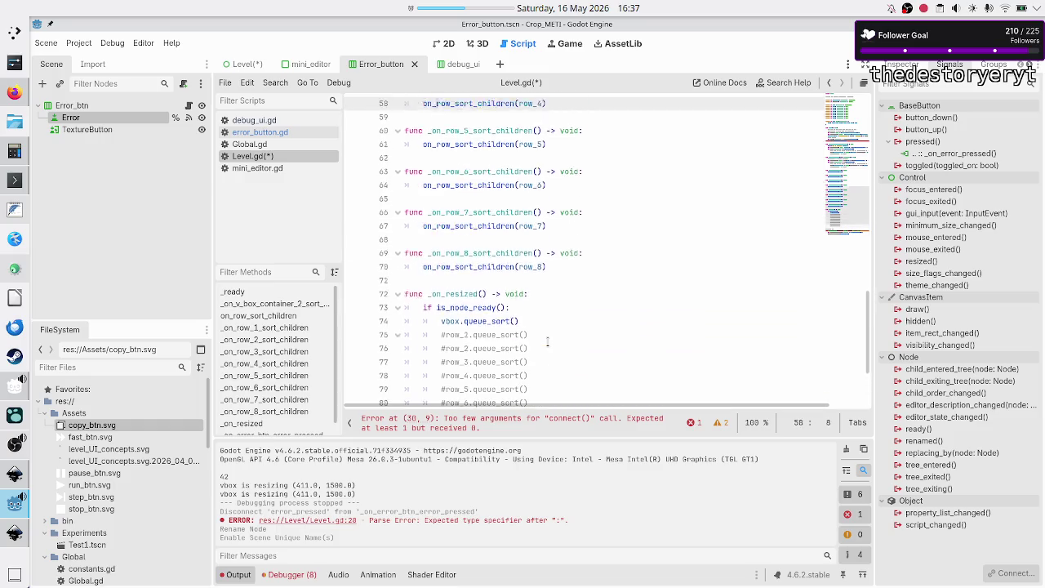
key(Up)
key(Up)
key(Up)
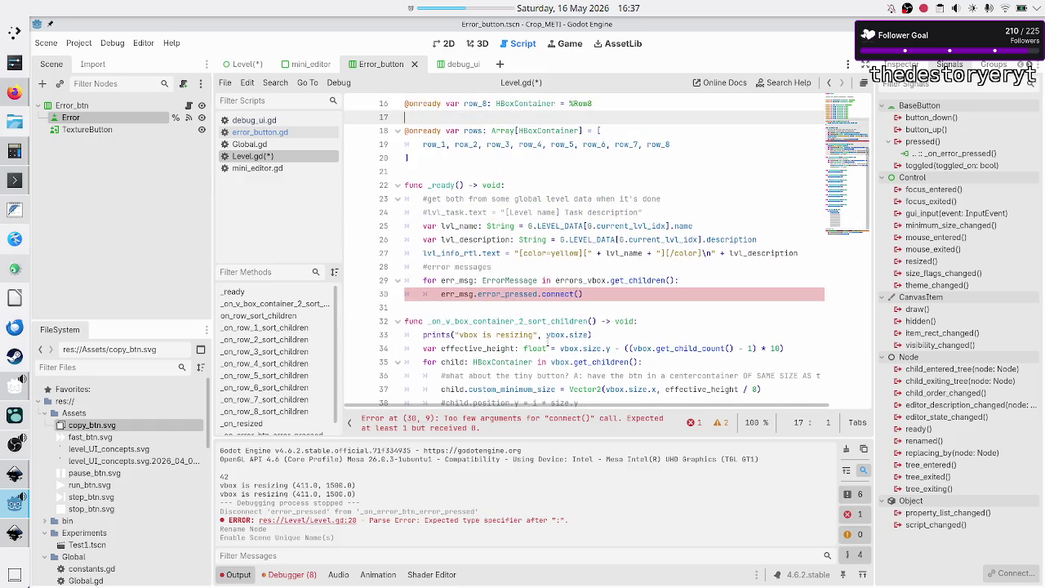
key(End)
key(Left)
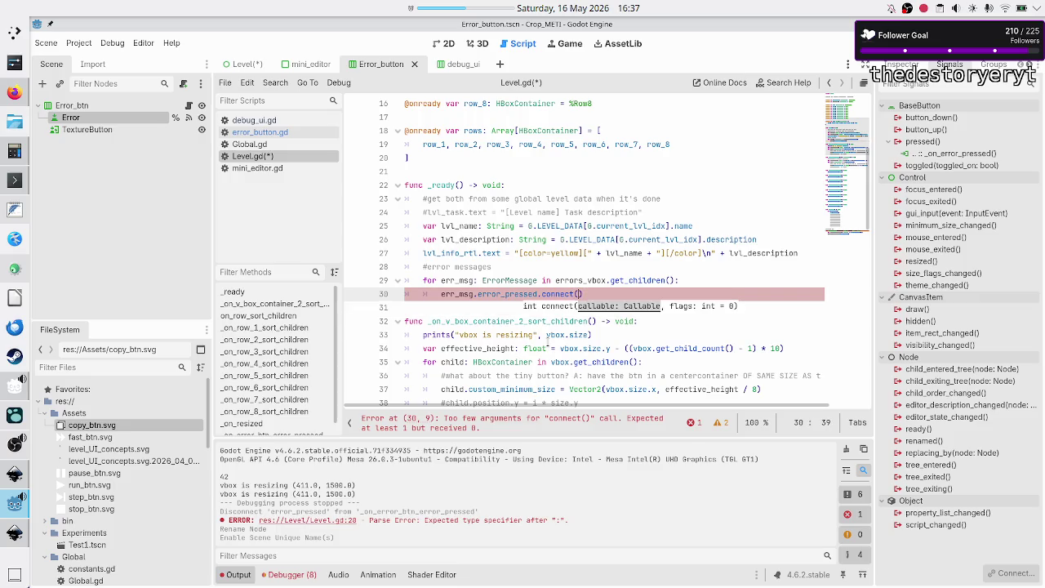
text(on)
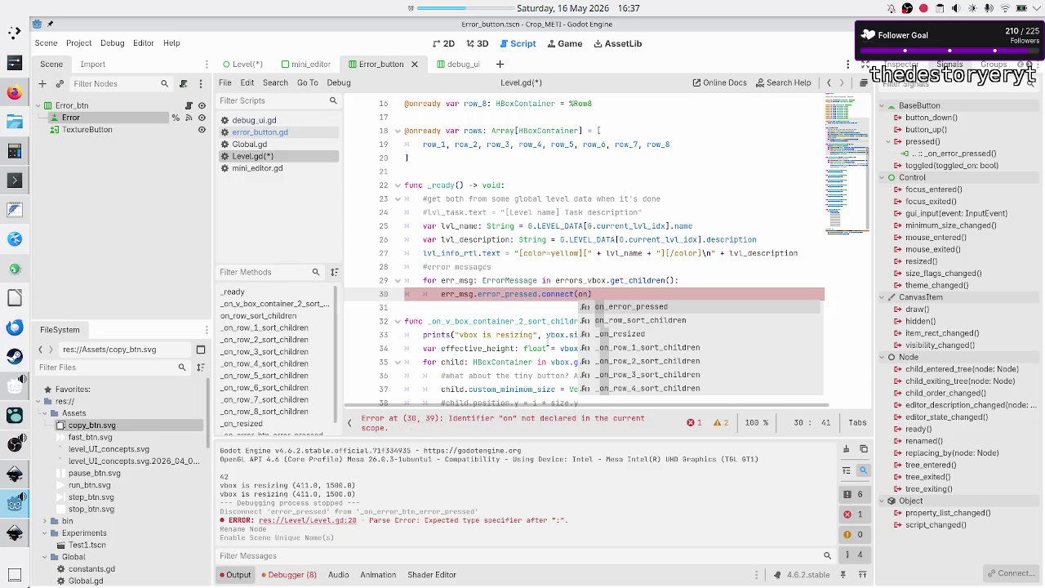
key(Return)
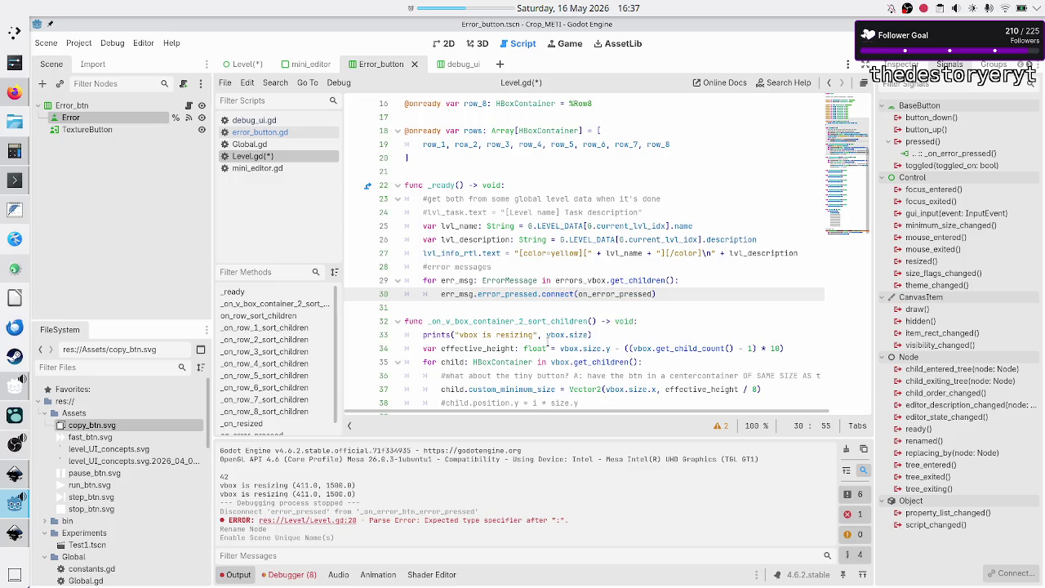
scroll(588, 301, down, 15)
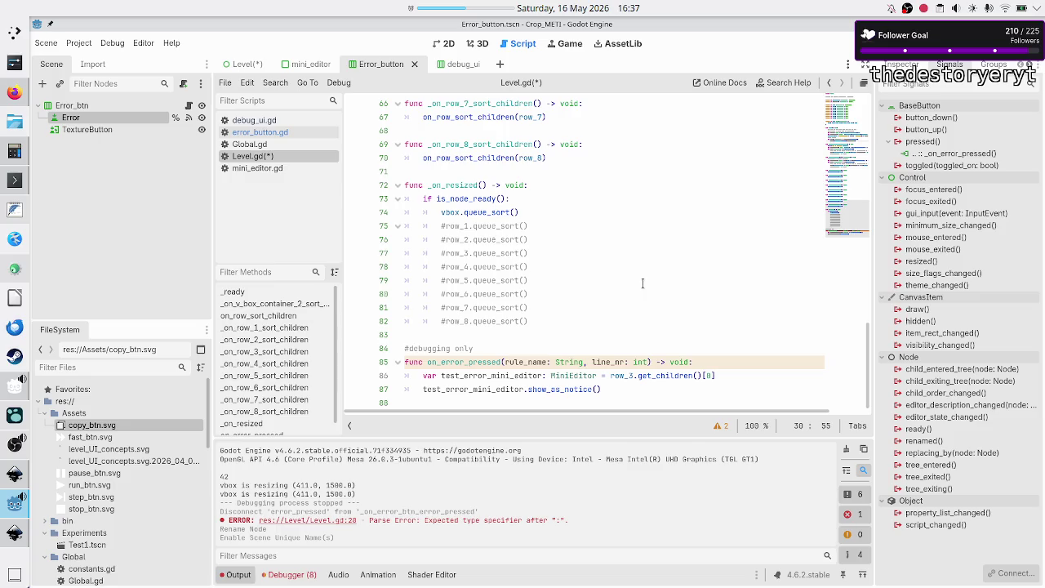
scroll(642, 283, up, 14)
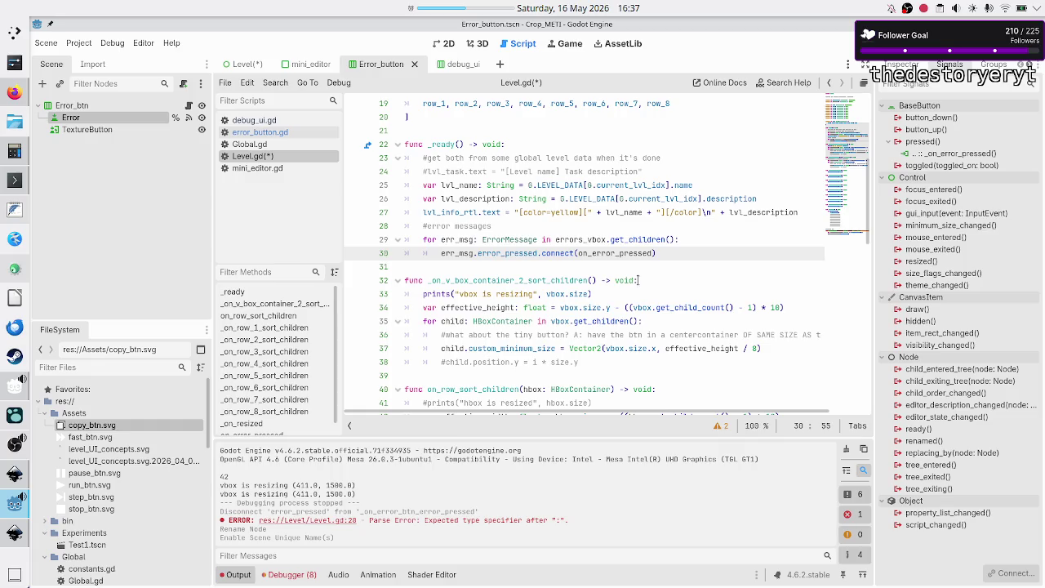
Step: Select the debugging-only assignments on lines 14–16 of error_button.gd
click(286, 133)
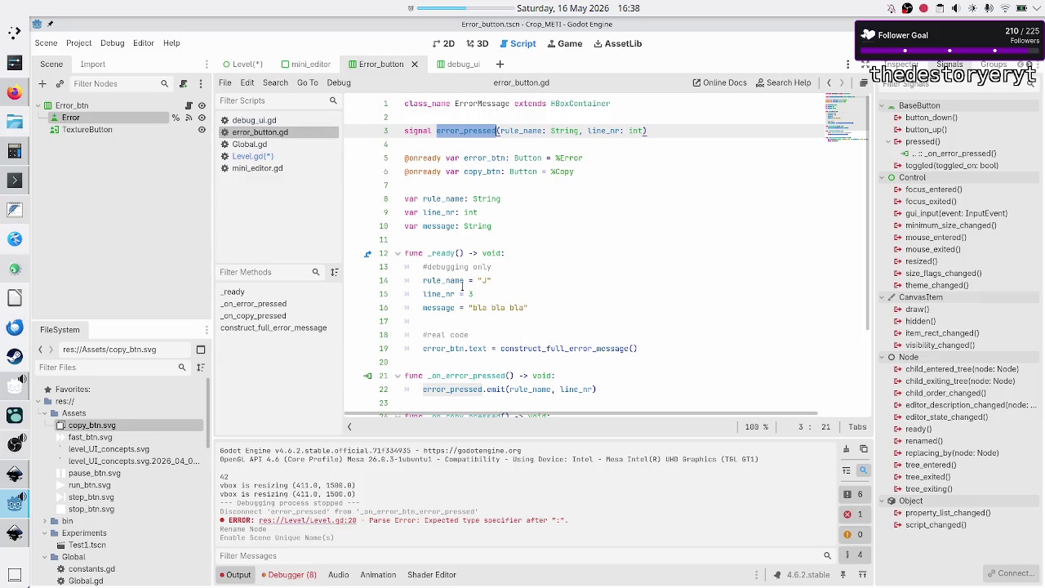
scroll(517, 311, down, 3)
scroll(518, 311, up, 2)
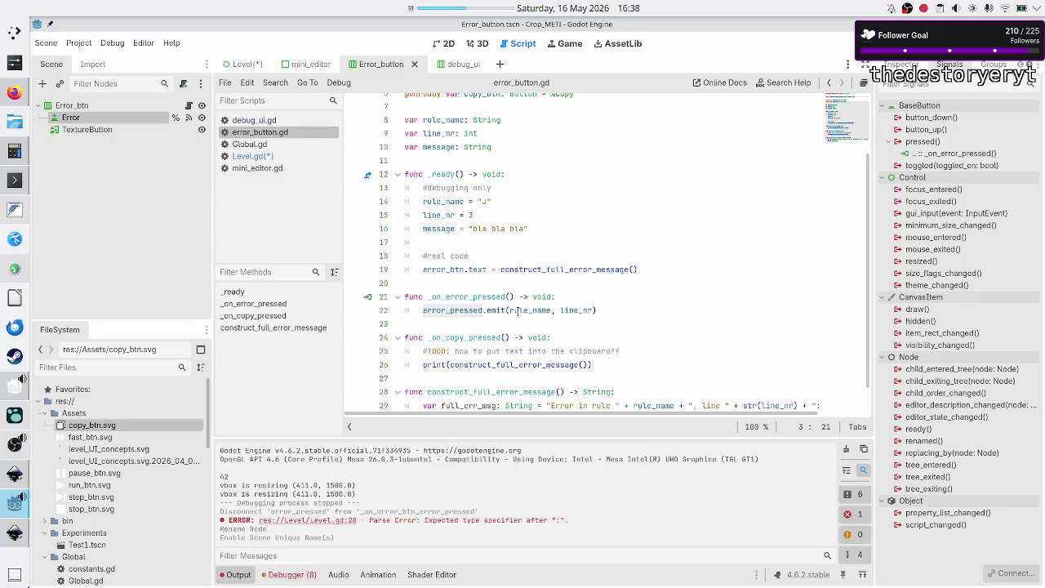
click(603, 241)
key(Down)
key(Home)
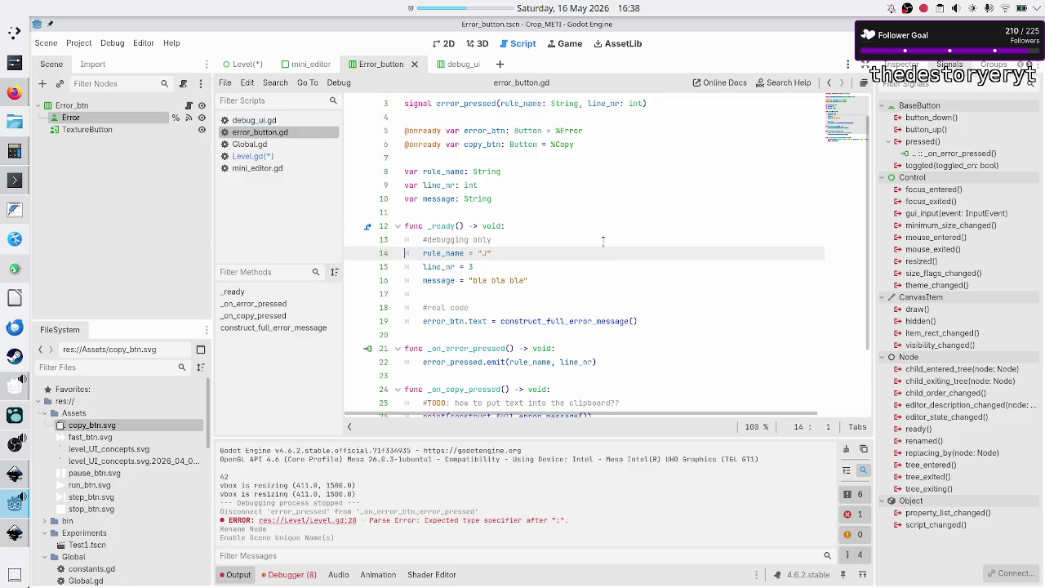
key(shift+Down)
key(shift+Down)
key(shift+Down)
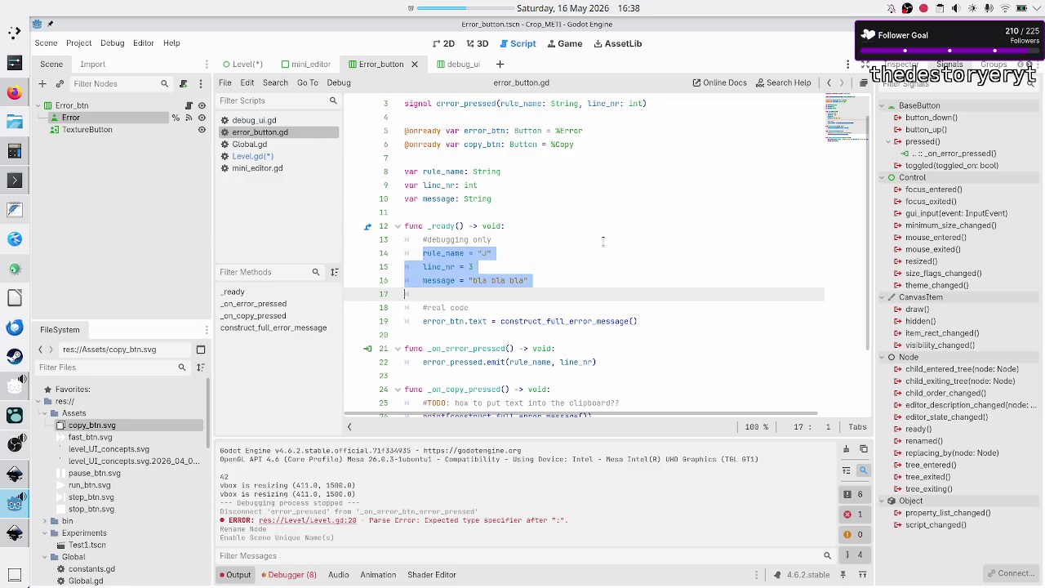
key(shift+Left)
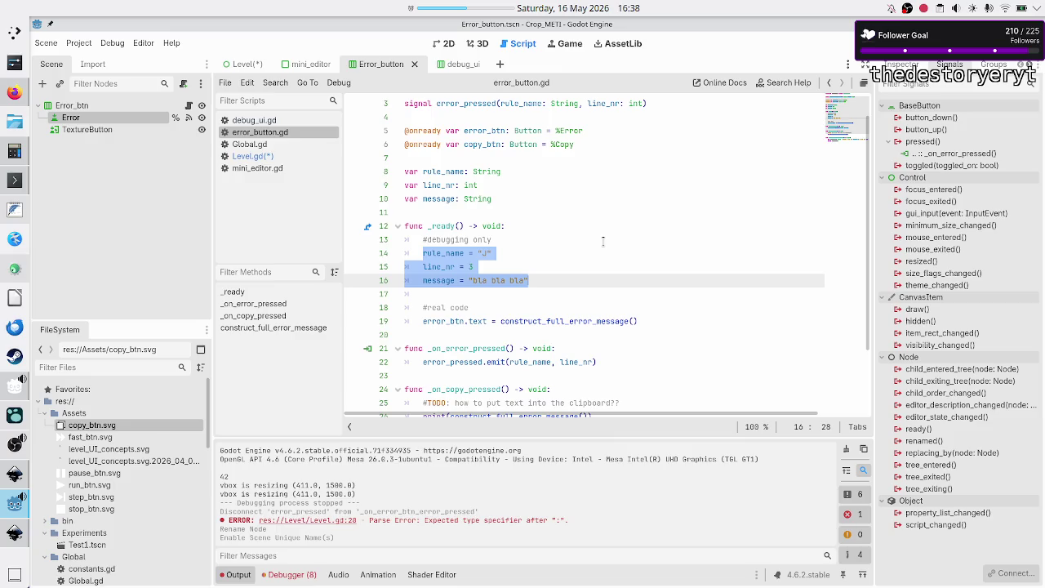
Step: Highlight rule_name in the signal declaration, then return to Level.gd
double_click(518, 103)
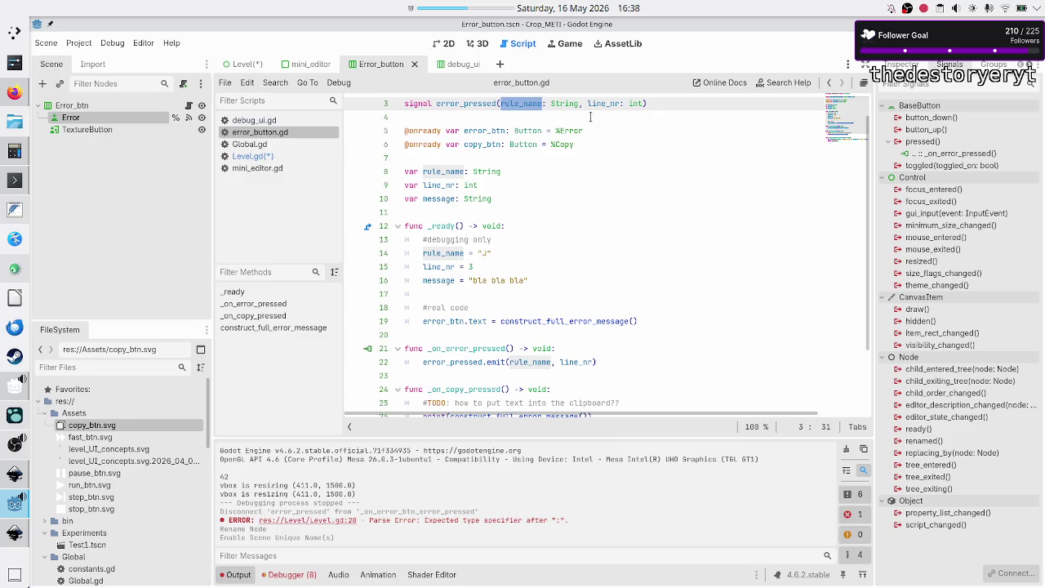
click(557, 170)
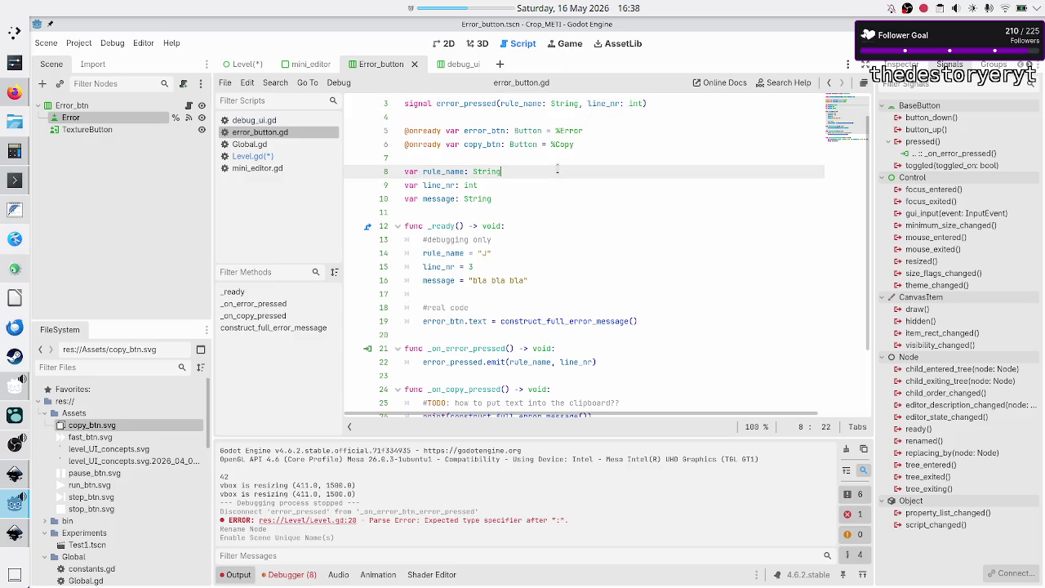
click(284, 157)
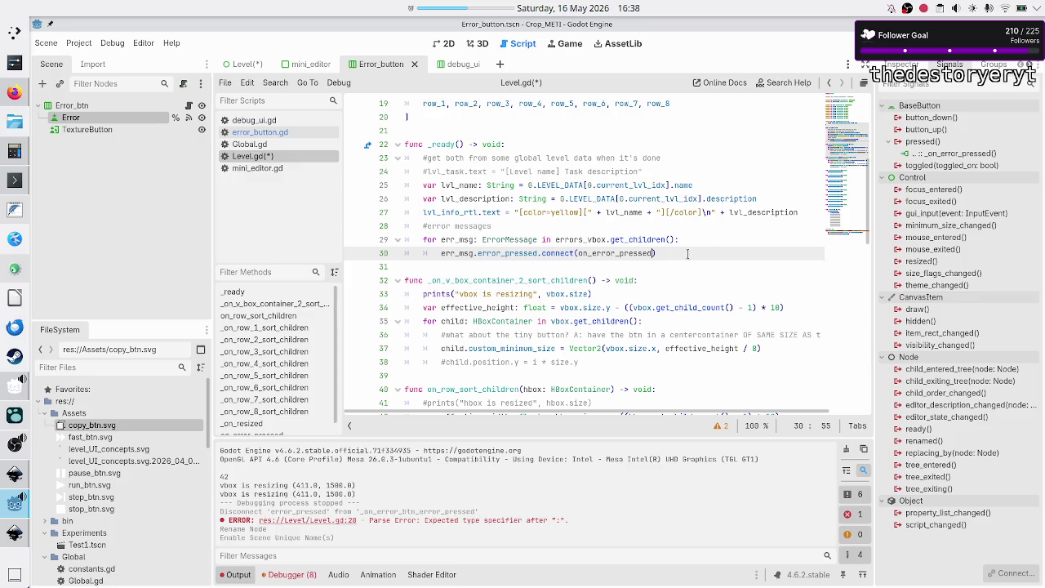
Step: Save Level.gd, run the game with F5, then close it to view the reported errors
scroll(618, 280, down, 15)
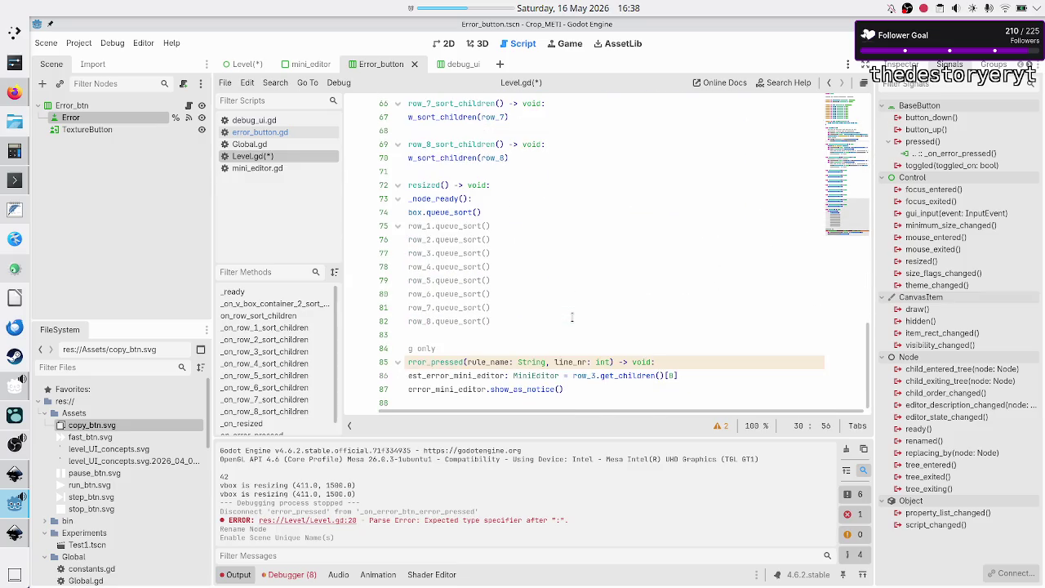
key(ctrl+s)
scroll(561, 300, left, 2)
scroll(562, 299, up, 12)
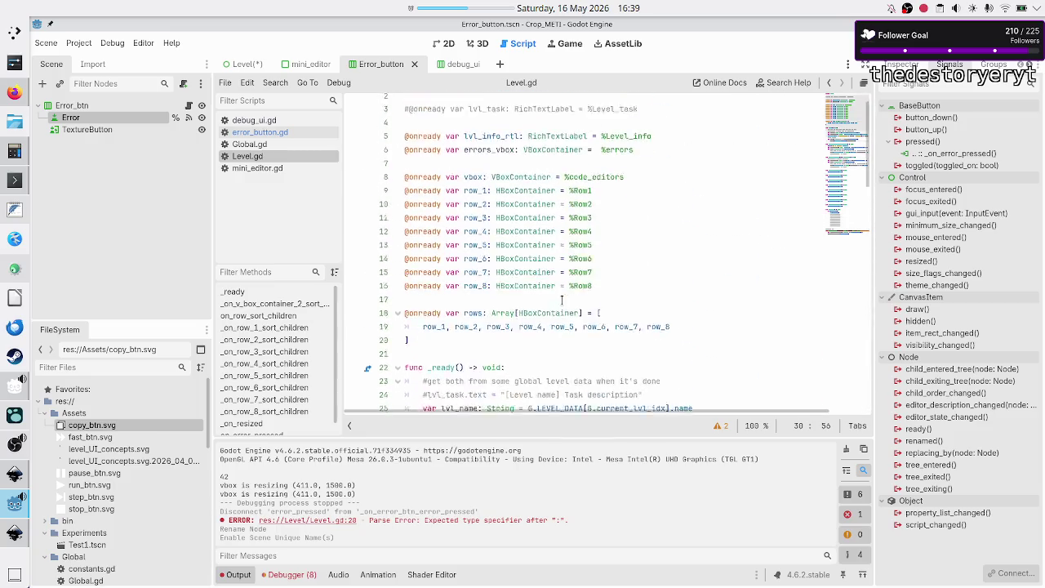
scroll(561, 299, down, 3)
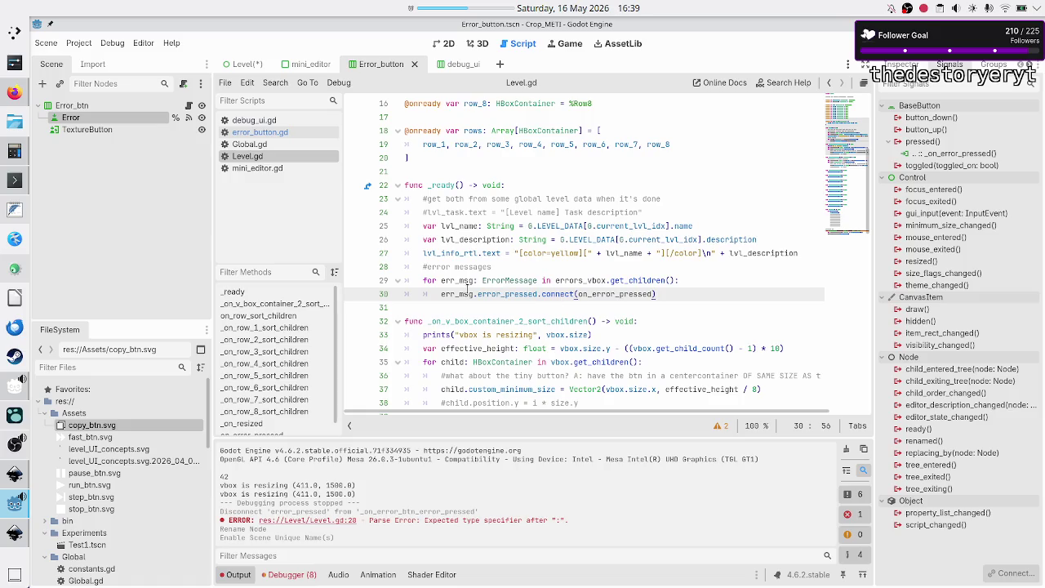
mouse_move(467, 292)
key(F5)
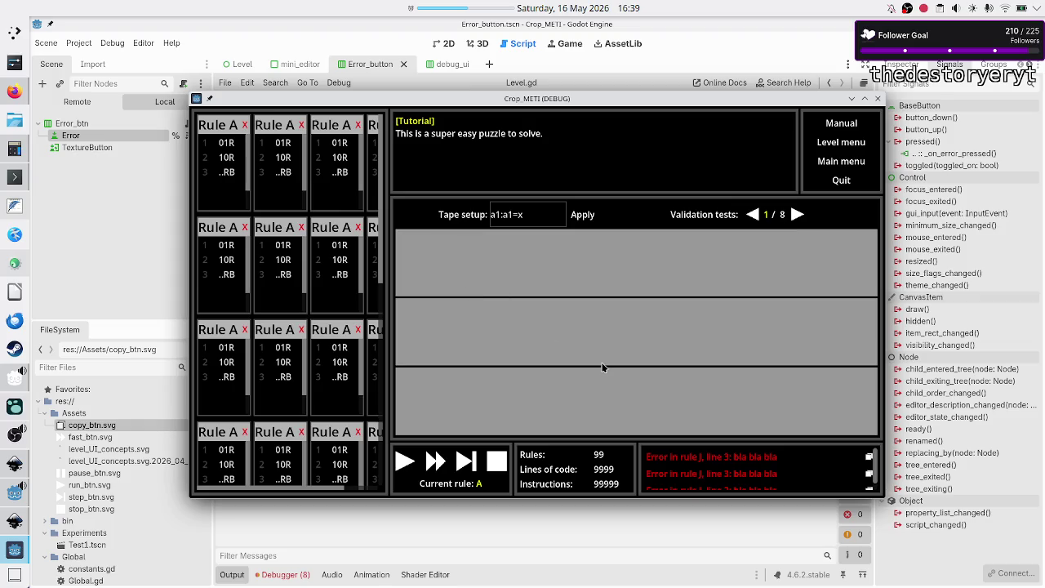
click(300, 577)
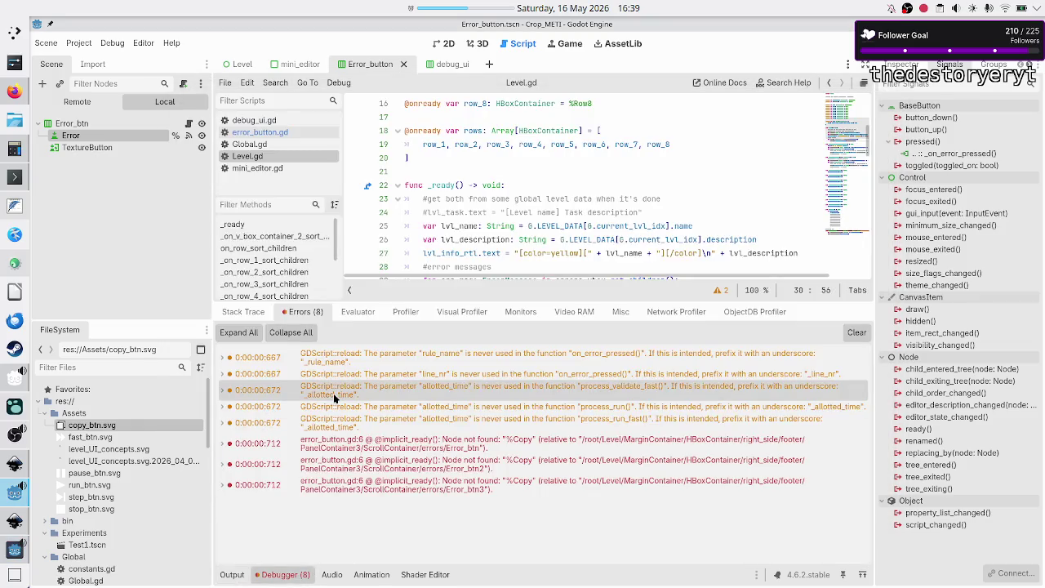
Step: Jump from the %Copy error to error_button.gd line 6, then select the scene's TextureButton node
double_click(497, 441)
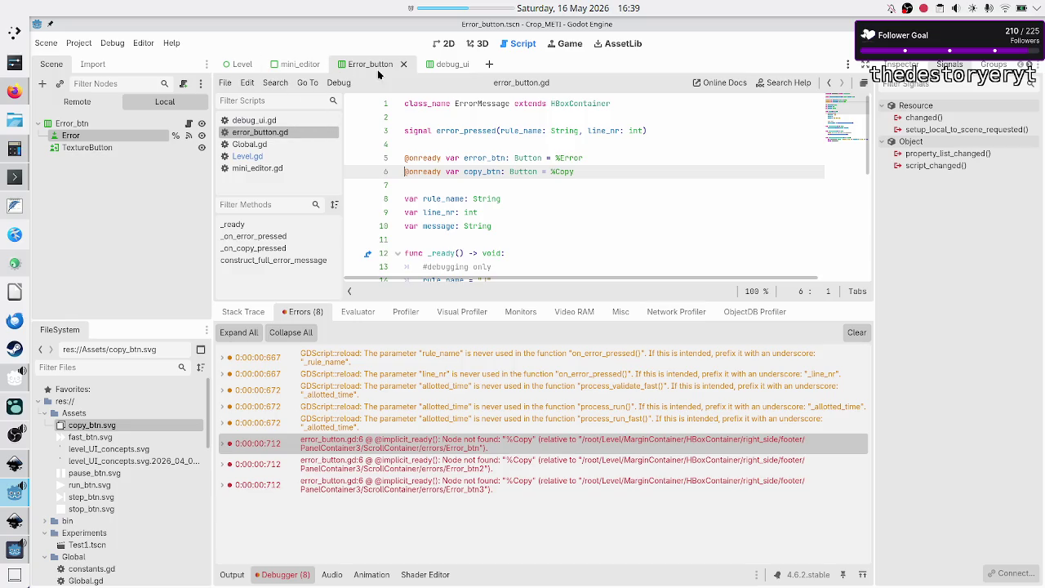
click(443, 45)
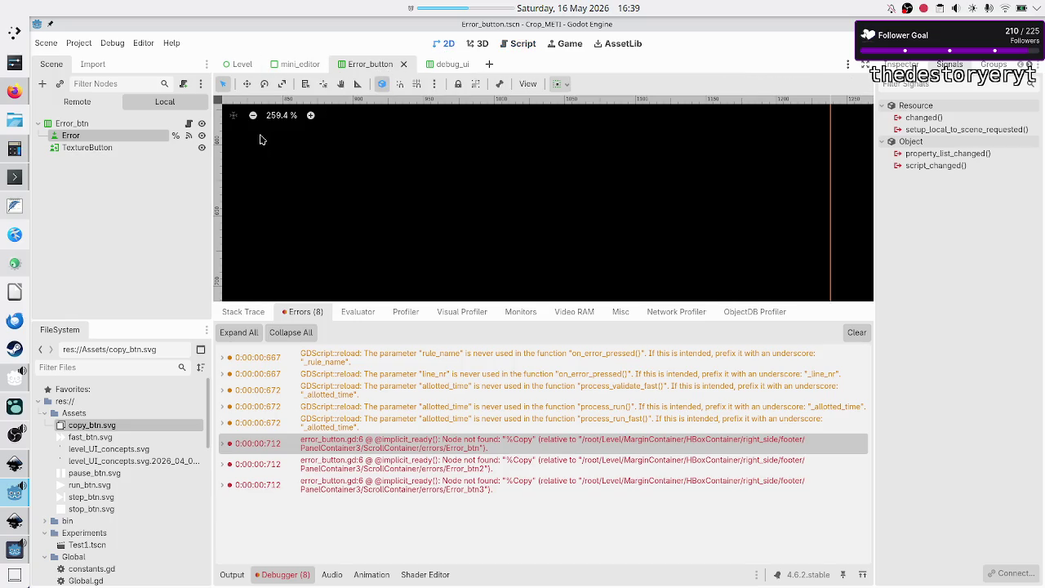
click(189, 124)
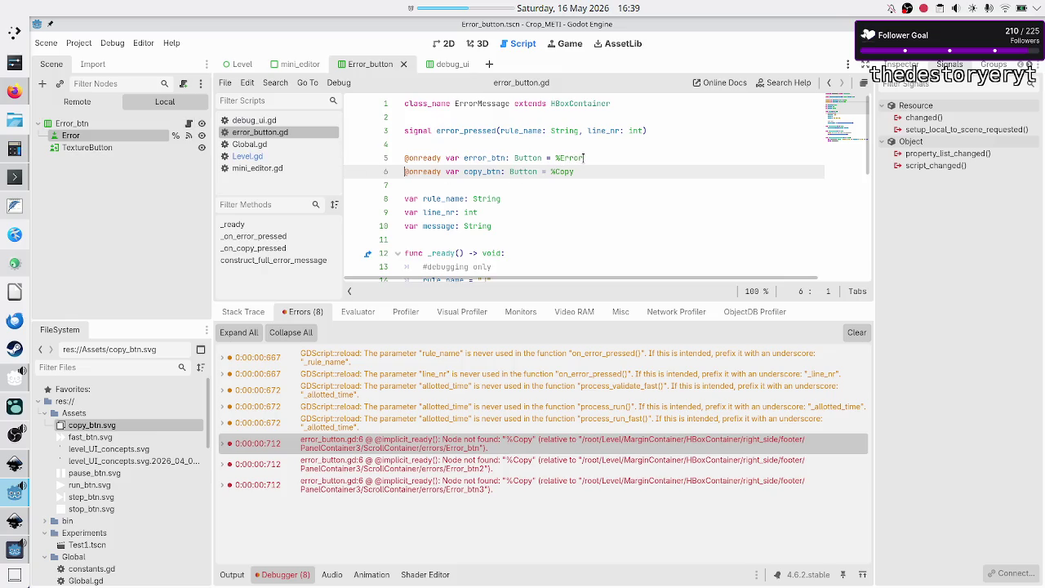
click(82, 148)
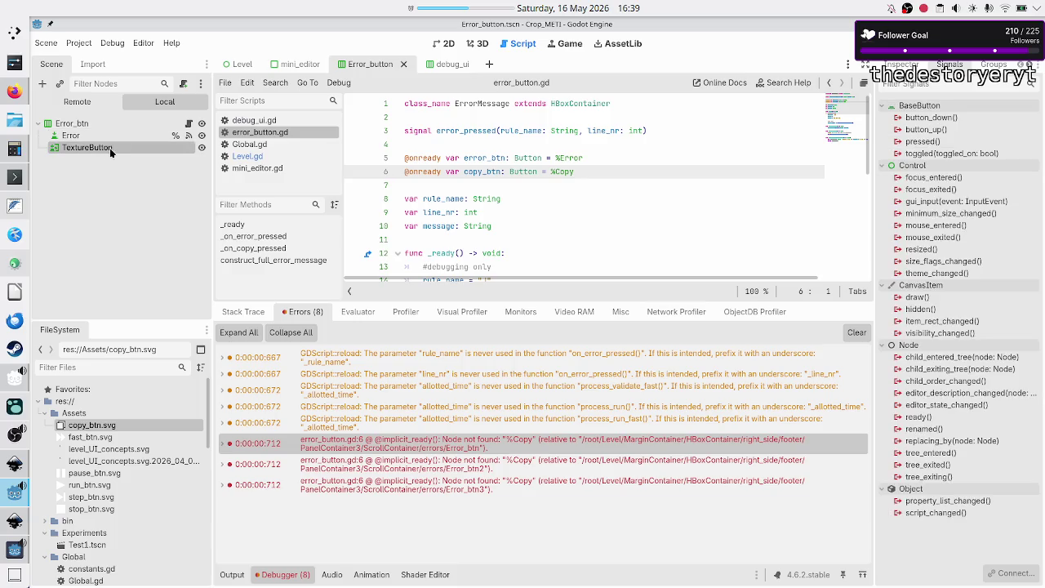
click(128, 191)
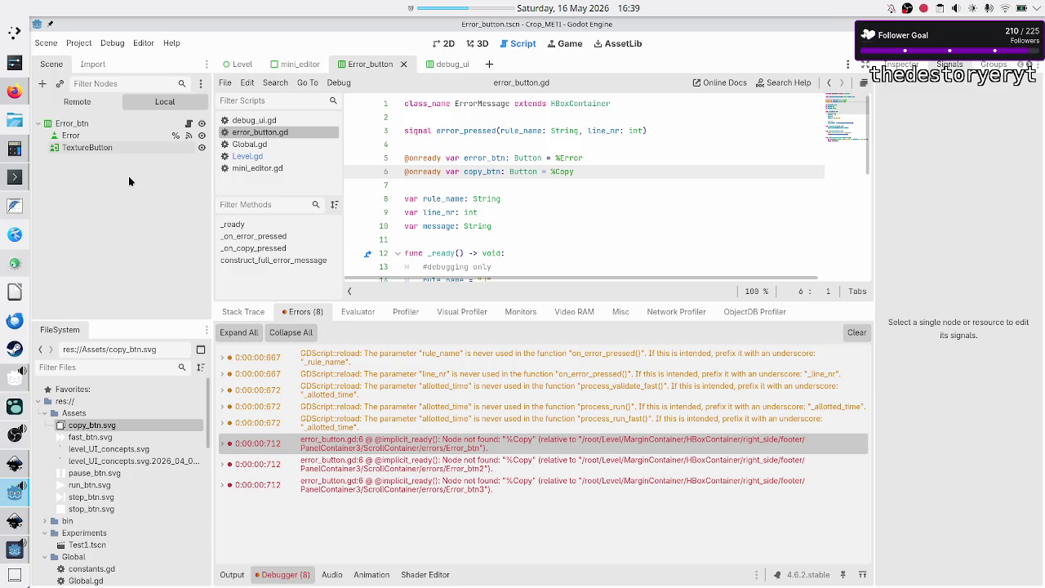
click(128, 149)
Step: Rename the TextureButton node to Copy, enable Access as Unique Name, save, and run again
click(128, 151)
text(Copy)
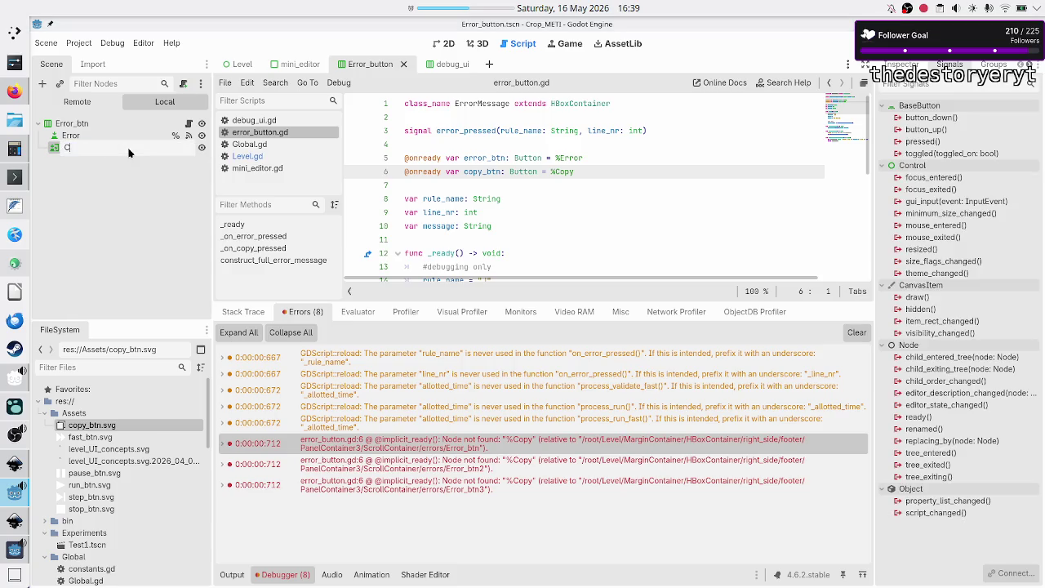
key(Return)
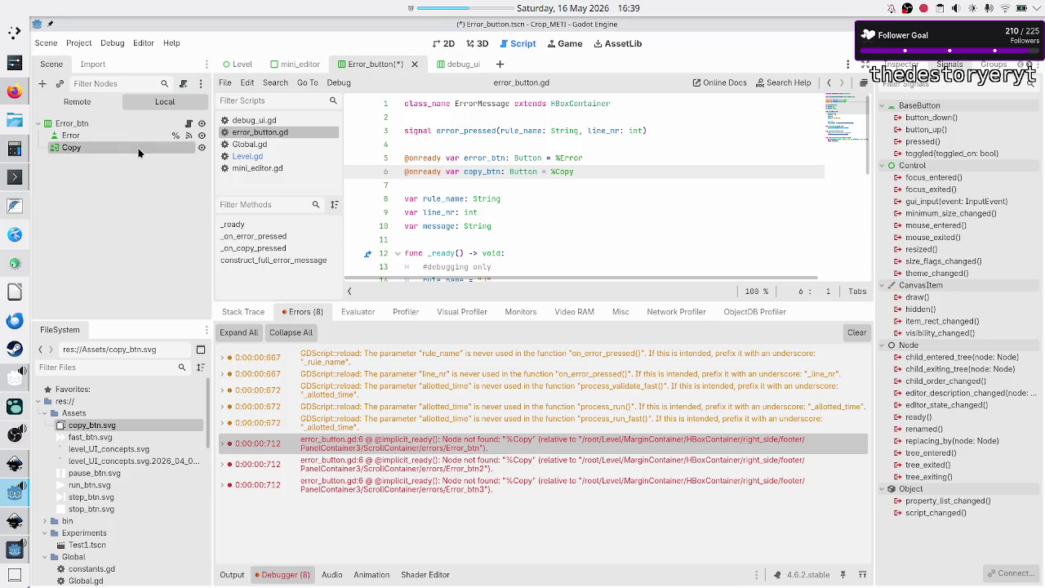
right_click(140, 150)
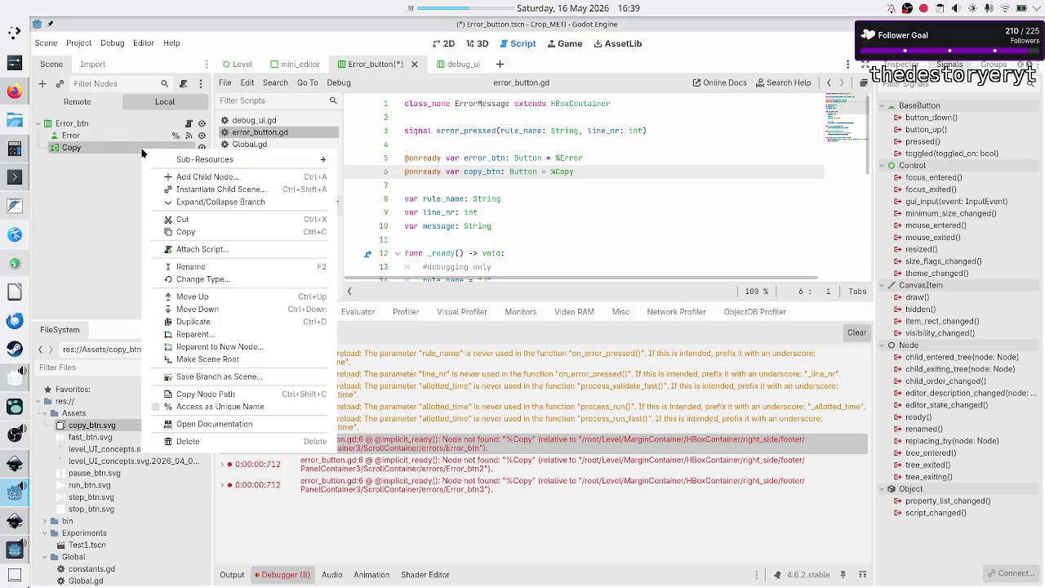
click(206, 406)
key(ctrl+s)
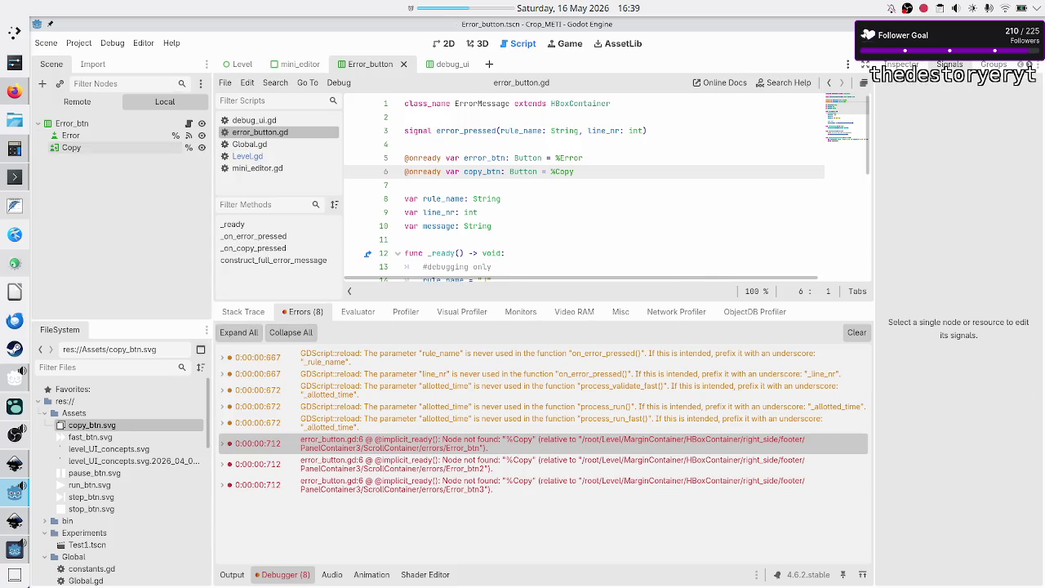
key(F5)
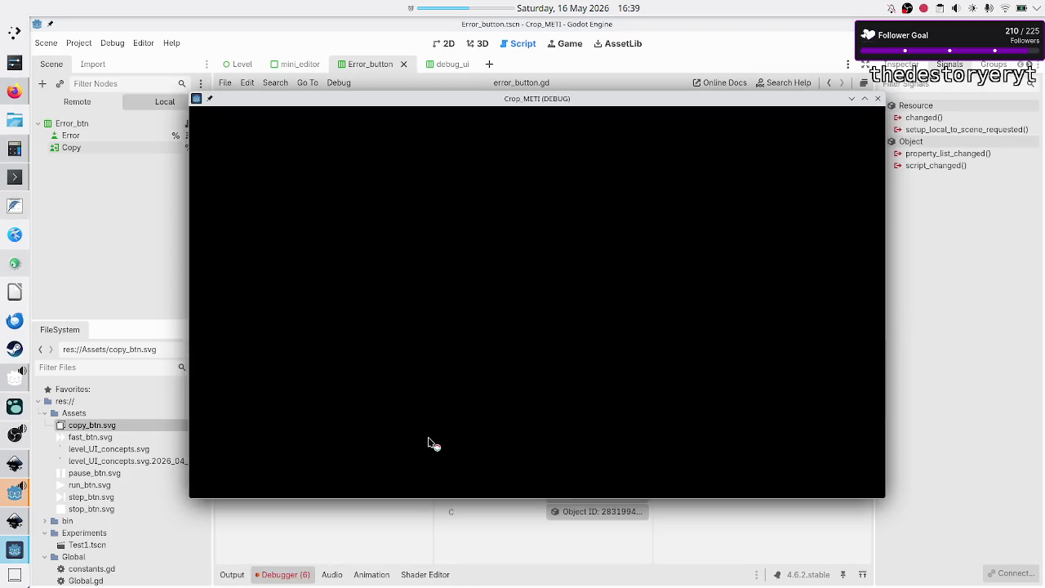
Step: Change copy_btn's type on line 6 from Button to TextureButton, then stop and rerun the game
click(280, 576)
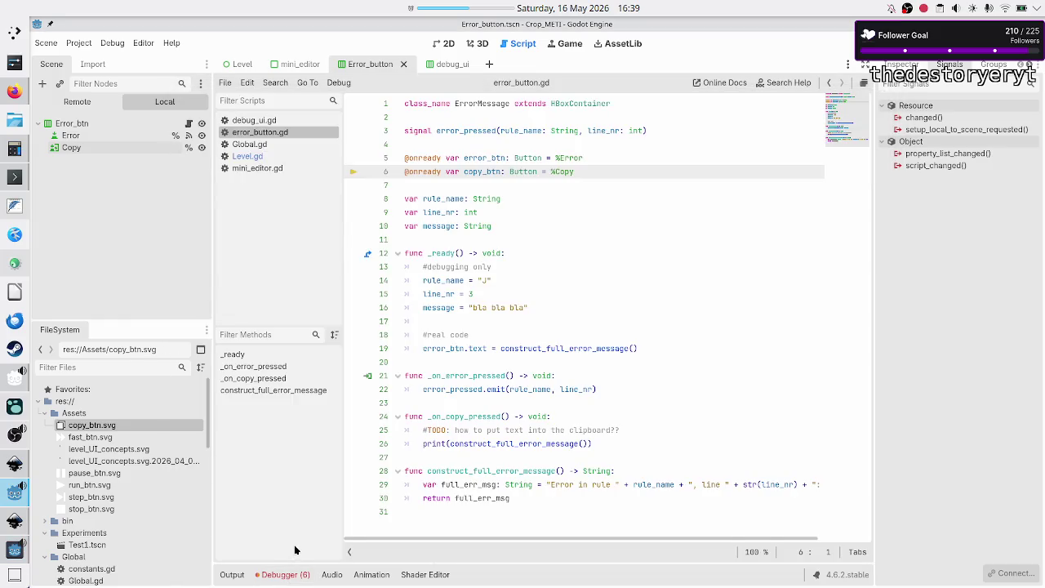
click(281, 581)
double_click(521, 167)
text(TextureB)
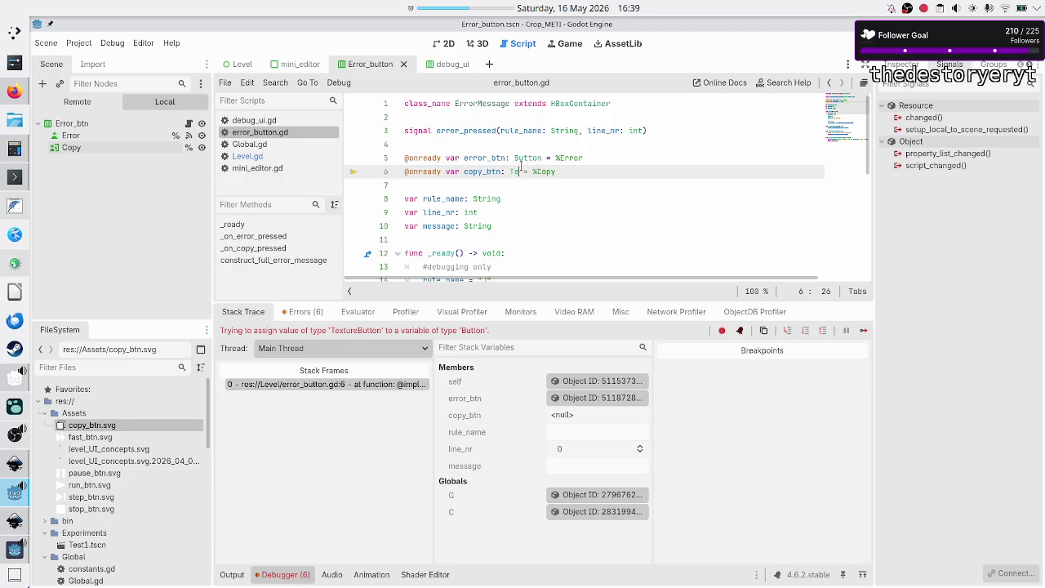
key(Return)
key(F8)
key(F5)
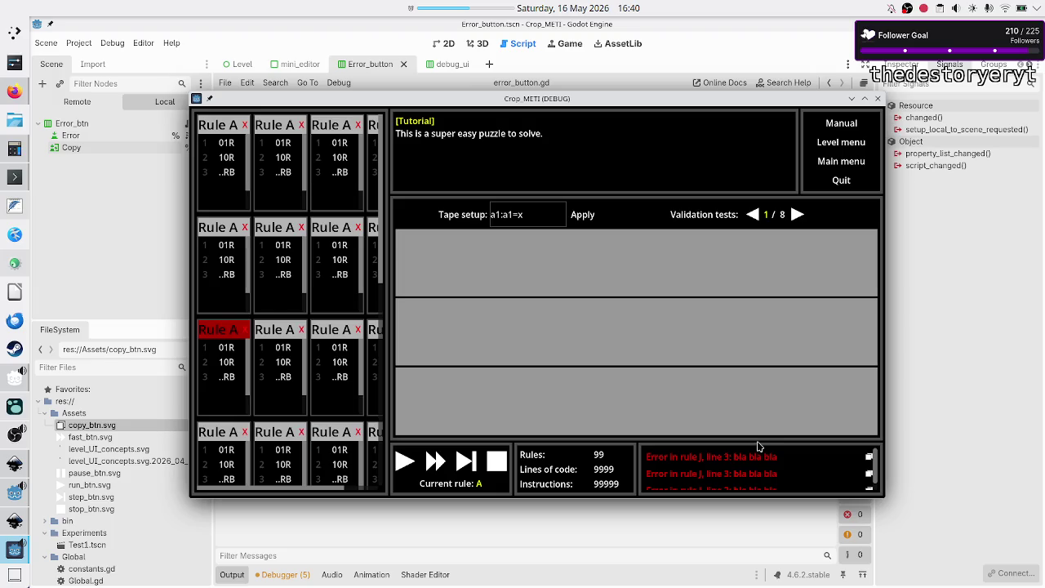
Step: Scroll through the running game's error list, glance at OBS, and return to the Godot editor
scroll(759, 465, down, 1)
scroll(759, 466, up, 1)
scroll(700, 473, down, 1)
scroll(699, 473, up, 1)
scroll(700, 474, down, 1)
scroll(700, 474, up, 1)
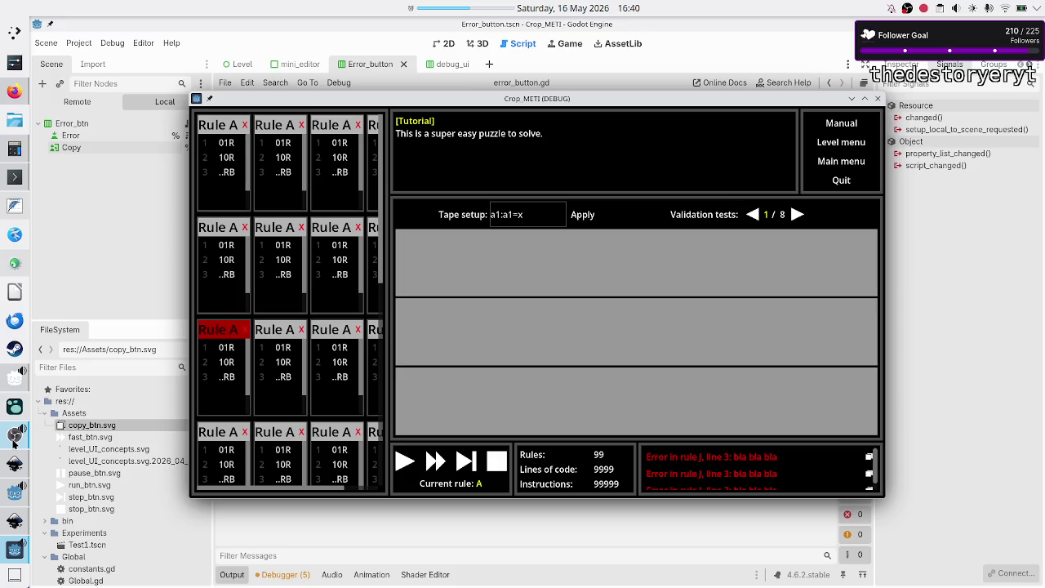
mouse_move(14, 442)
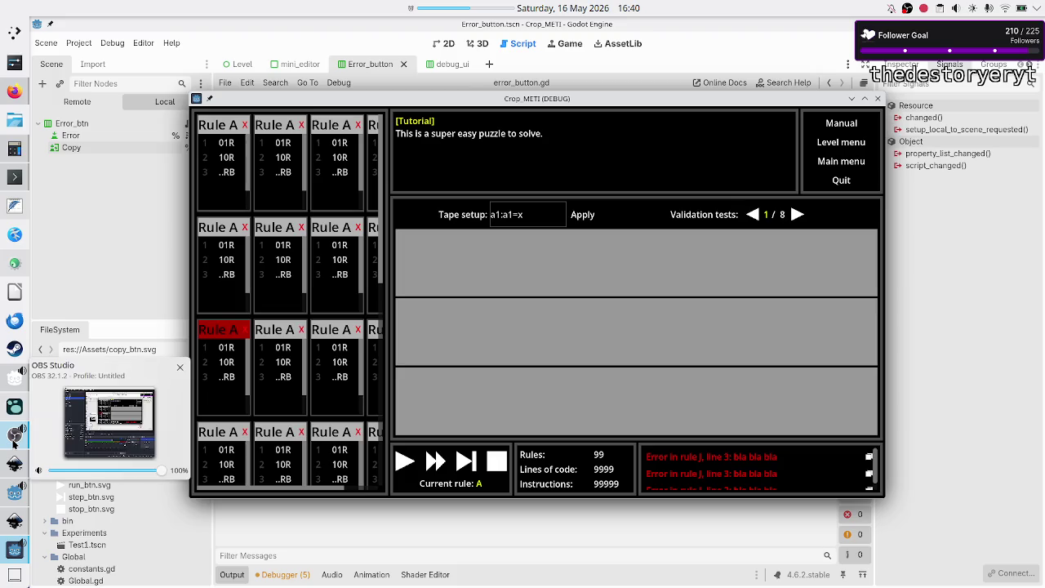
click(14, 441)
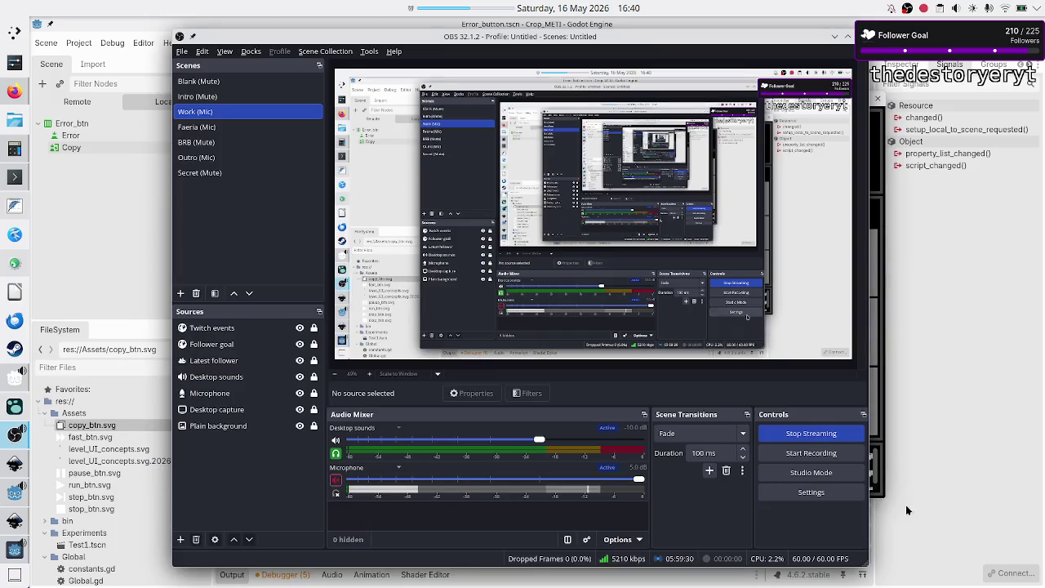
click(932, 504)
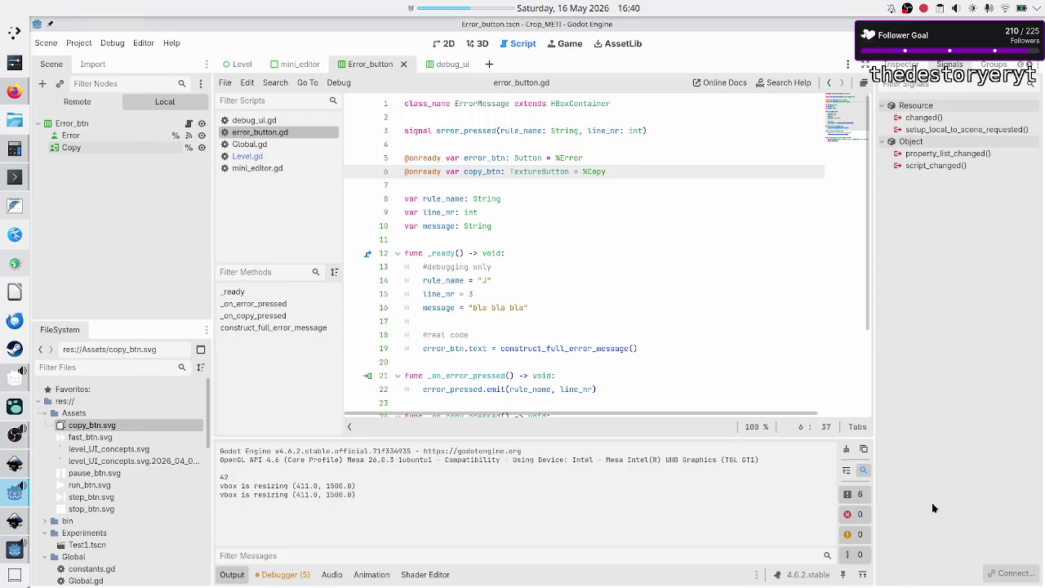